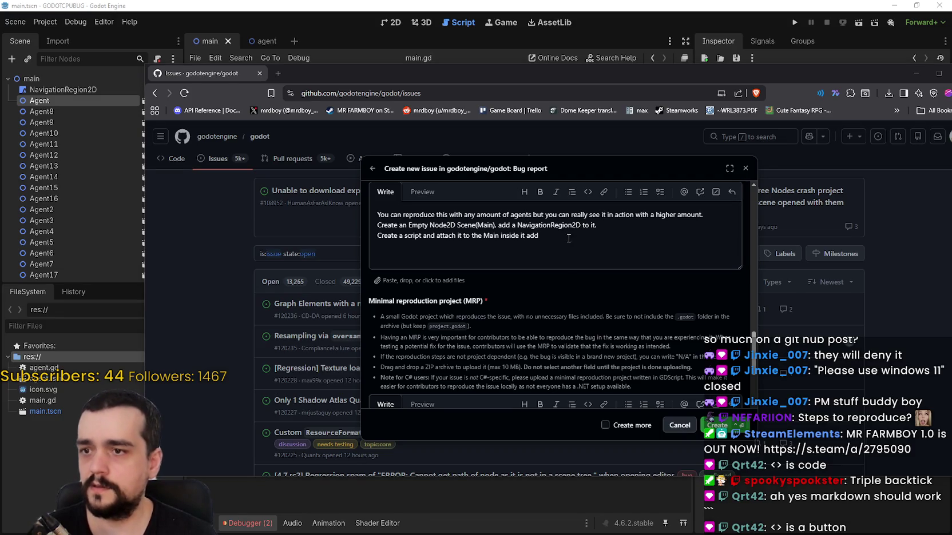
Paste the GDScript _ready() snippet after 'add', wrapped in backticks
type(" ~~~")
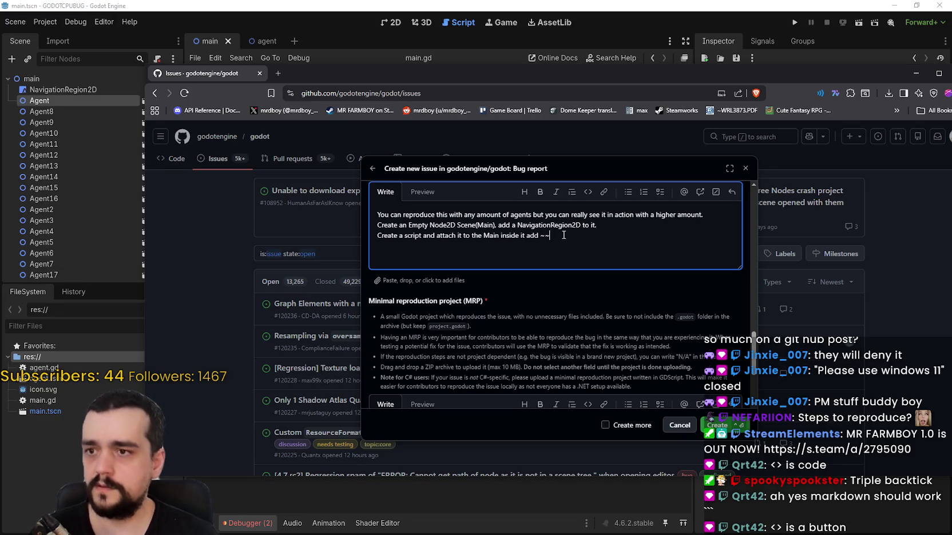
key("BackSpace")
key("BackSpace")
key("BackSpace")
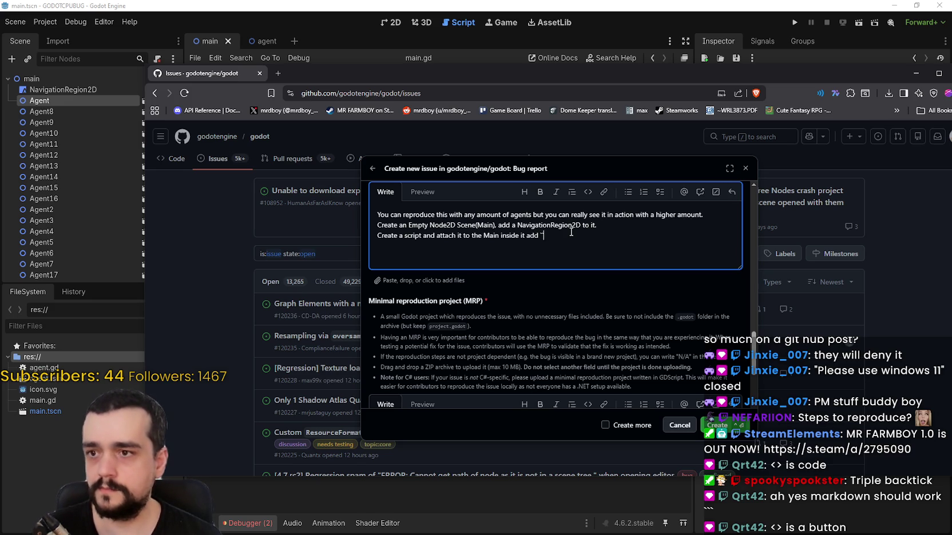
type("`")
type("func _ready() -> void: \tawait get_tree().create_timer(10.0).timeout \tget_tree().set_pause(true) \tawait get_tree().create_timer(5.0).timeout \tget_tree().set_pause(false)")
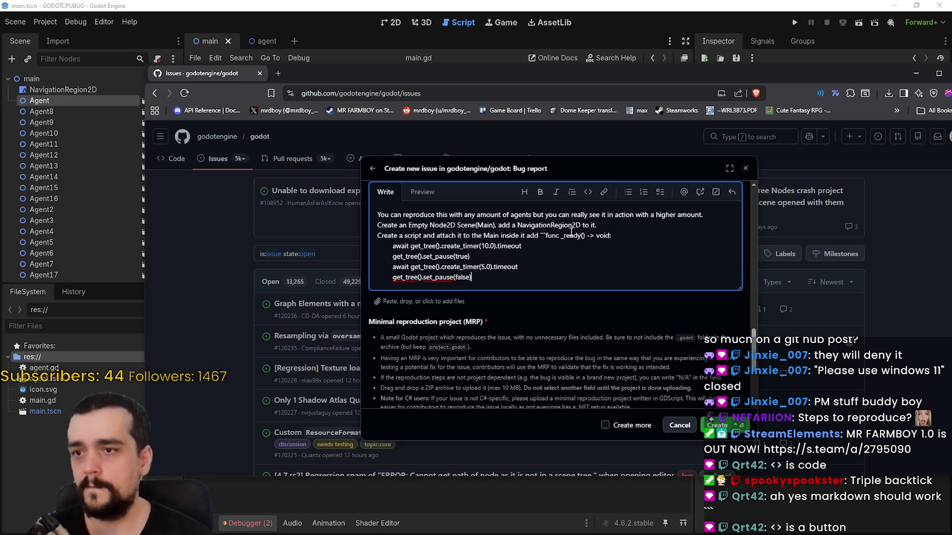
type("`")
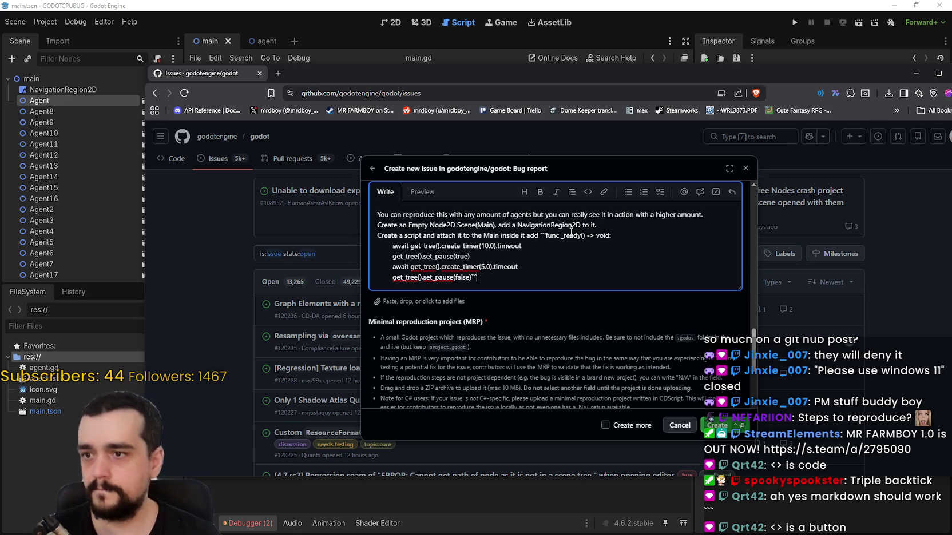
Move the opening ``` fence onto its own line and preview the rendering
left_click(430, 195)
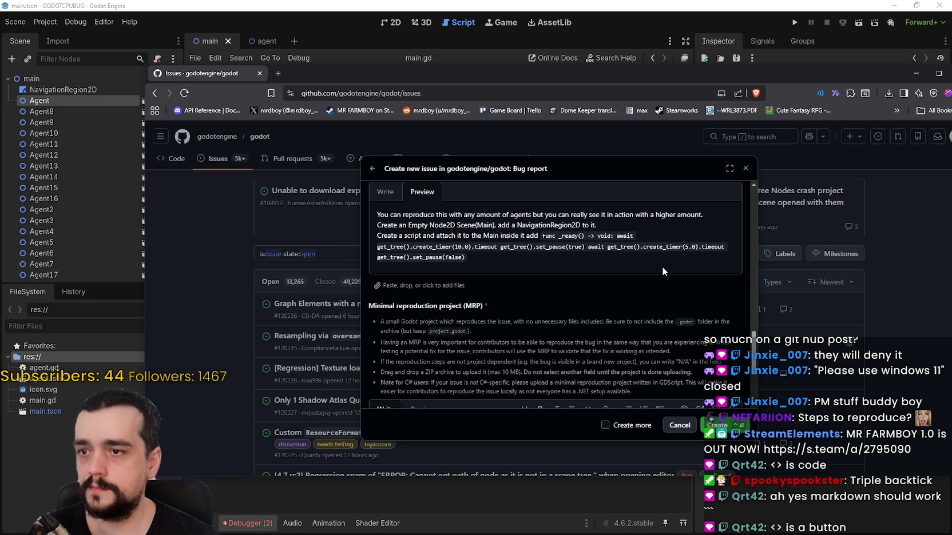
left_click(385, 193)
left_click(540, 235)
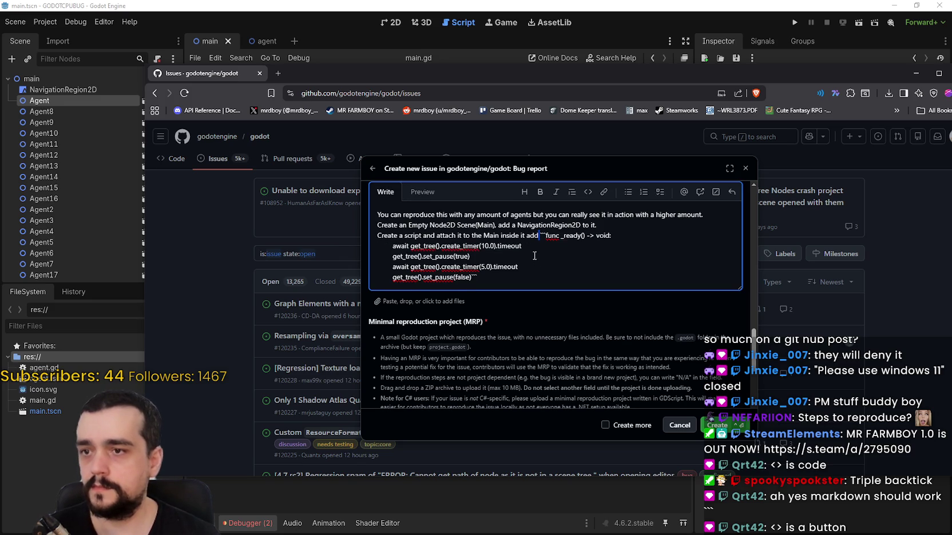
key("Return")
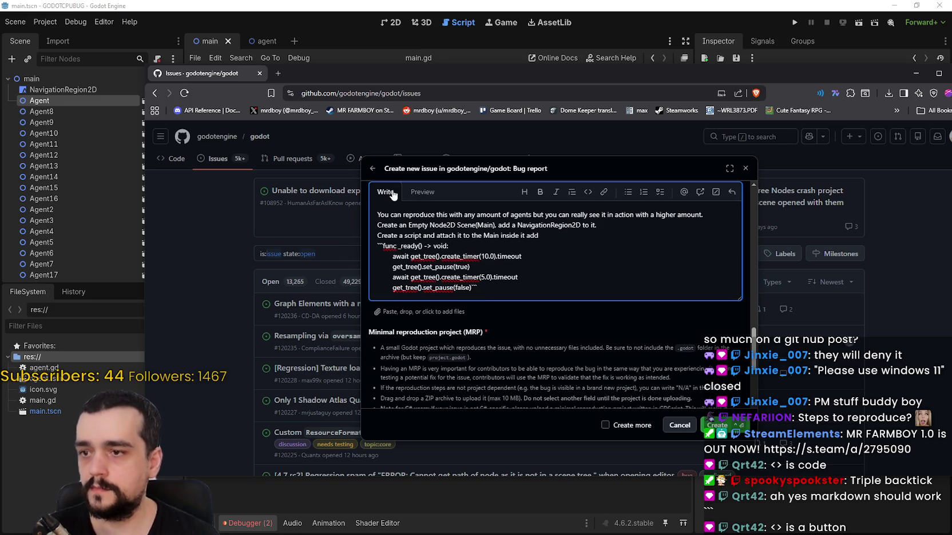
left_click(419, 195)
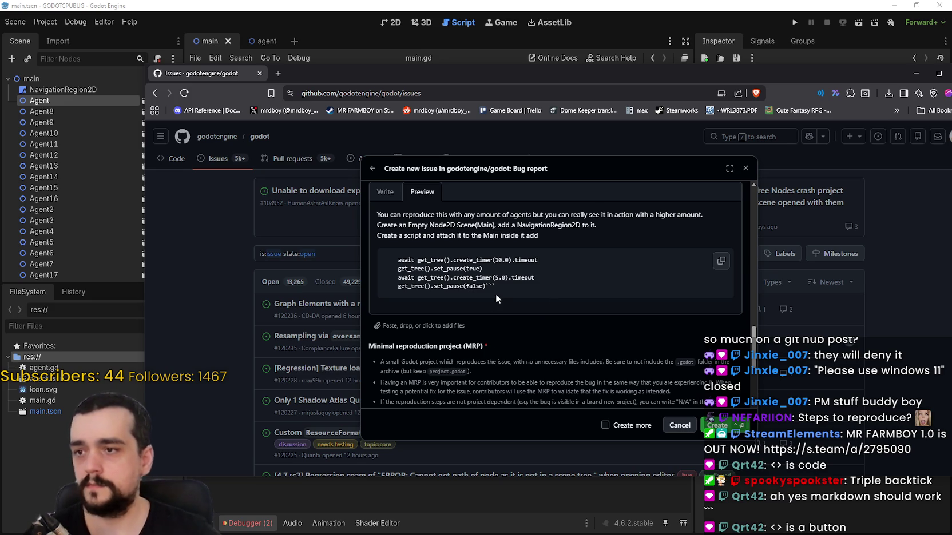
left_click(386, 192)
Compare with Godot's main script, then put func _ready() on its own line and confirm the code block renders
key("alt+Tab")
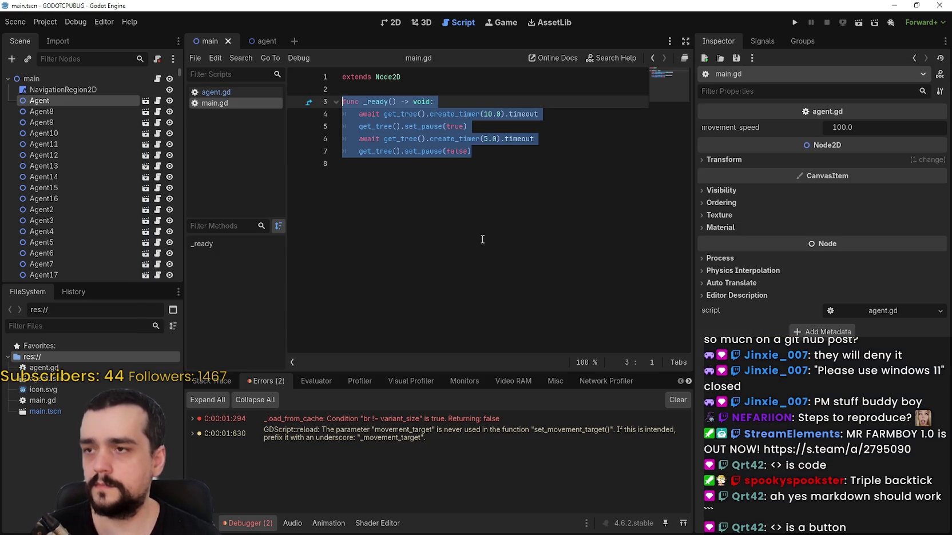
key("alt+Tab")
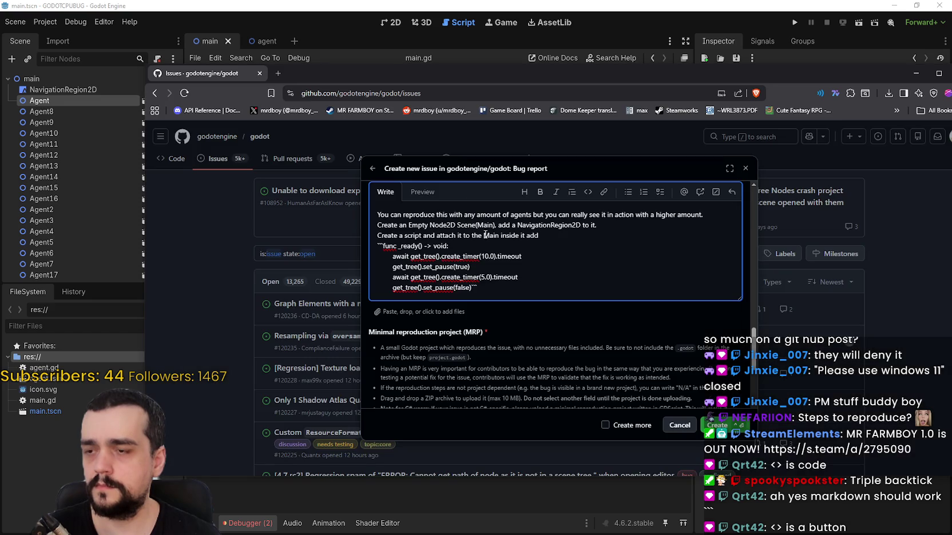
left_click(423, 192)
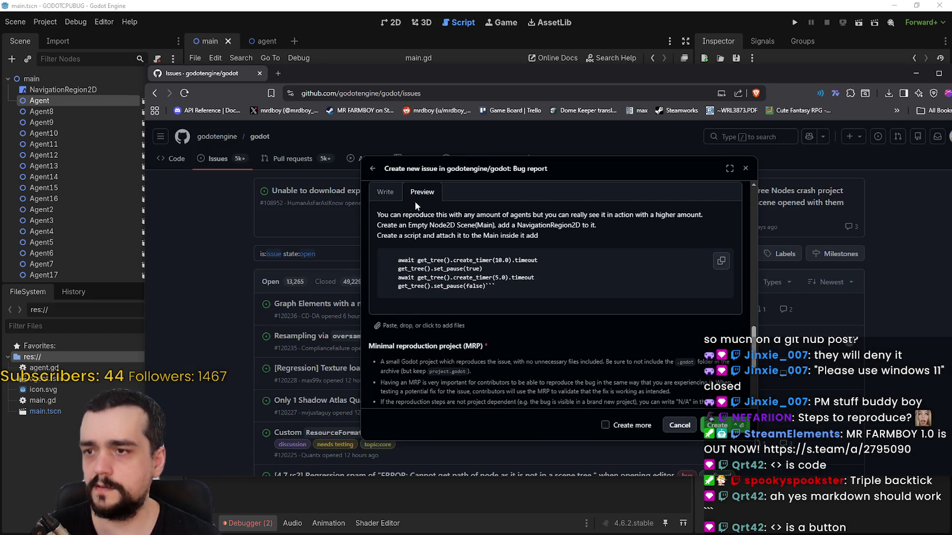
left_click(385, 191)
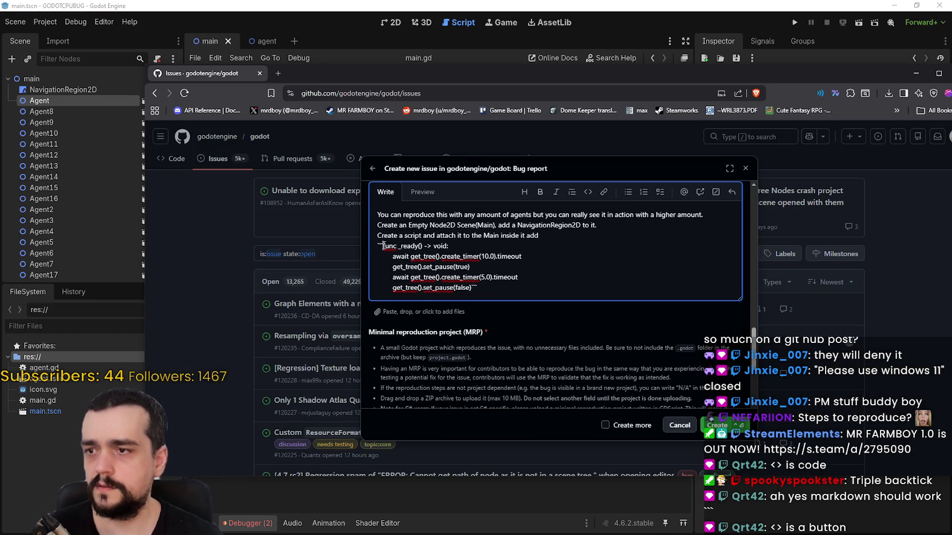
key("Return")
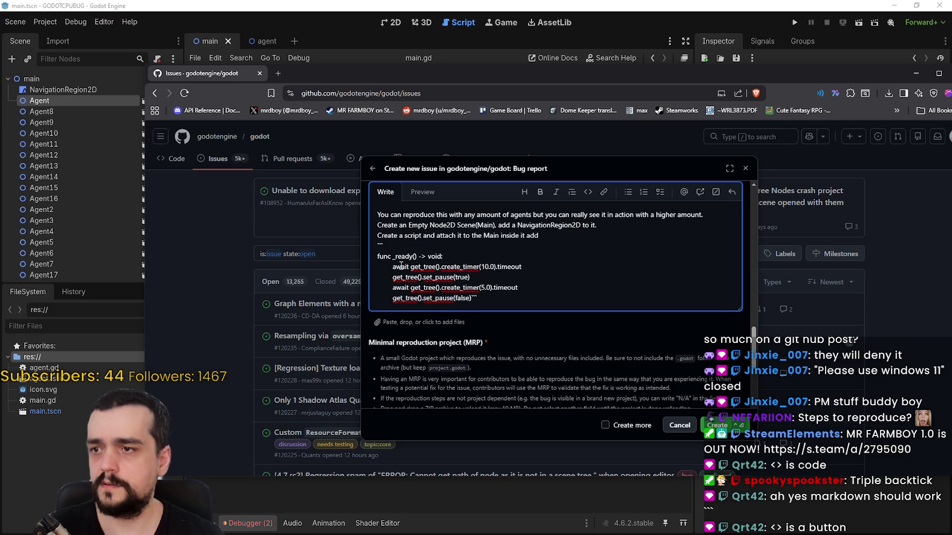
key("ctrl+shift+p")
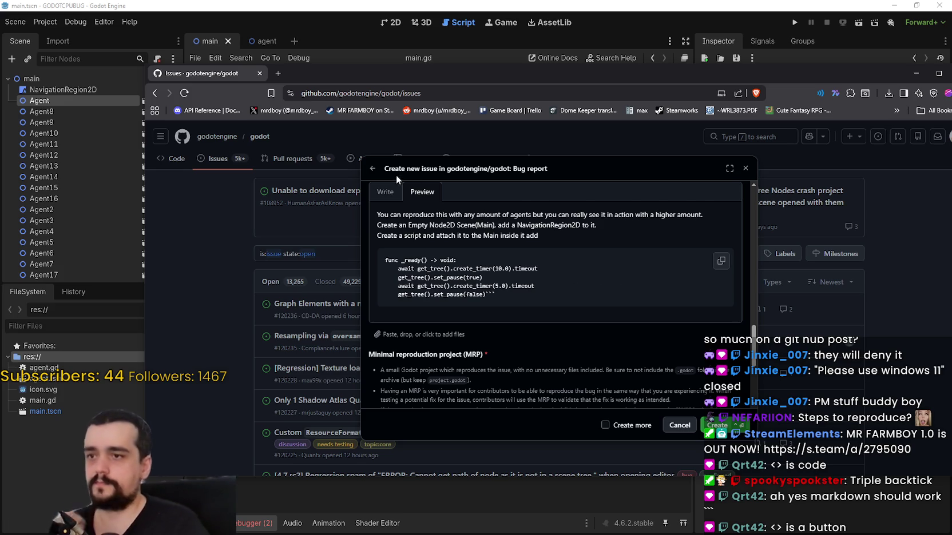
left_click(386, 191)
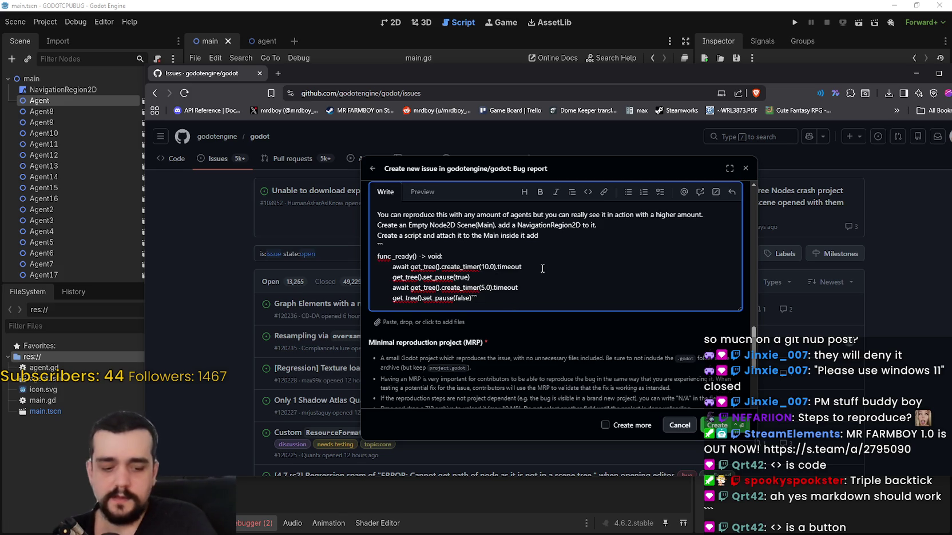
Start a new step below the code block: 'Create an Empty Node2D(Agent), add'
key("Return")
key("Return")
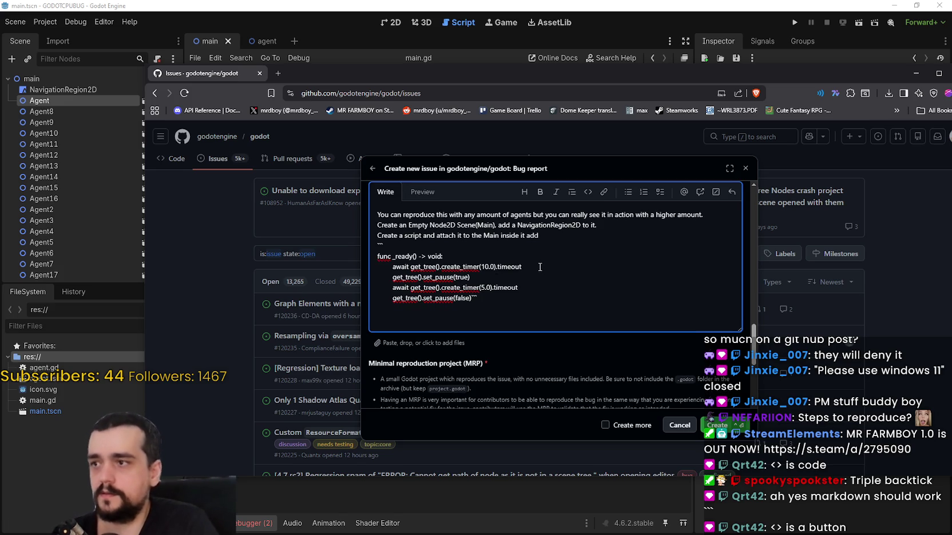
type("Create an")
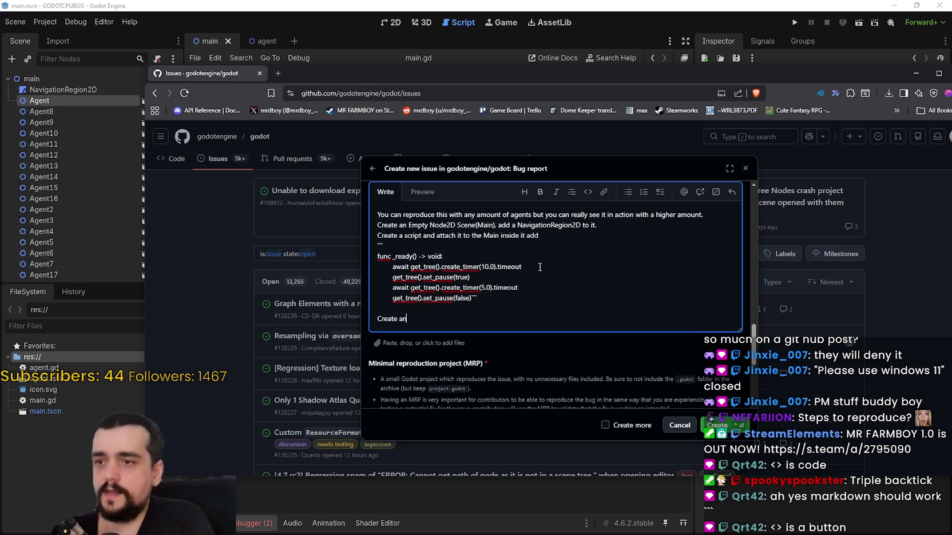
key("BackSpace")
key("BackSpace")
key("BackSpace")
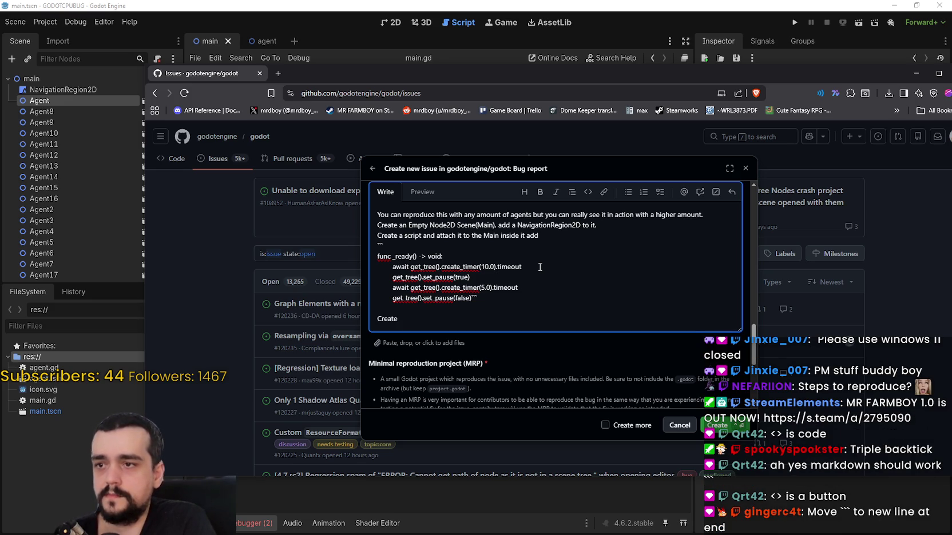
key("BackSpace")
key("BackSpace")
key("BackSpace")
type("Create an")
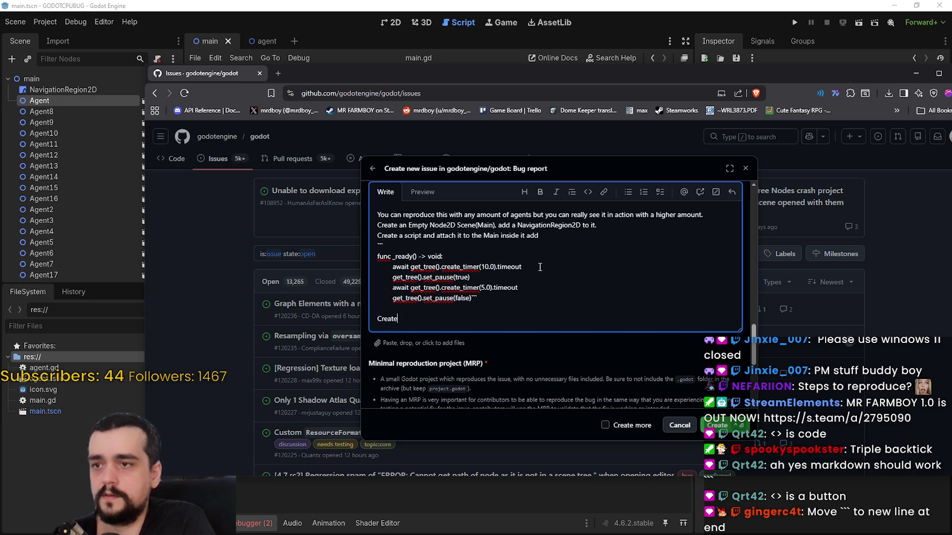
type(" Empty ")
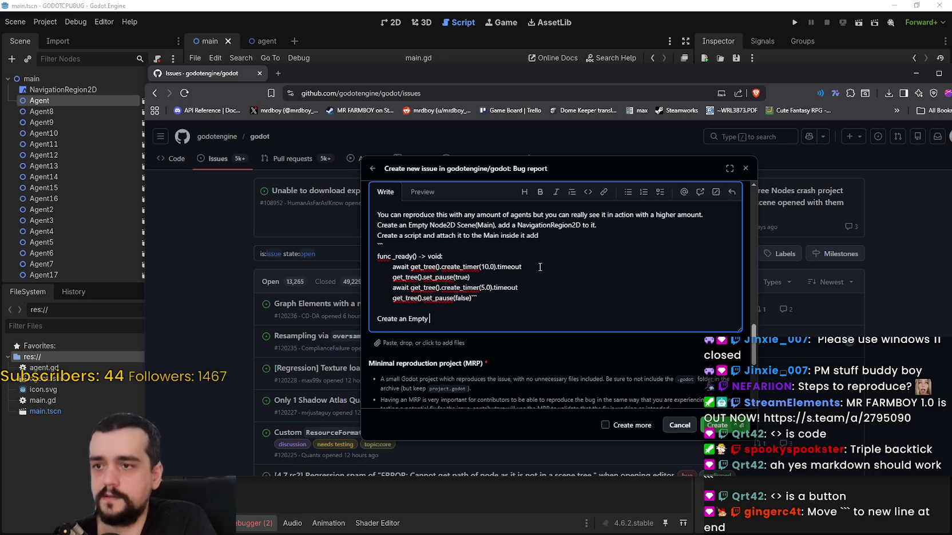
type("Node2D(")
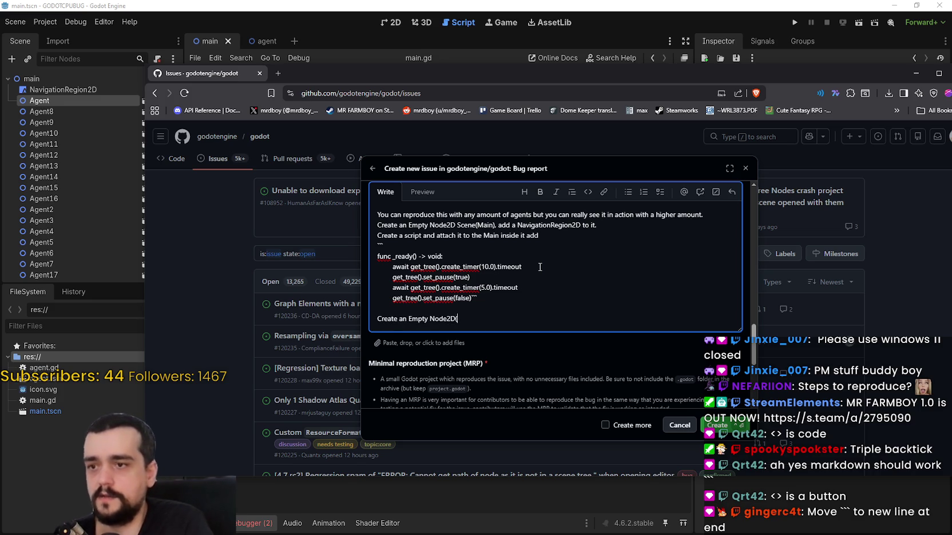
type("Agent)")
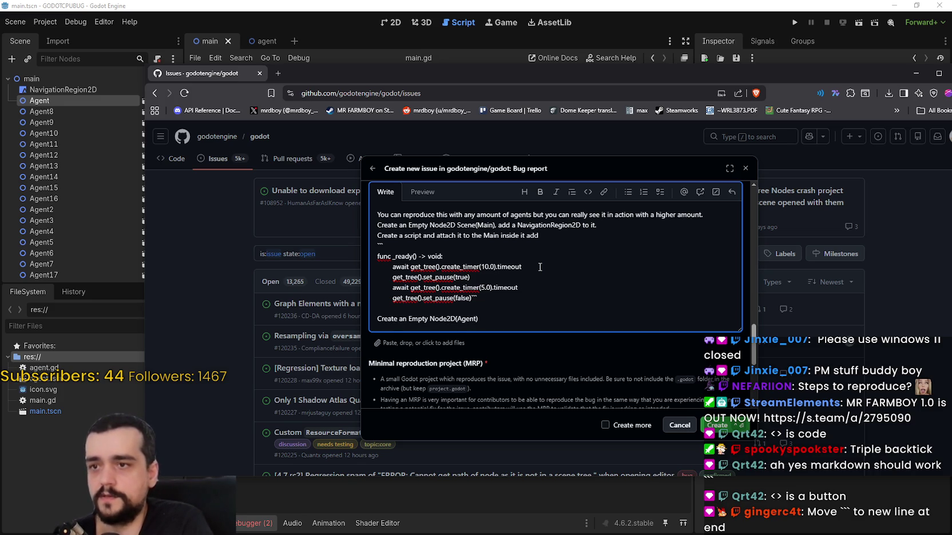
type(", add")
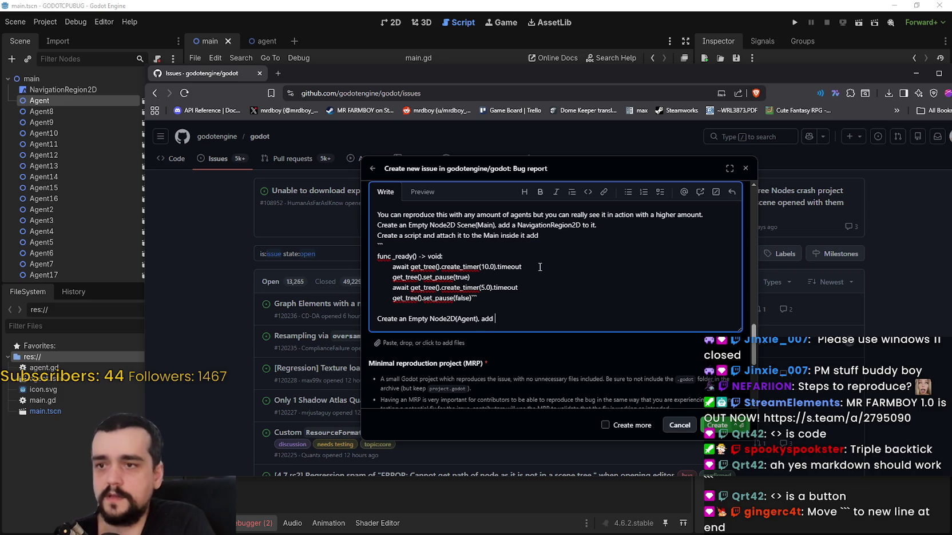
After checking the Agent scene in Godot, finish with 'NavigationAgent2D to it.' and begin the next 'Create' line
left_click(264, 41)
key("alt+Tab")
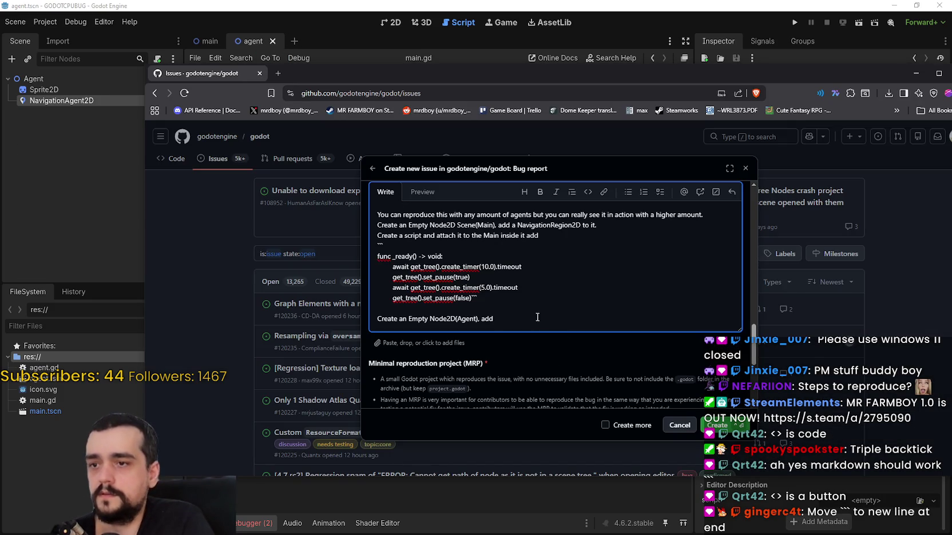
type("Navig")
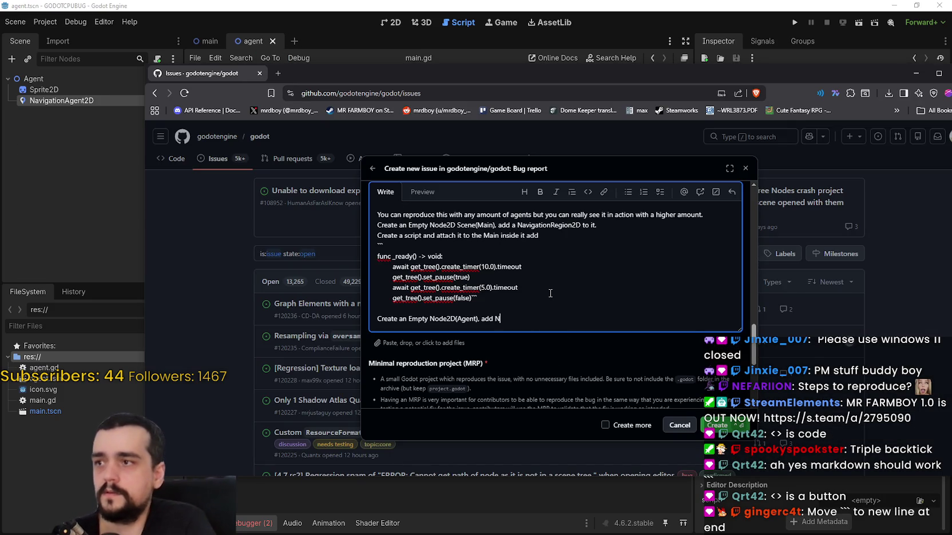
key("BackSpace")
key("BackSpace")
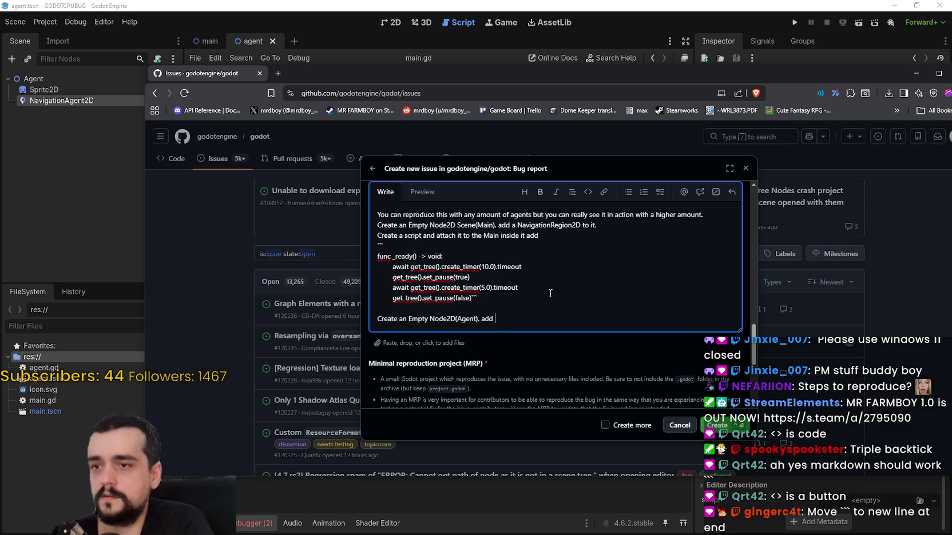
type("Navigation")
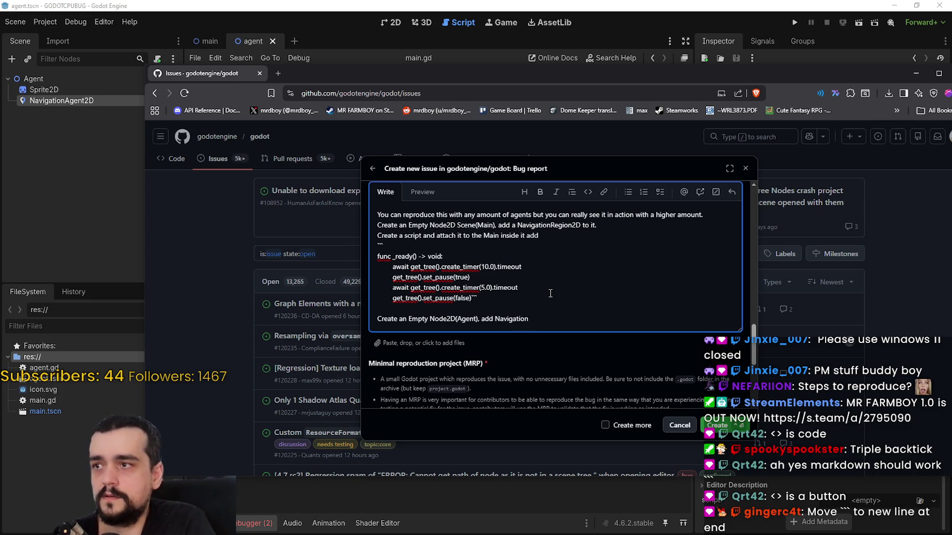
type("Agent2D")
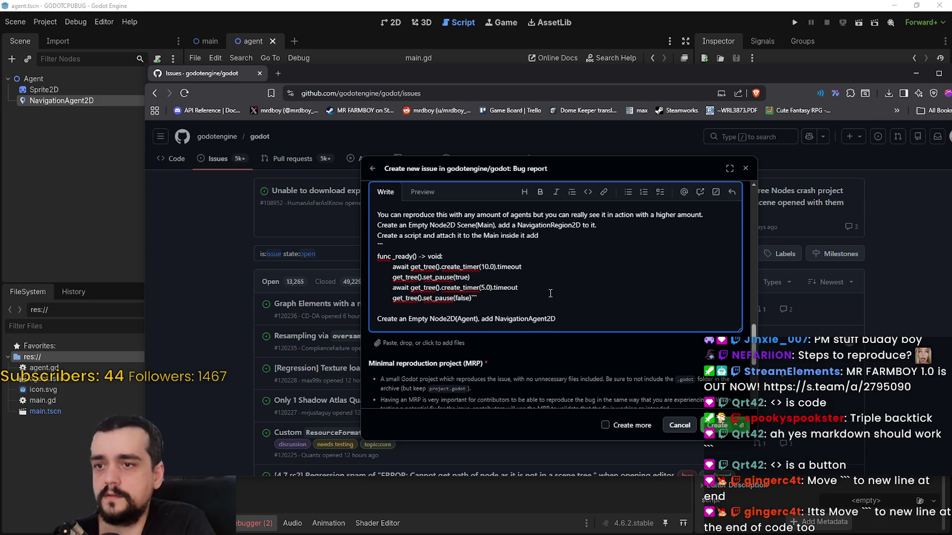
type(" to it.")
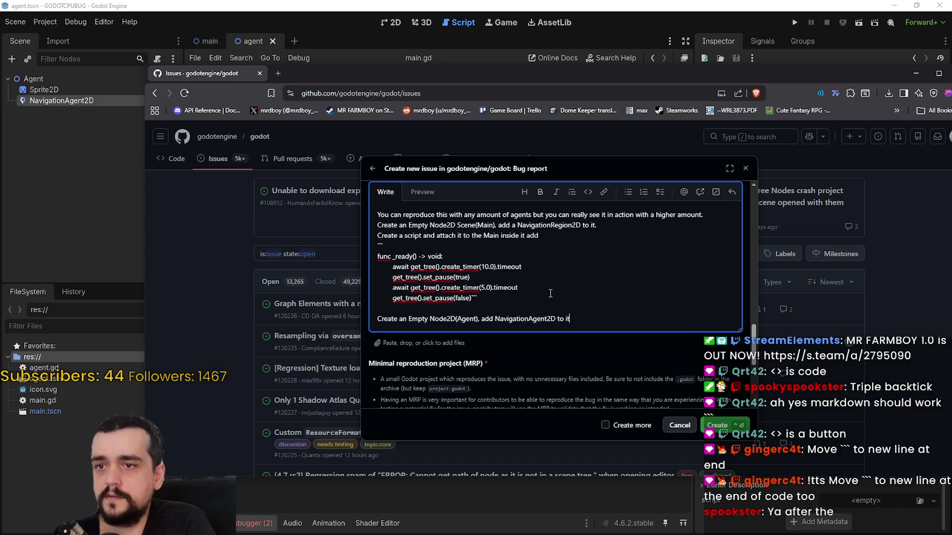
key("Return")
type("reate")
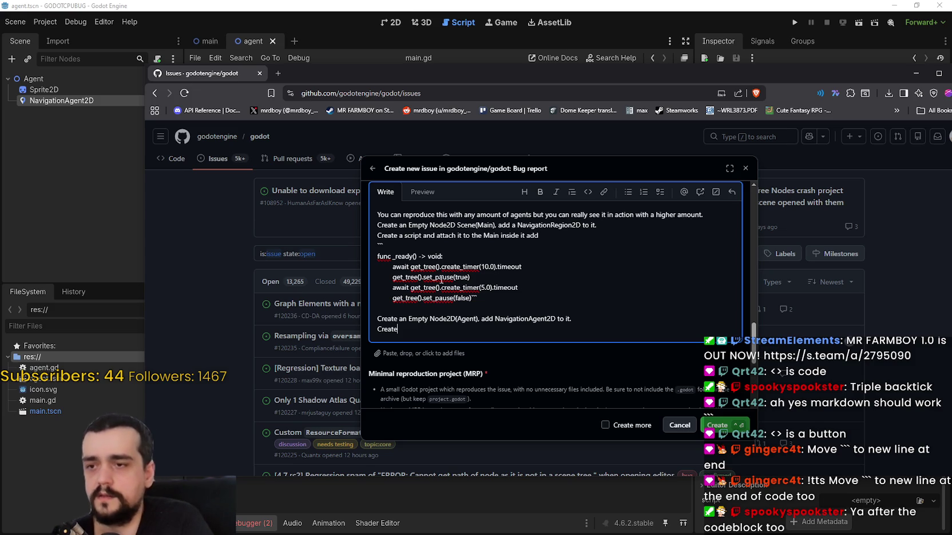
Put the closing code fence on its own line and write 'Create a script and attach it to the Agent'
left_click(473, 299)
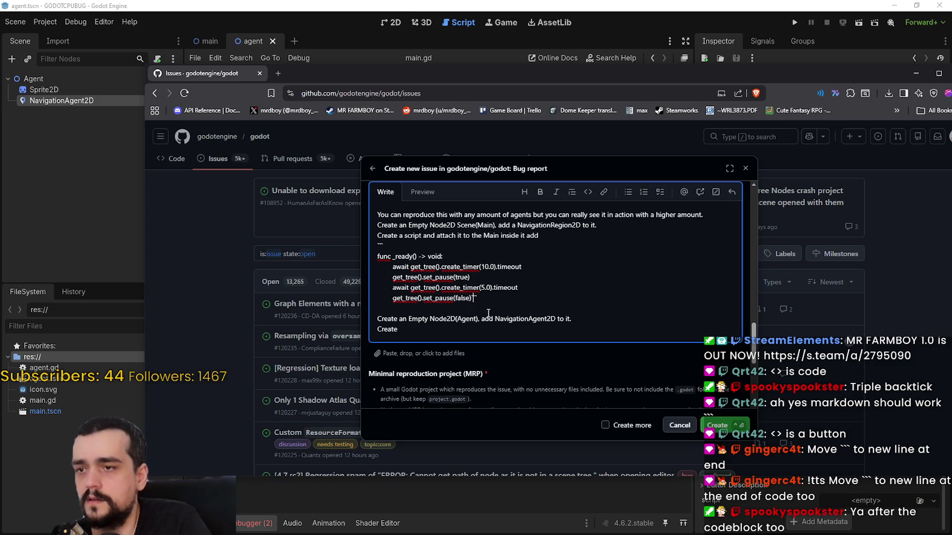
key("Return")
left_click(455, 340)
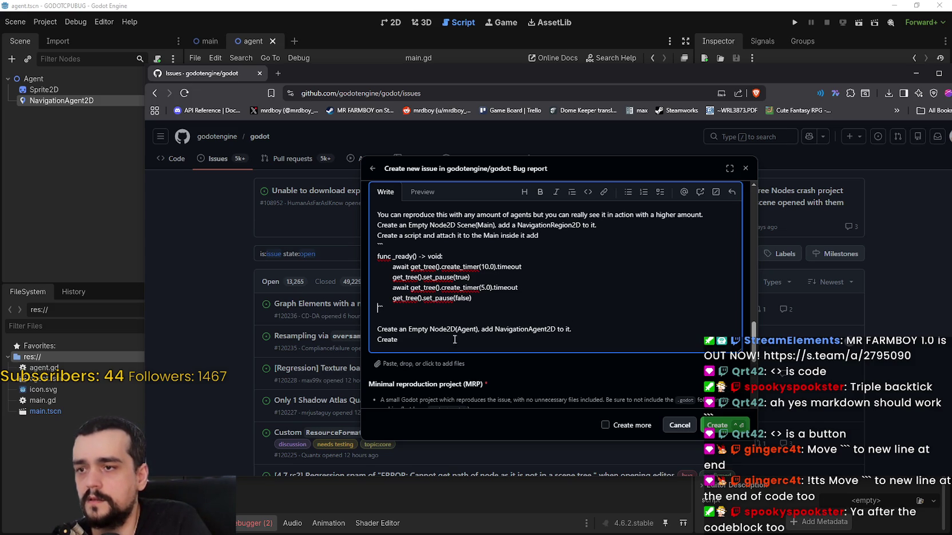
type("```a script and")
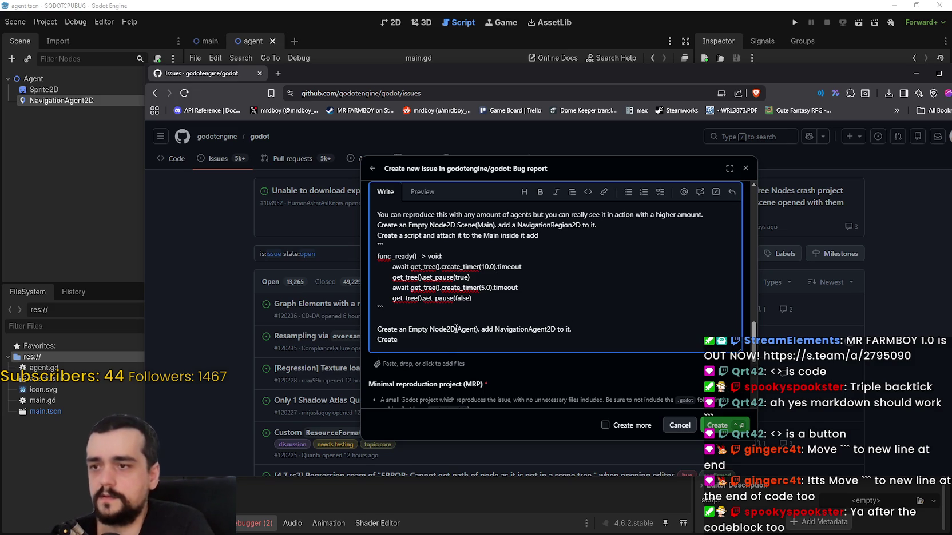
type(" at")
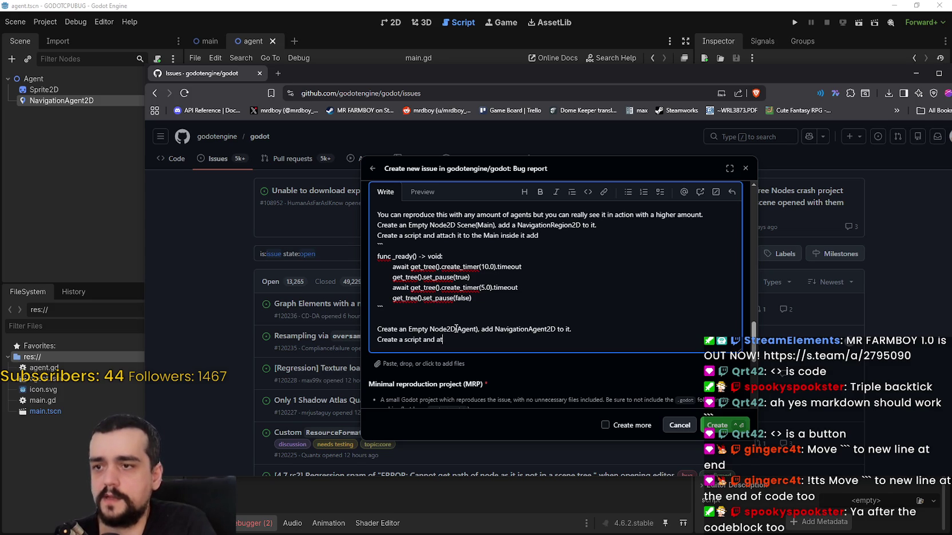
type("tach it to the Agent")
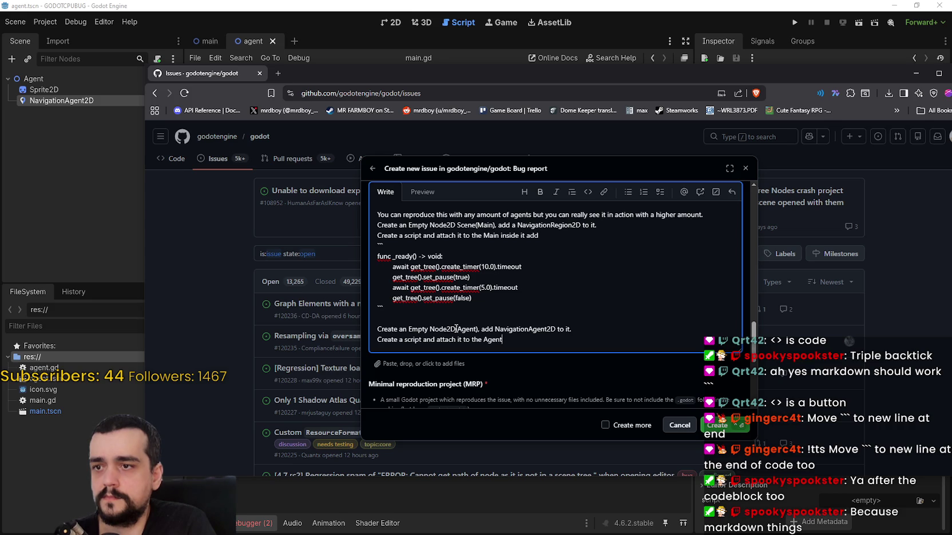
Add a comma after 'Main' and extend the Agent step with ', inside it add'
left_click(499, 235)
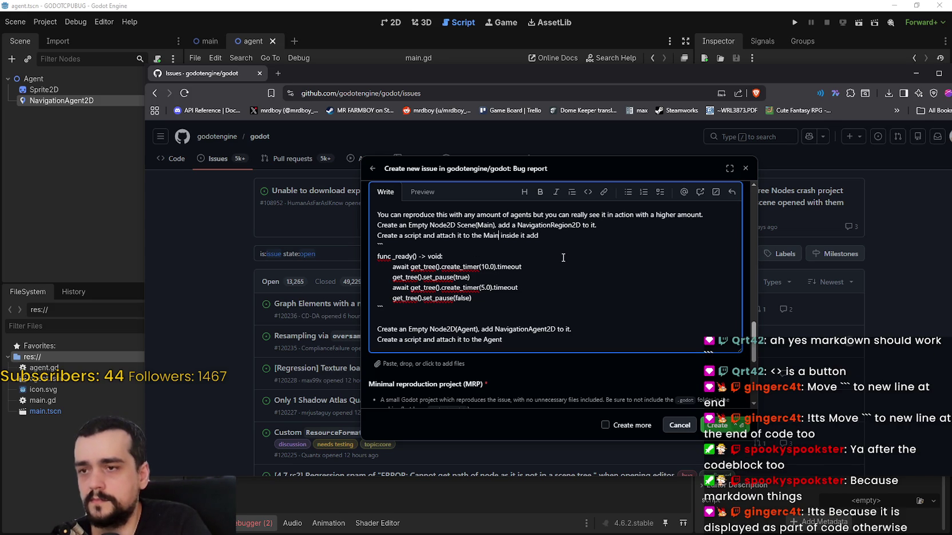
type(",")
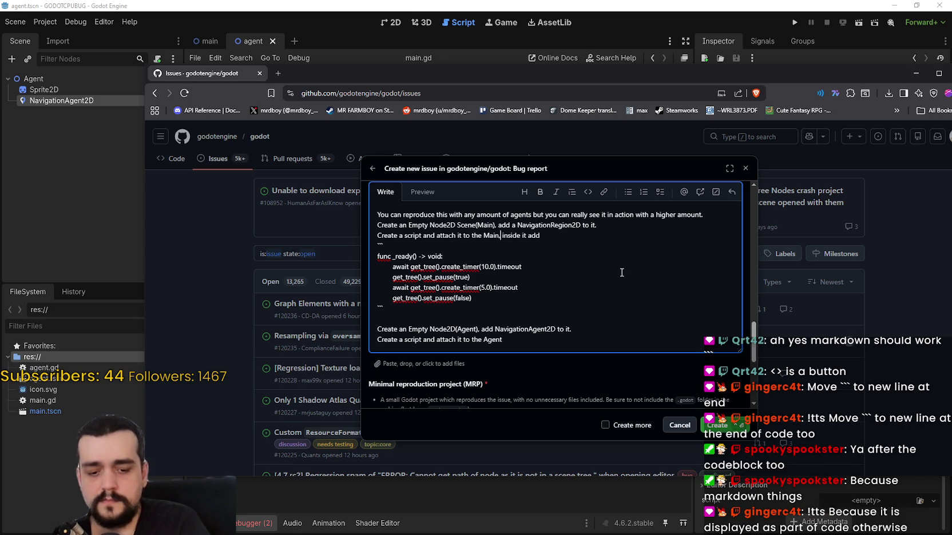
left_click(524, 343)
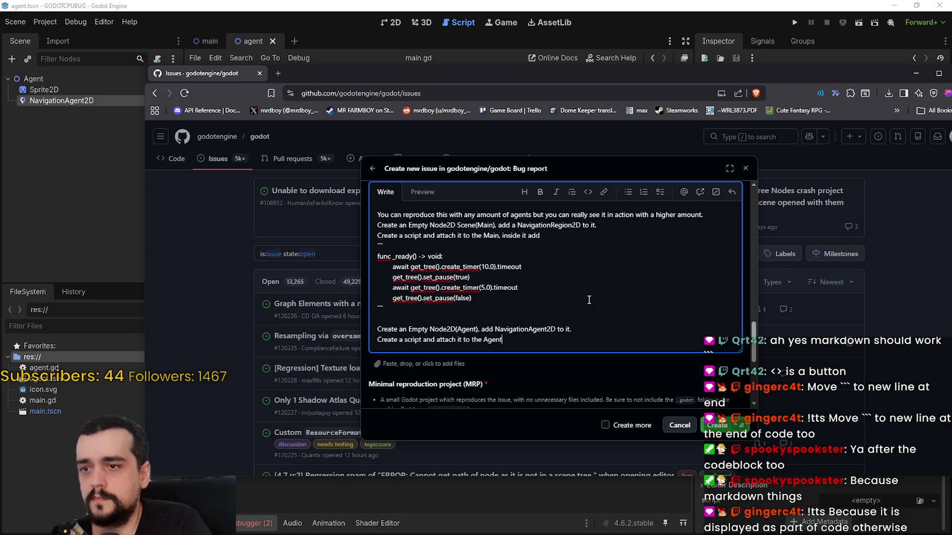
type(", inside it add")
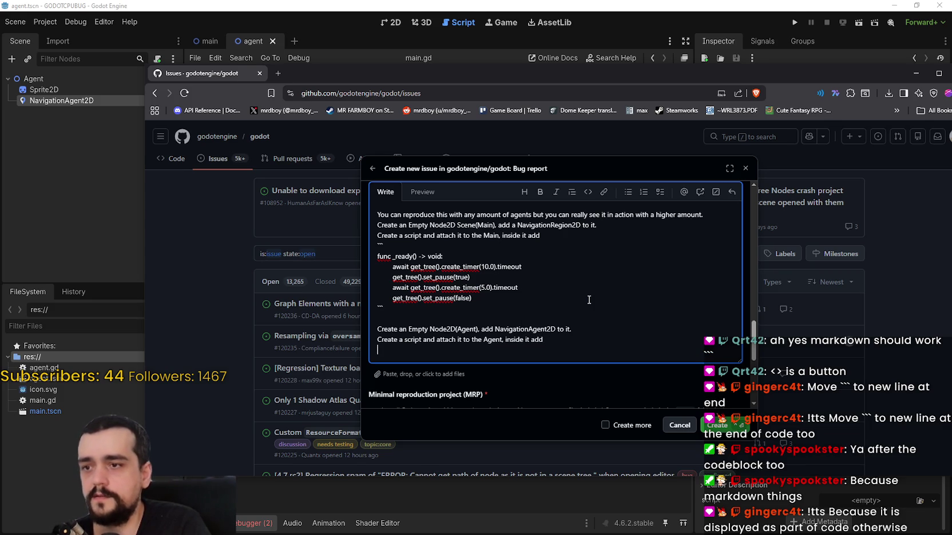
key("alt+Tab")
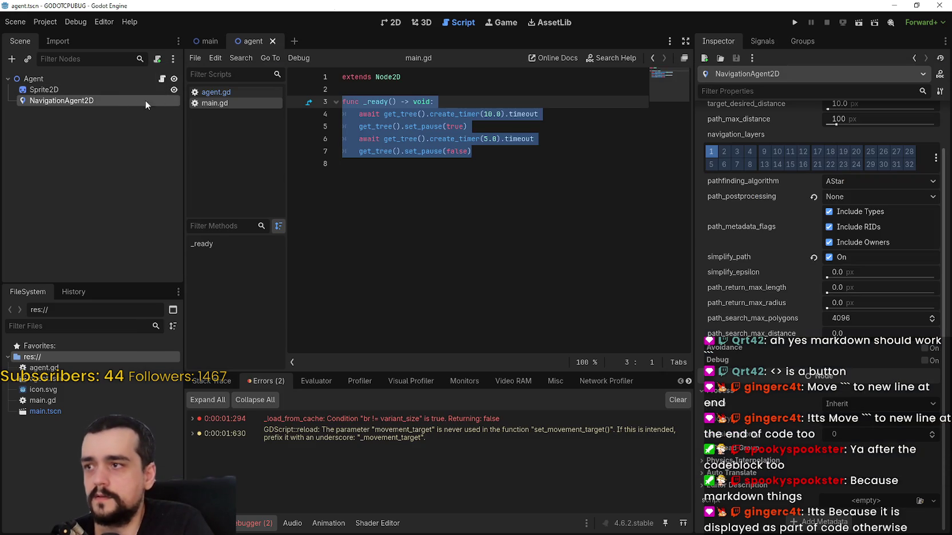
Open agent.gd and delete its commented-out _notification block
left_click(163, 79)
left_click(467, 142)
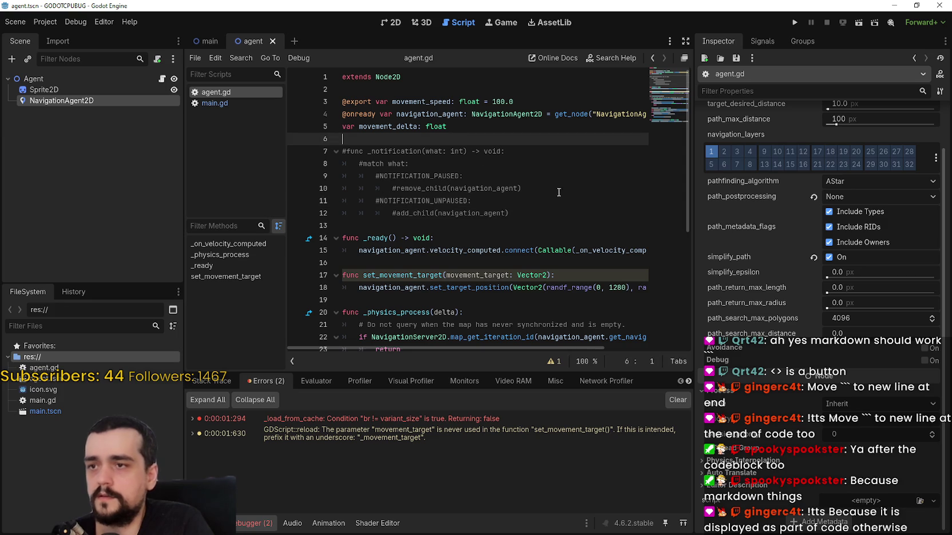
left_click(435, 213)
left_click_drag(434, 224, 329, 139)
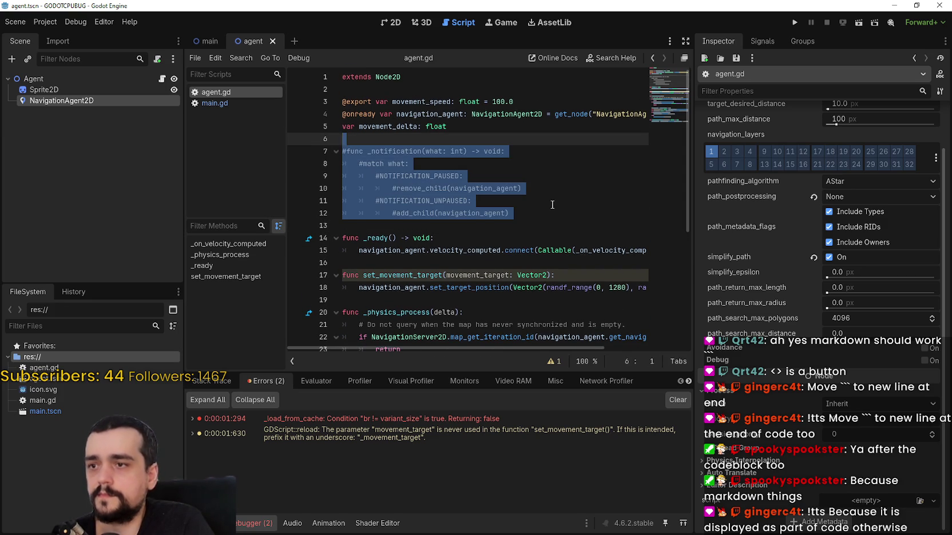
key("Delete")
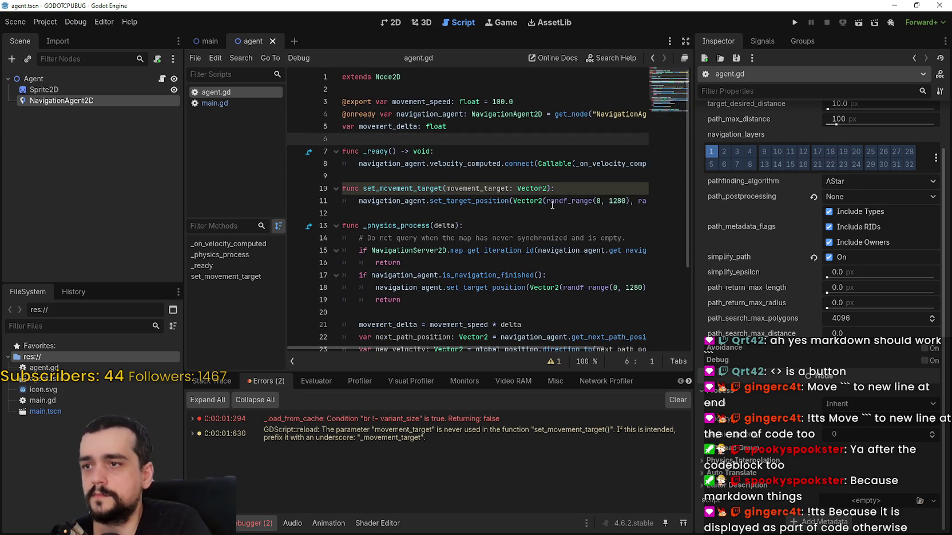
Copy the remaining agent.gd script from line 2 to the end
left_click(350, 83)
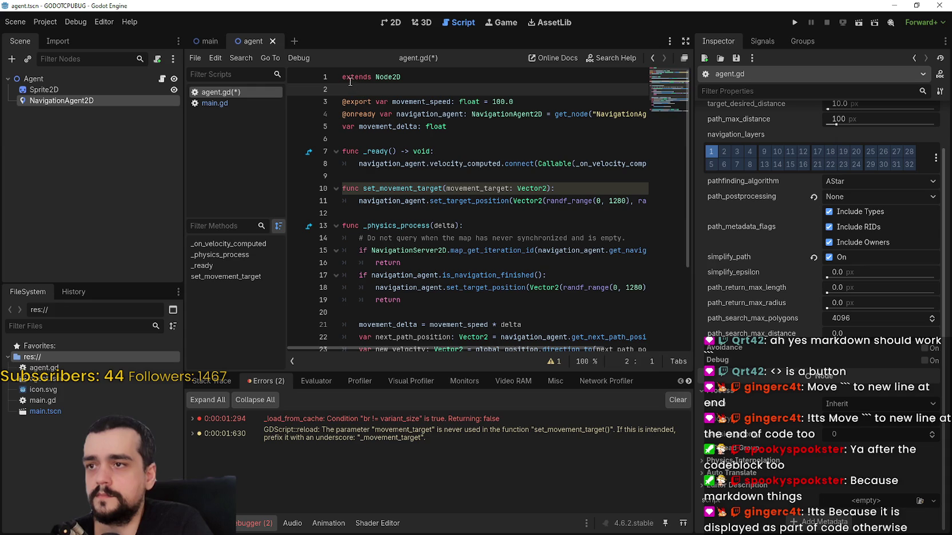
mouse_move(350, 83)
left_mouse_down()
mouse_move(572, 289)
mouse_move(617, 371)
left_mouse_up()
scroll(405, 127, "down", 3)
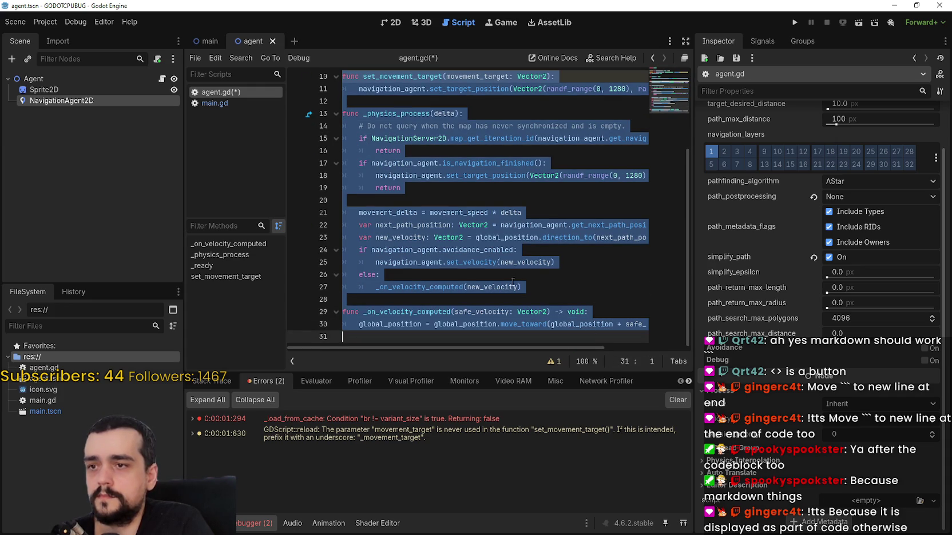
left_click_drag(570, 348, 650, 345)
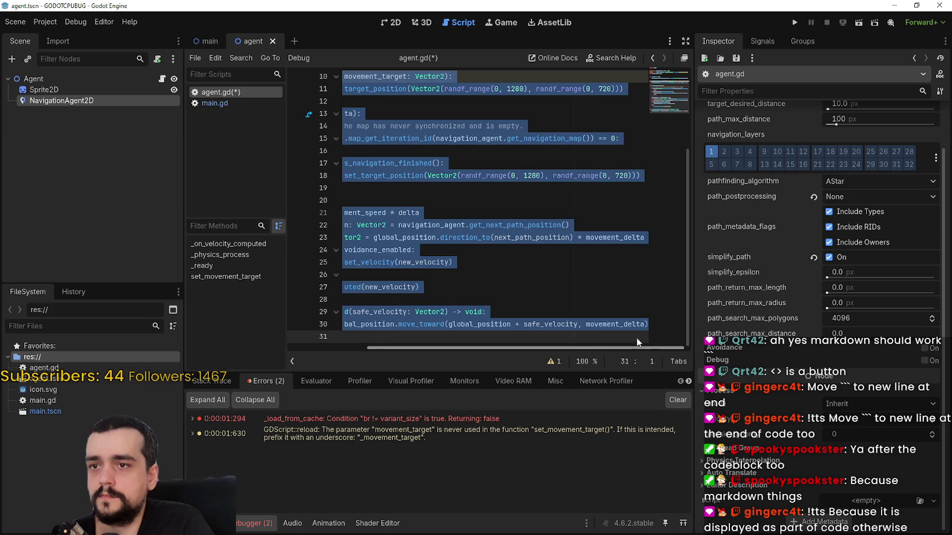
key("ctrl+c")
key("alt+Tab")
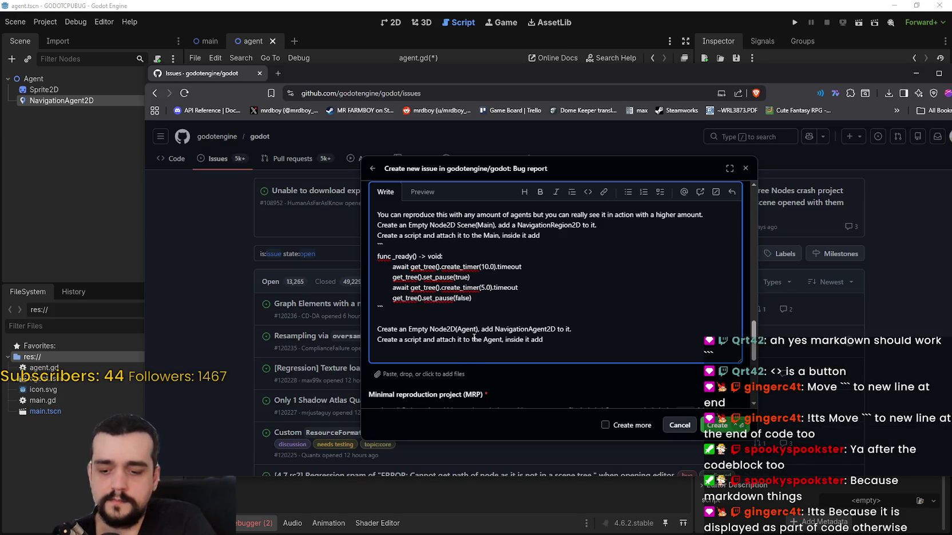
Paste the agent.gd script under the Agent step and preview the rendered code block
key("Return")
type("```")
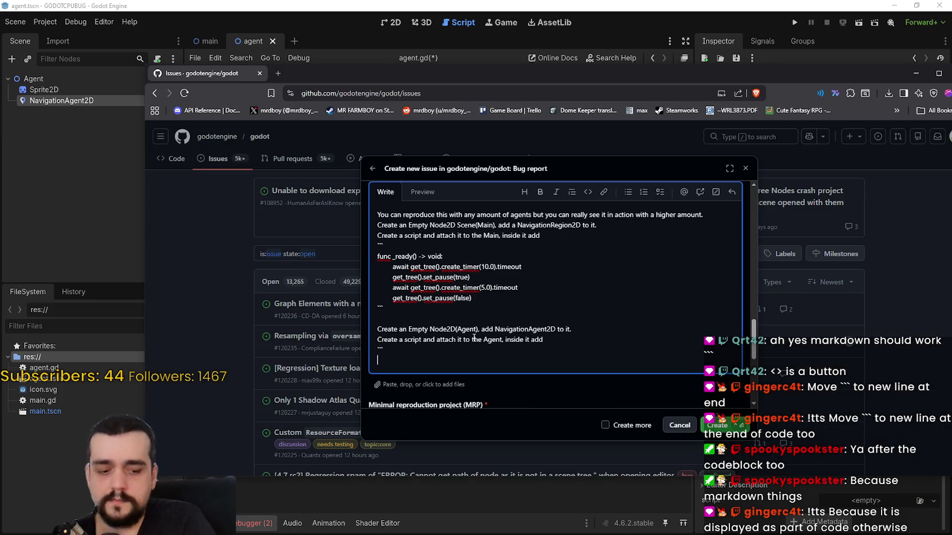
key("ctrl+v")
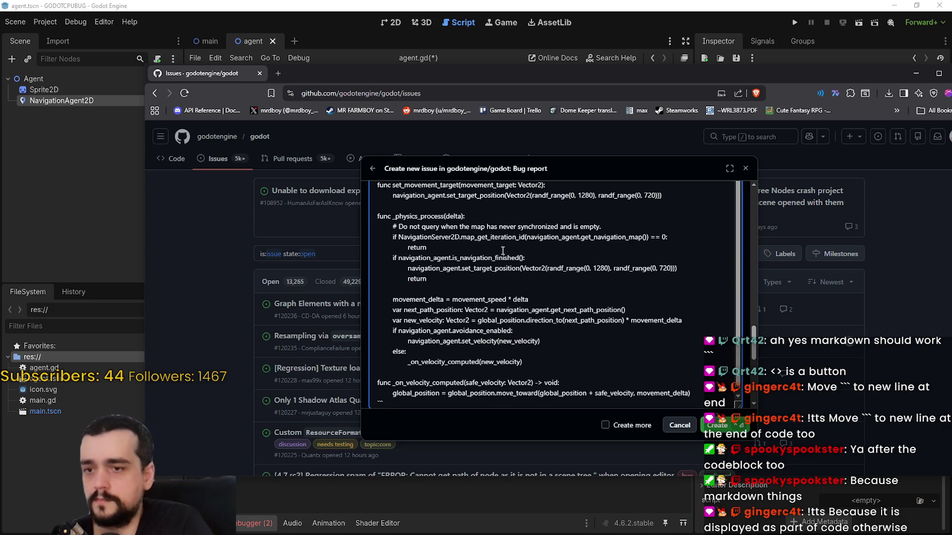
scroll(474, 284, "up", 3)
scroll(474, 284, "up", 10)
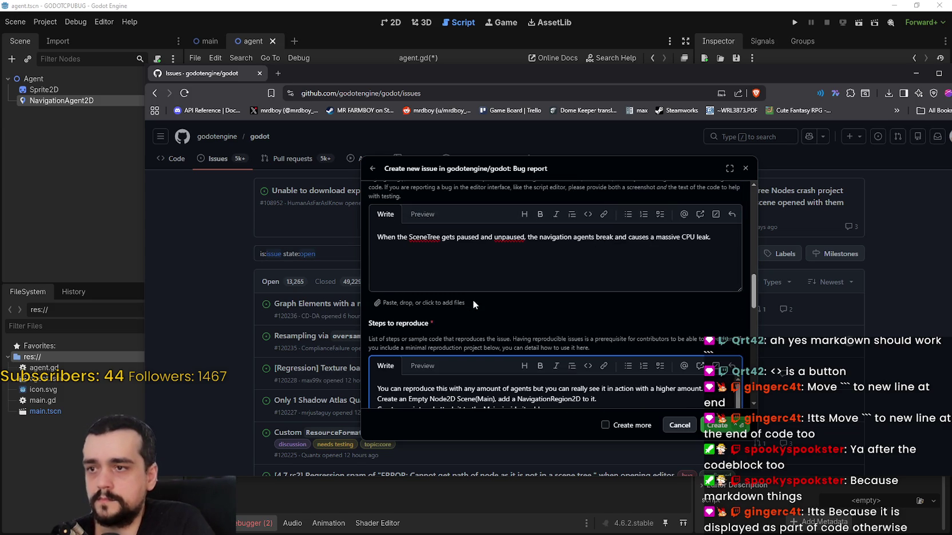
left_click(423, 365)
scroll(467, 338, "down", 5)
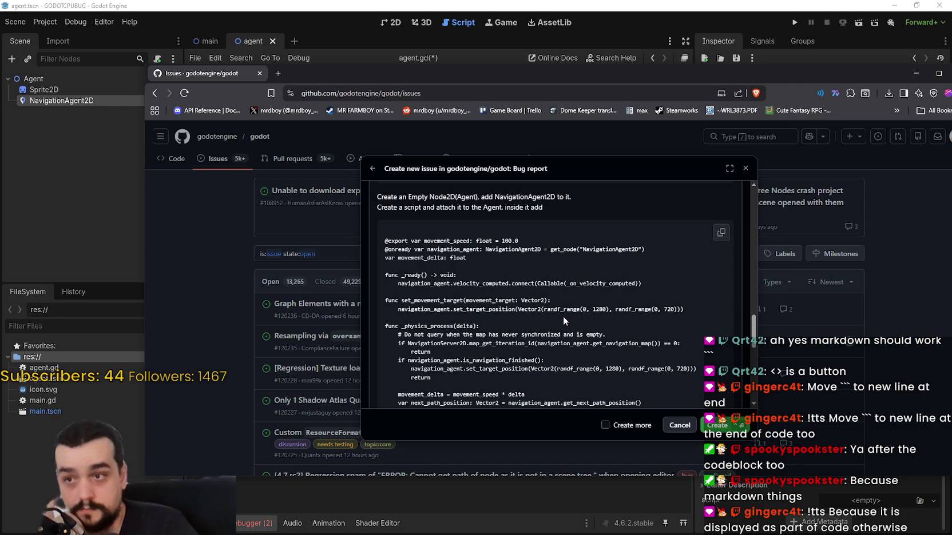
scroll(563, 316, "down", 3)
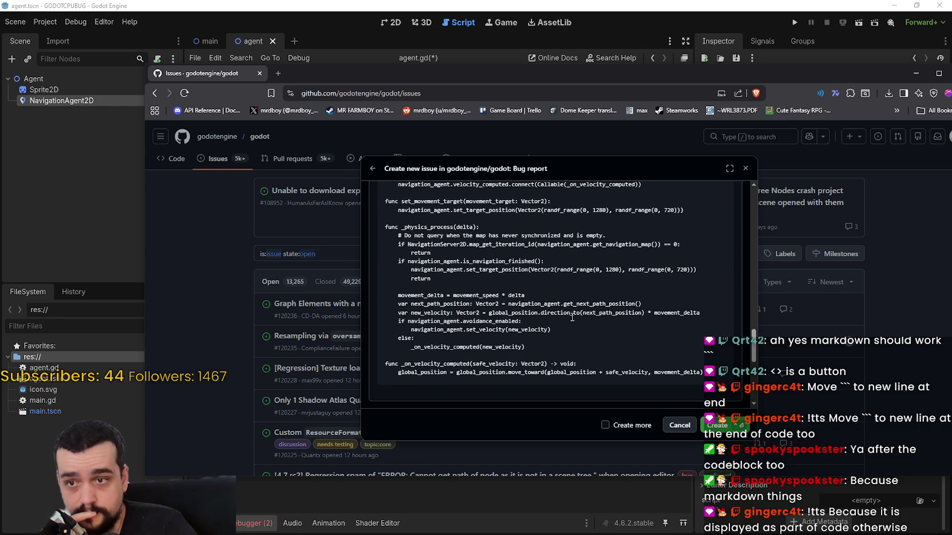
scroll(578, 333, "up", 10)
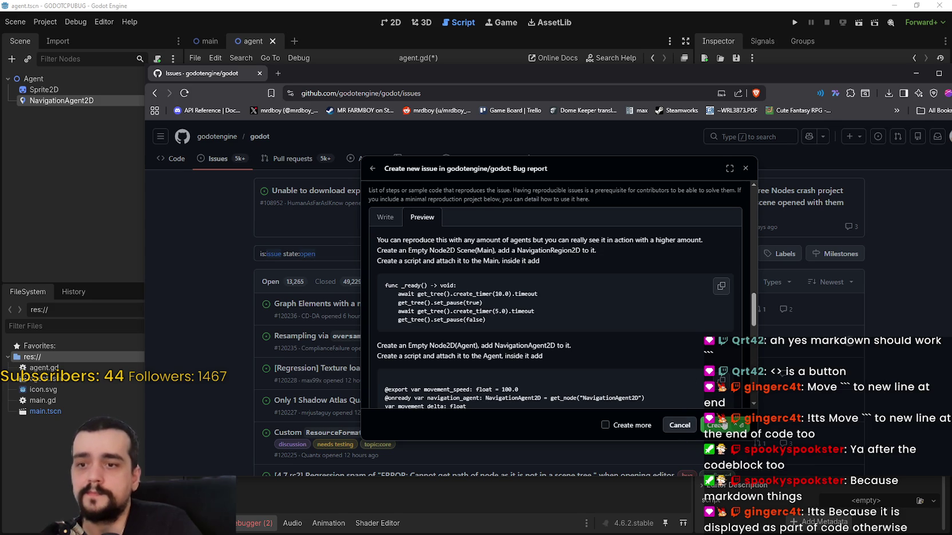
Back in Write, add an empty line after the NavigationRegion2D step
left_click(385, 217)
scroll(463, 274, "up", 1)
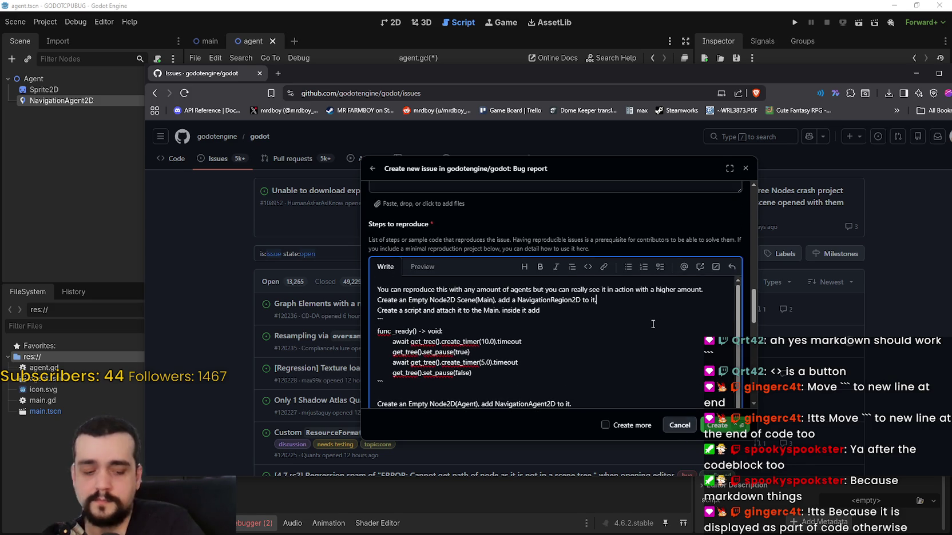
key("Return")
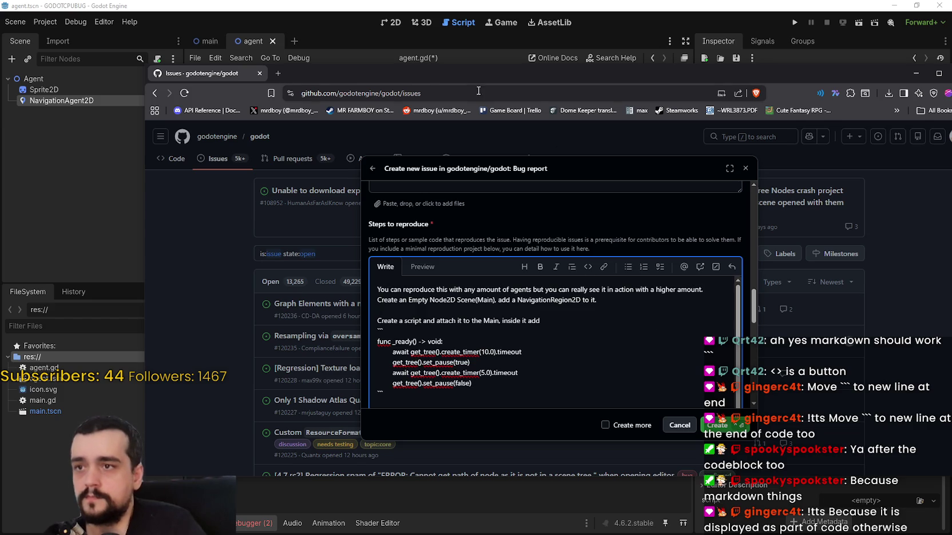
left_click(210, 12)
Select NavigationRegion2D in the main scene and inspect its polygon in the 2D view
left_click(205, 42)
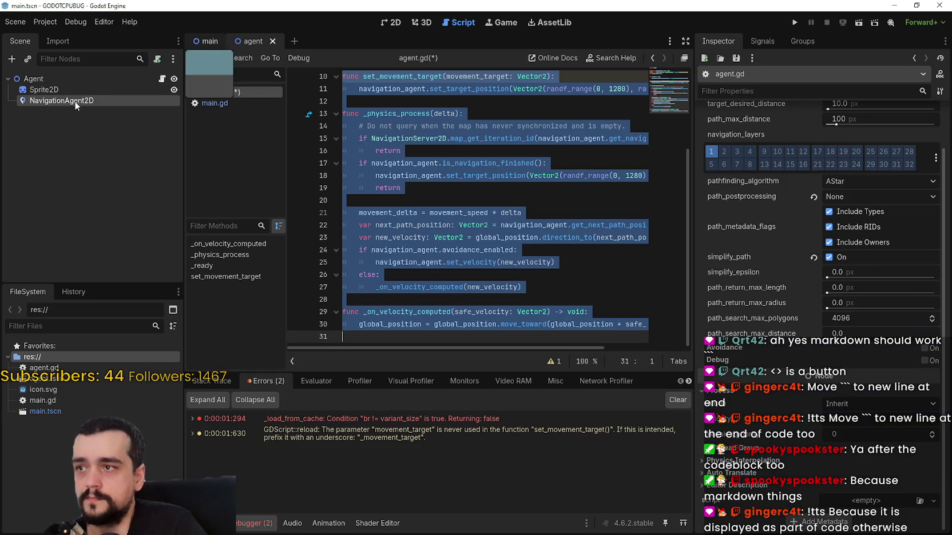
left_click(68, 89)
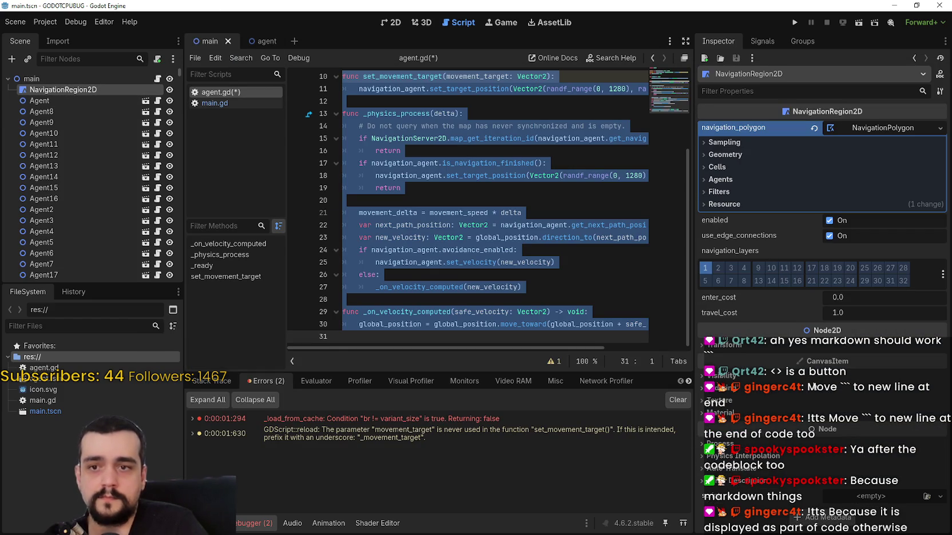
left_click(396, 25)
scroll(515, 234, "up", 2)
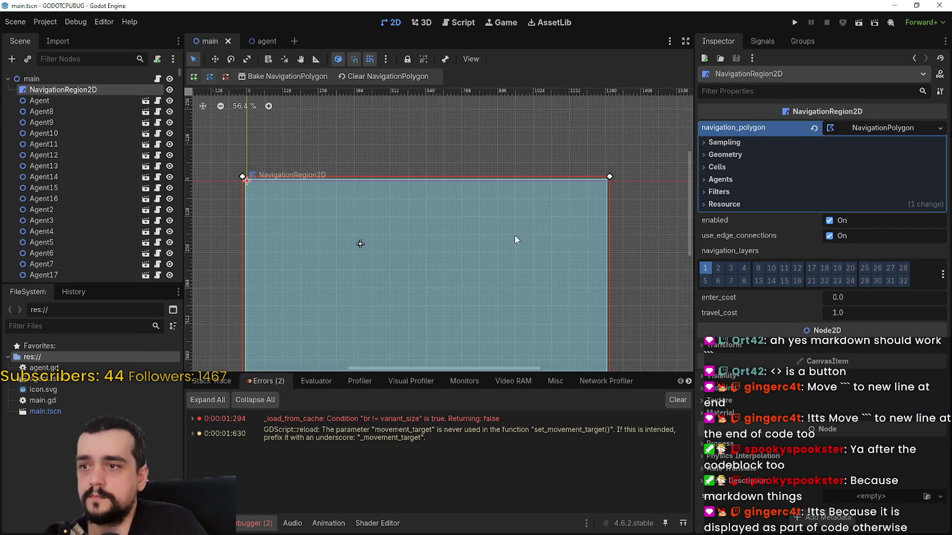
left_click_drag(493, 236, 472, 204)
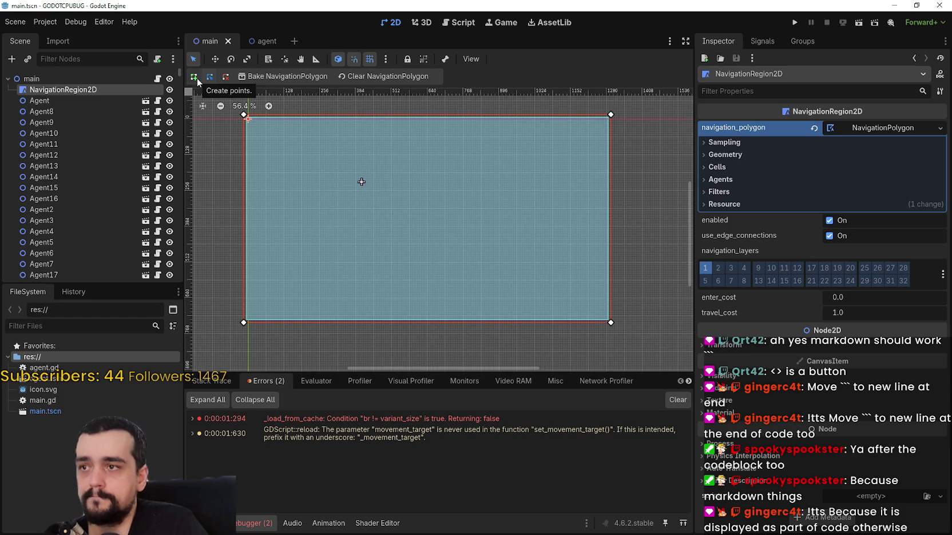
key("alt+Tab")
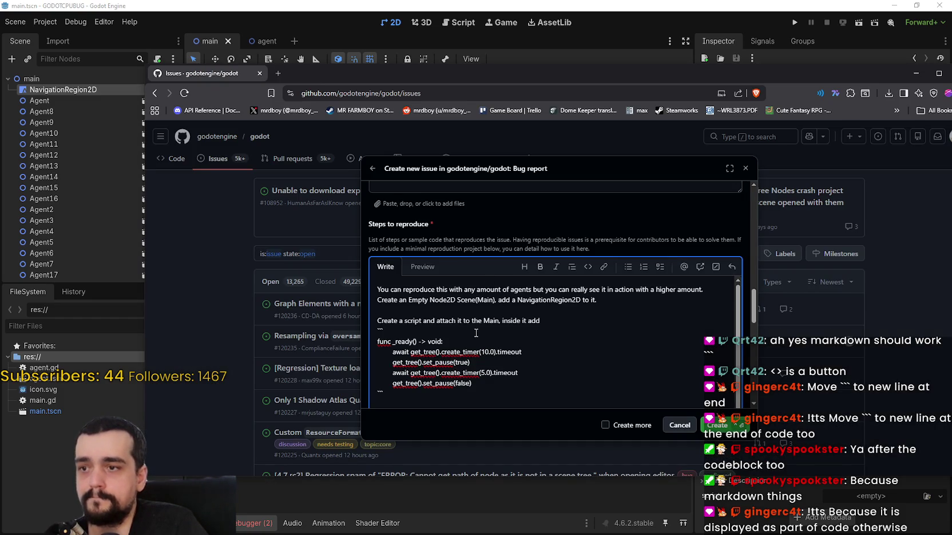
Type the 'Setup the NavigationRegion' line and cut it from its misplaced position
type("Creat")
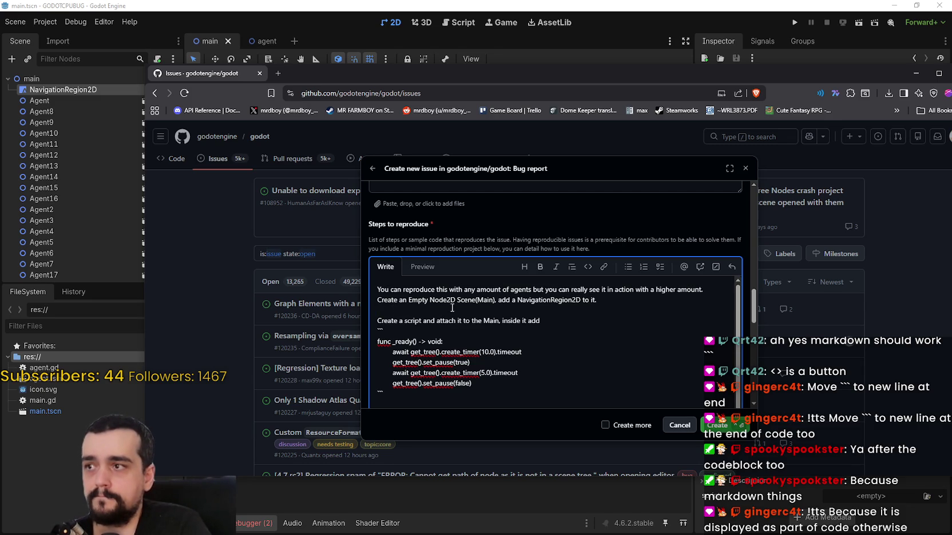
type("etup:")
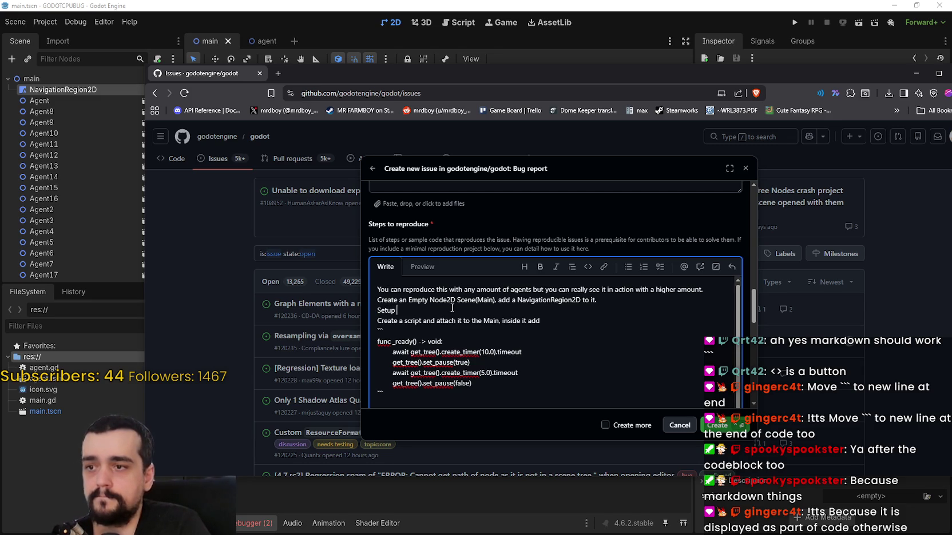
type("the Na")
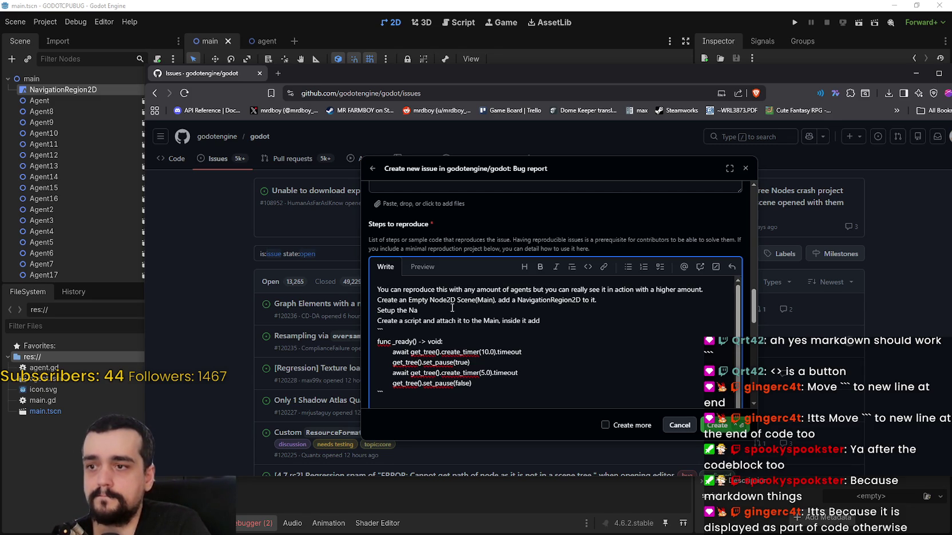
type("vigation")
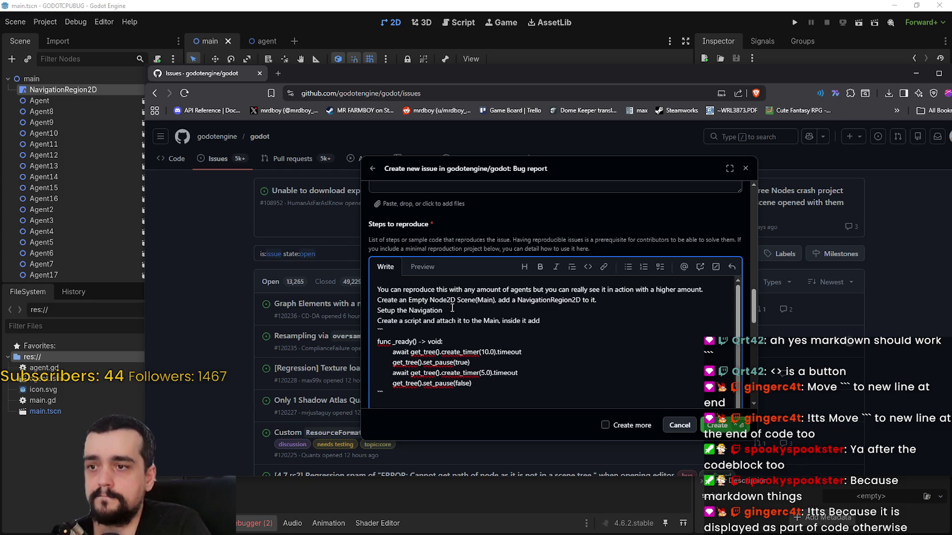
type(" Regio")
type("Region")
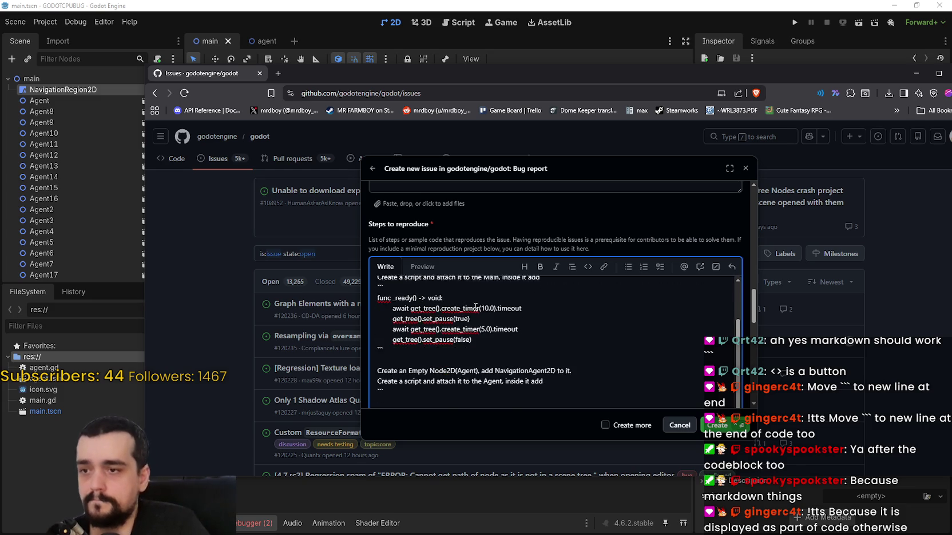
scroll(475, 309, "down", 2)
scroll(463, 359, "up", 2)
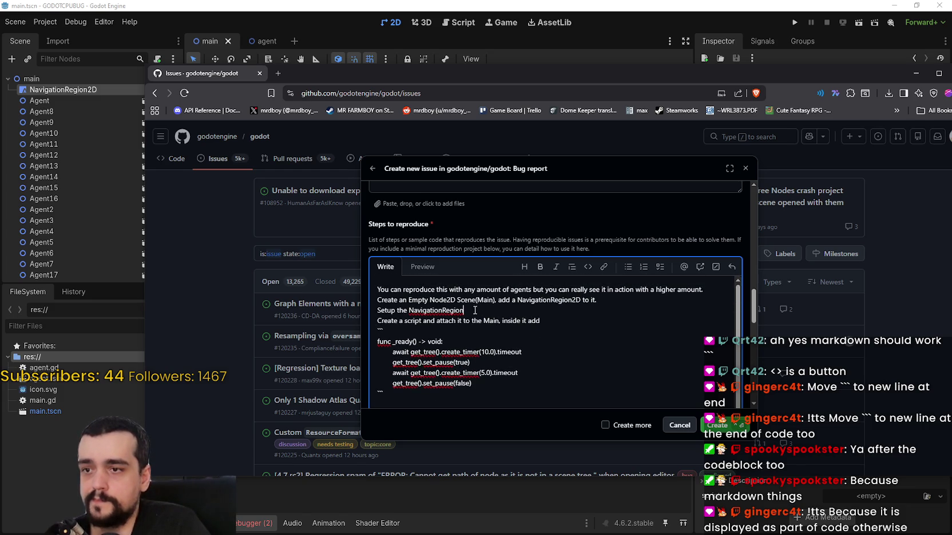
key("shift+Home")
key("ctrl+x")
key("BackSpace")
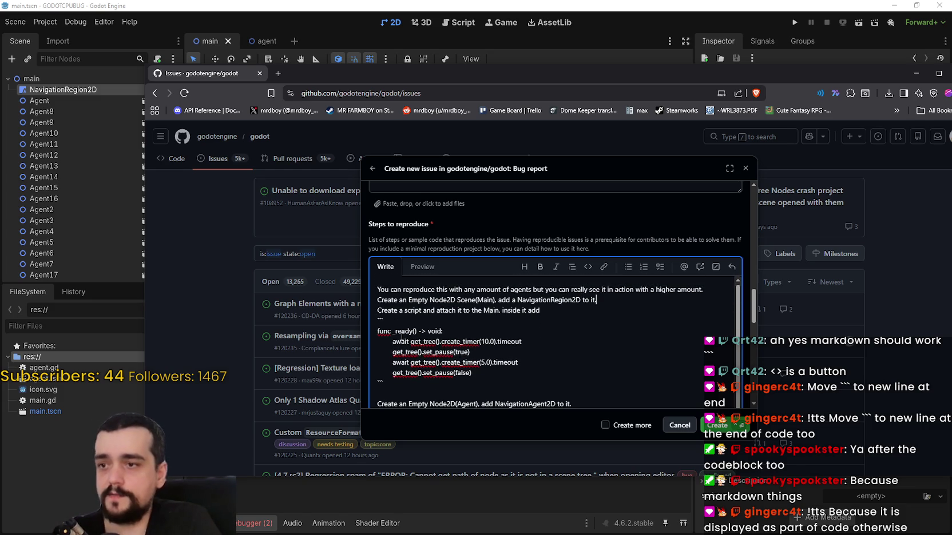
Paste it below the Main script's code, completing it with '2D so it covers 1280x720 pixels or more', and preview
left_click(423, 397)
scroll(422, 395, "down", 2)
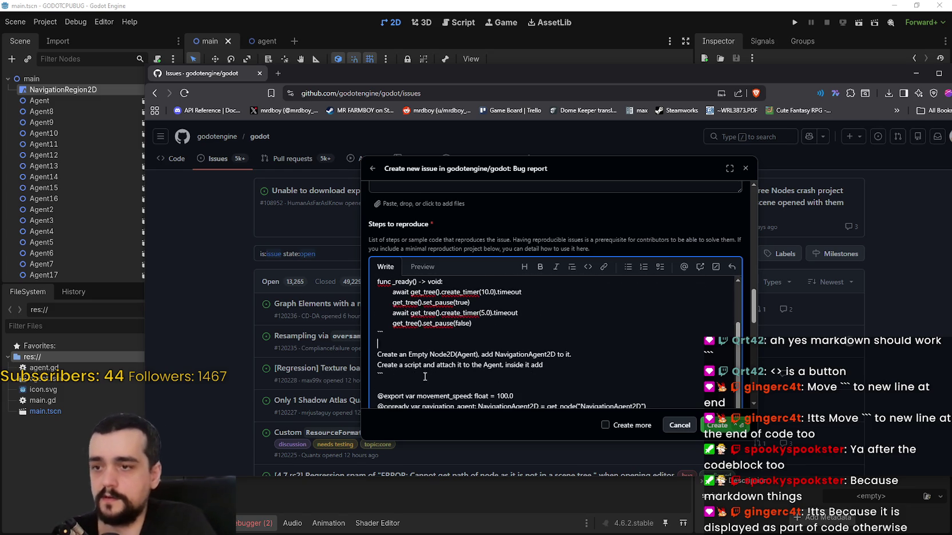
key("ctrl+v")
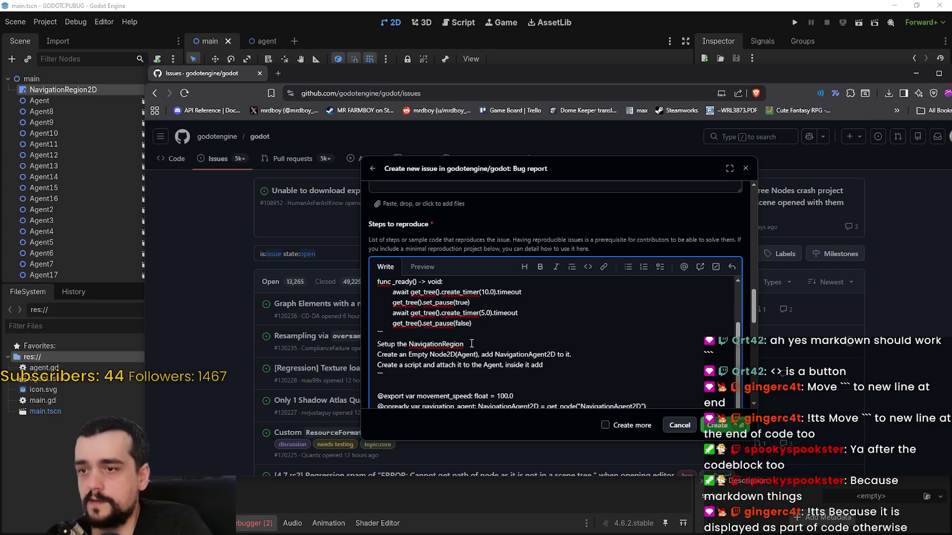
type("2D")
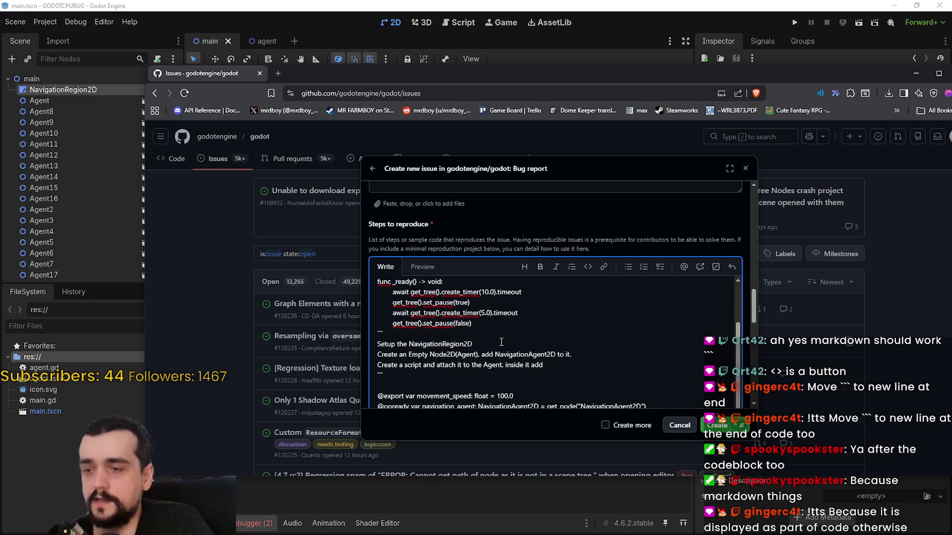
type(" so it covers 12")
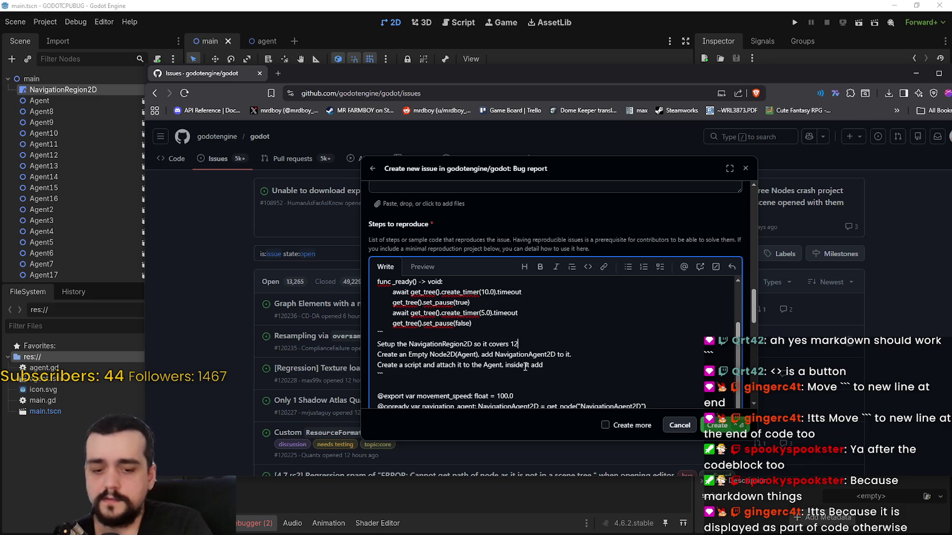
type("80x720")
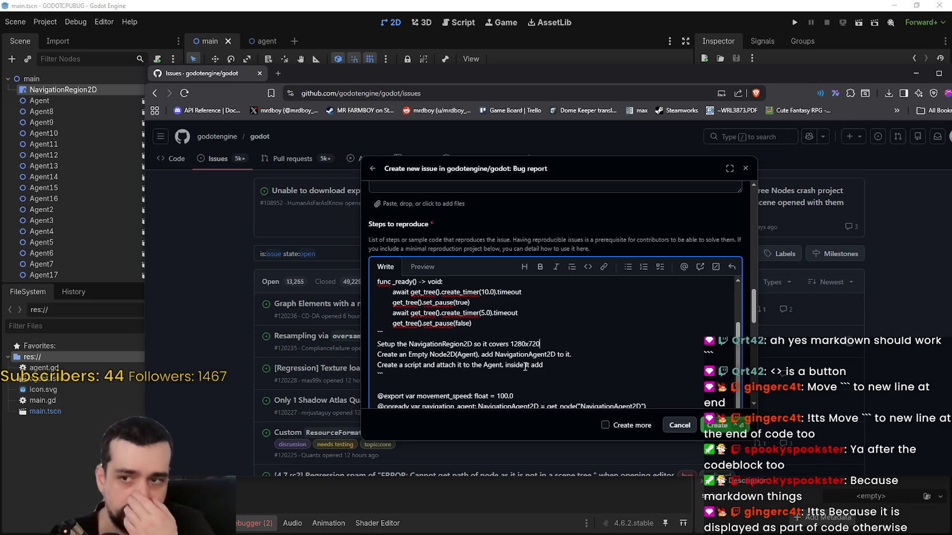
type(" pix")
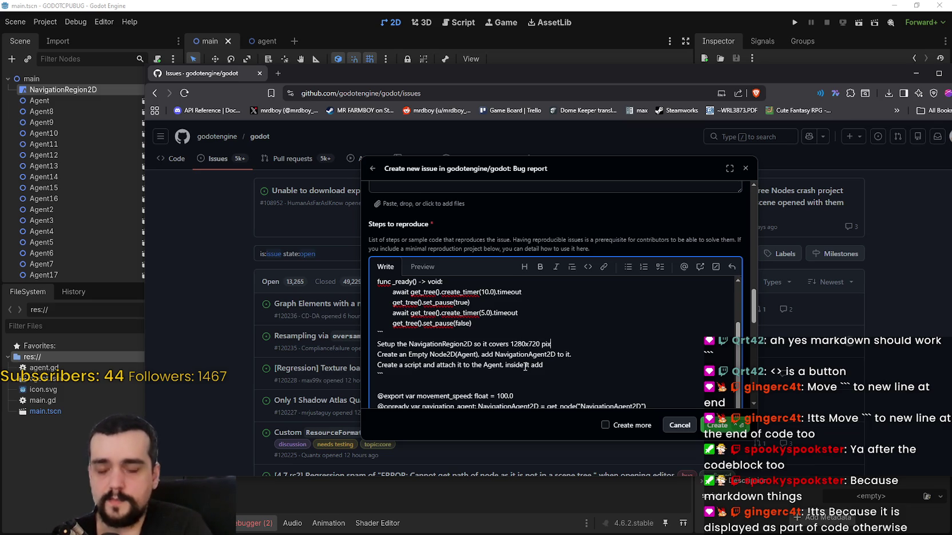
type("els or more.")
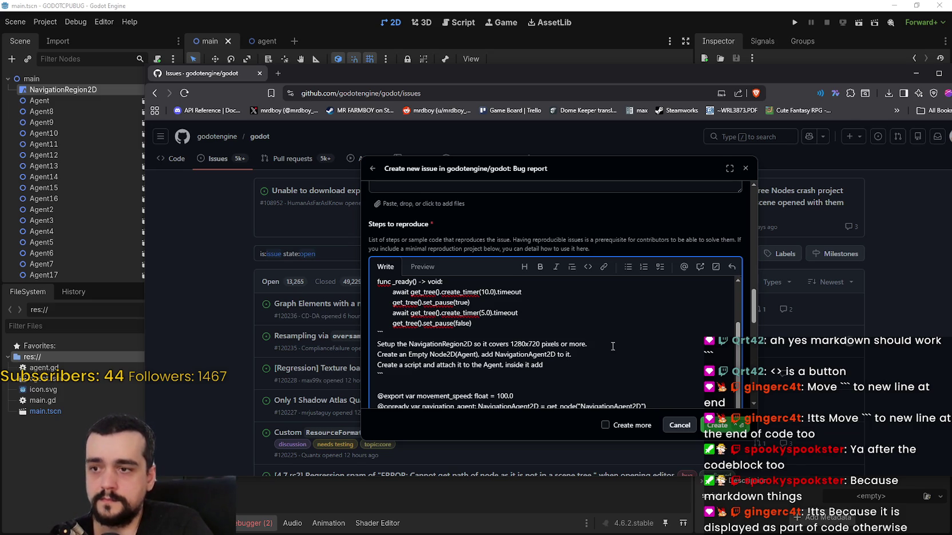
key("ctrl+shift+p")
scroll(612, 347, "down", 1)
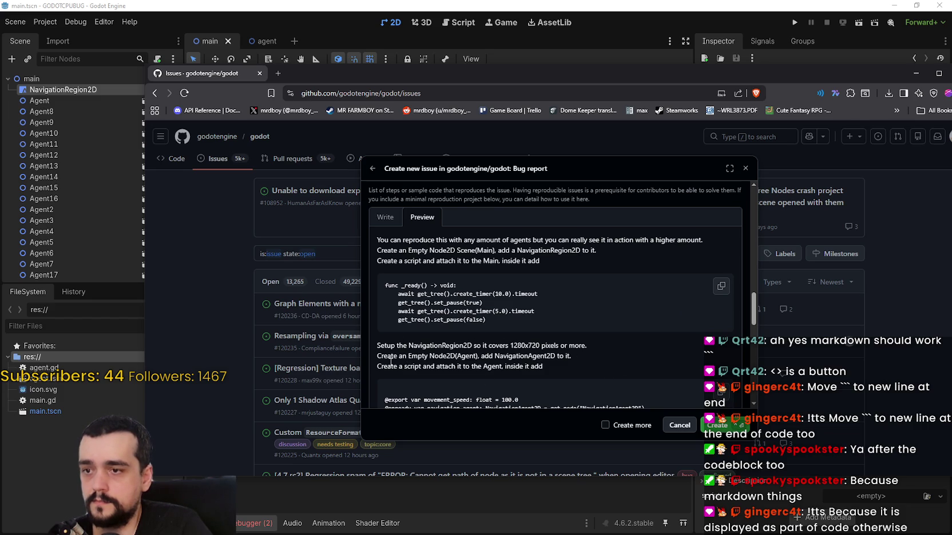
Switch between Write and Preview to review the rendered reproduction steps
left_click(378, 222)
scroll(434, 237, "down", 2)
left_click(422, 217)
scroll(508, 335, "down", 10)
scroll(508, 335, "up", 5)
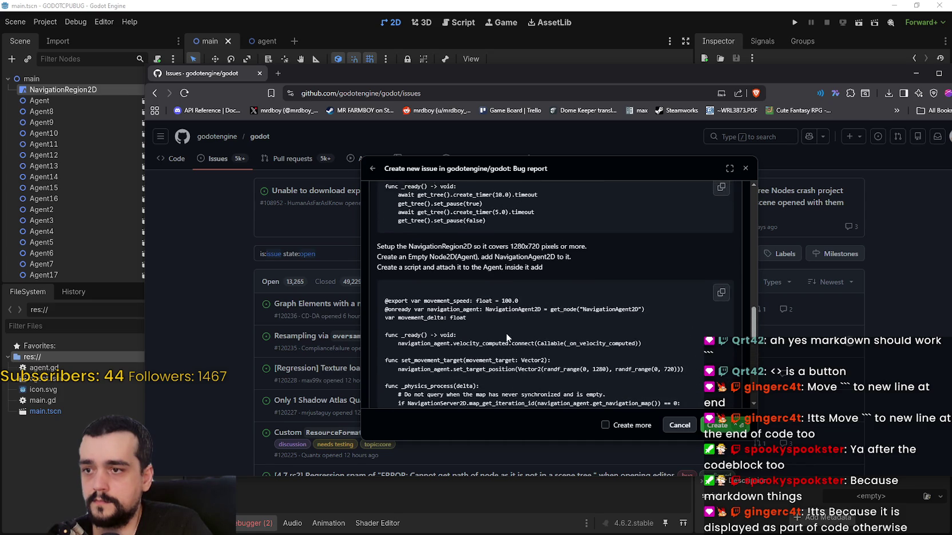
scroll(506, 333, "down", 8)
scroll(450, 329, "up", 10)
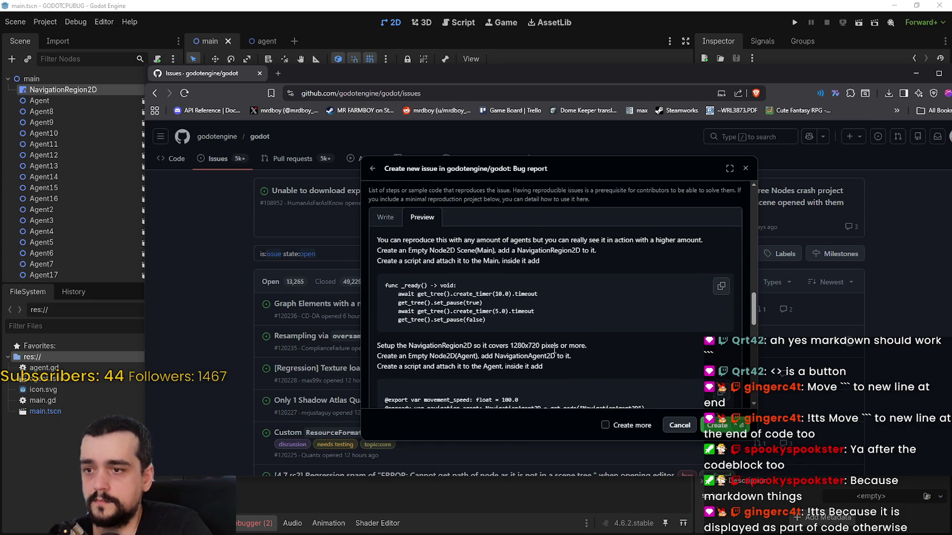
scroll(553, 349, "down", 1)
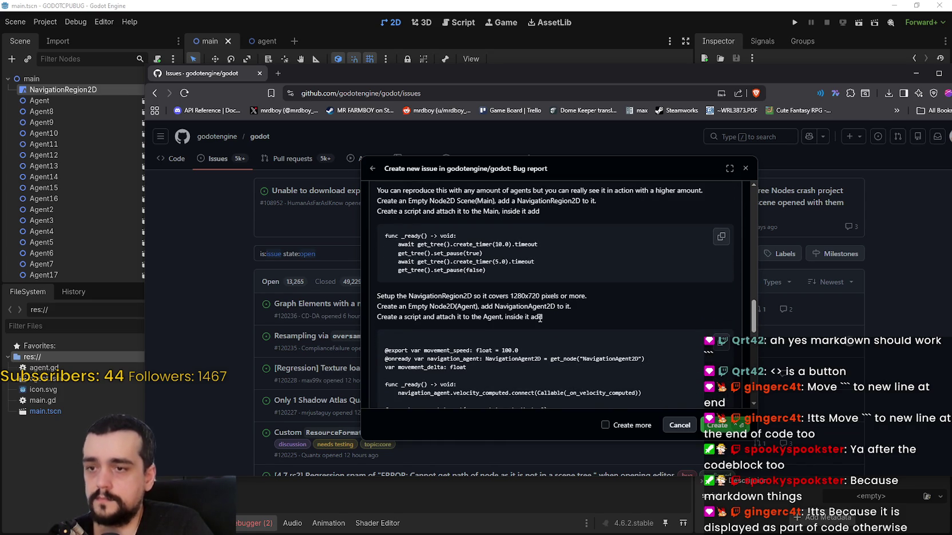
scroll(543, 320, "up", 3)
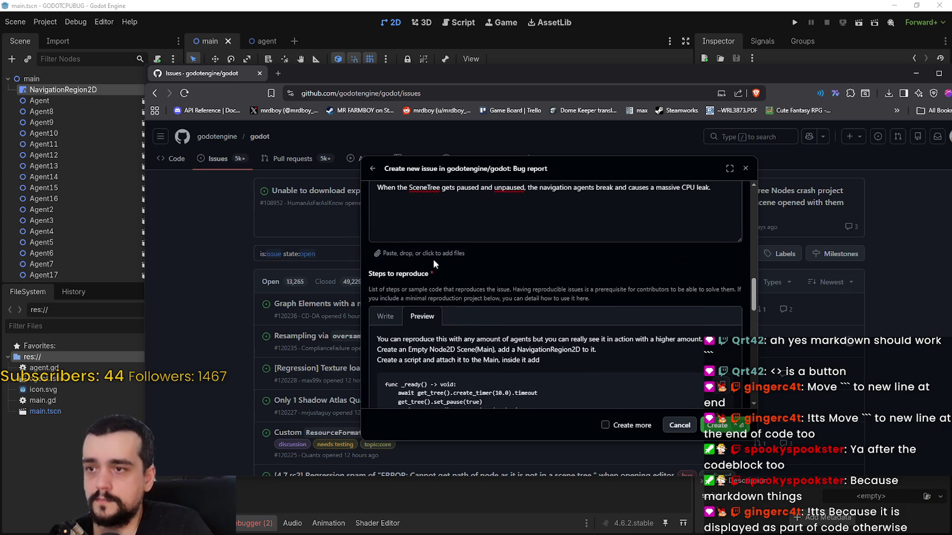
Add blank lines after the final code block and after the 1280x720 setup line
left_click(400, 323)
scroll(526, 353, "down", 5)
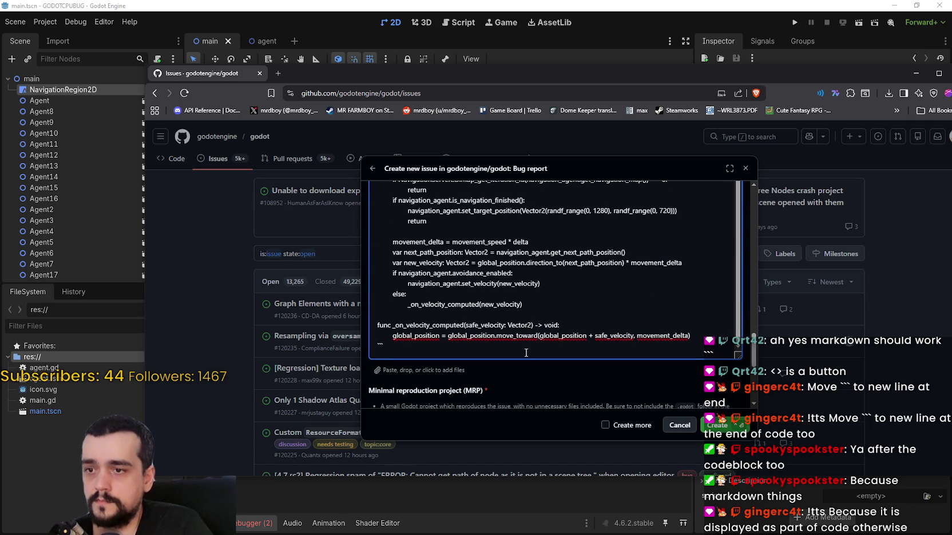
left_click(528, 349)
key("Return")
key("Return")
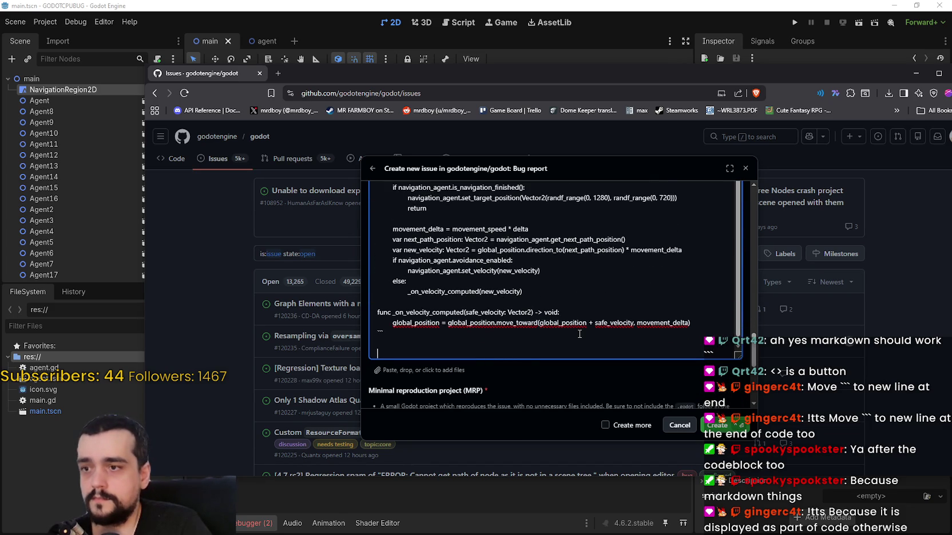
scroll(537, 272, "up", 5)
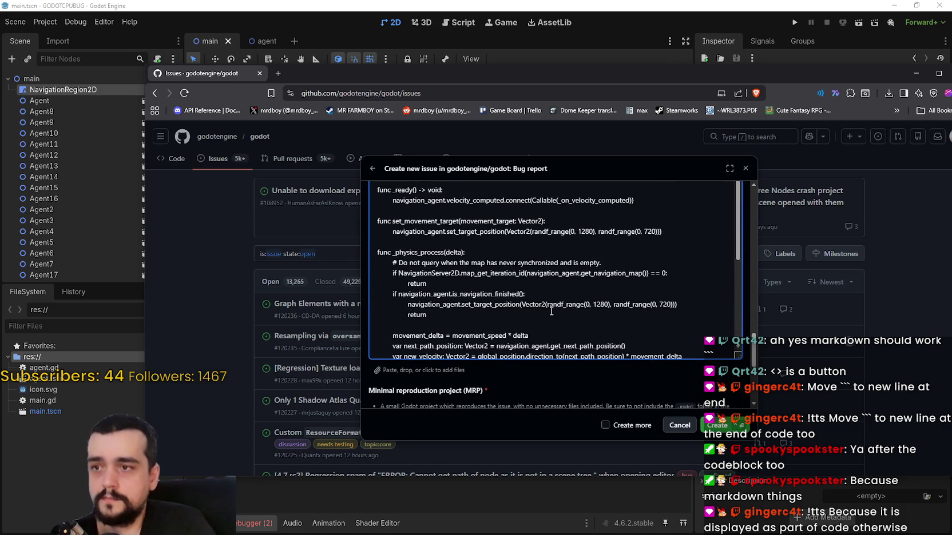
scroll(536, 272, "down", 2)
scroll(536, 272, "up", 8)
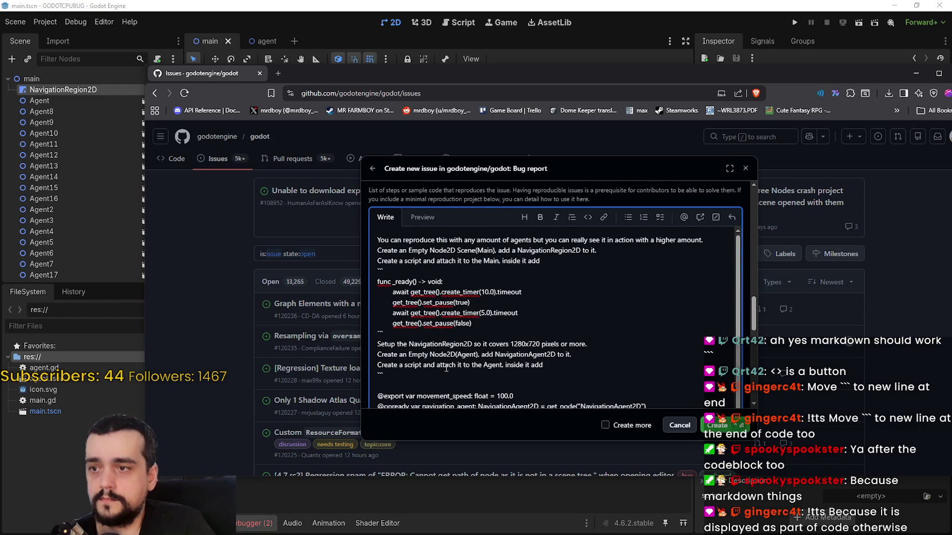
left_click(600, 344)
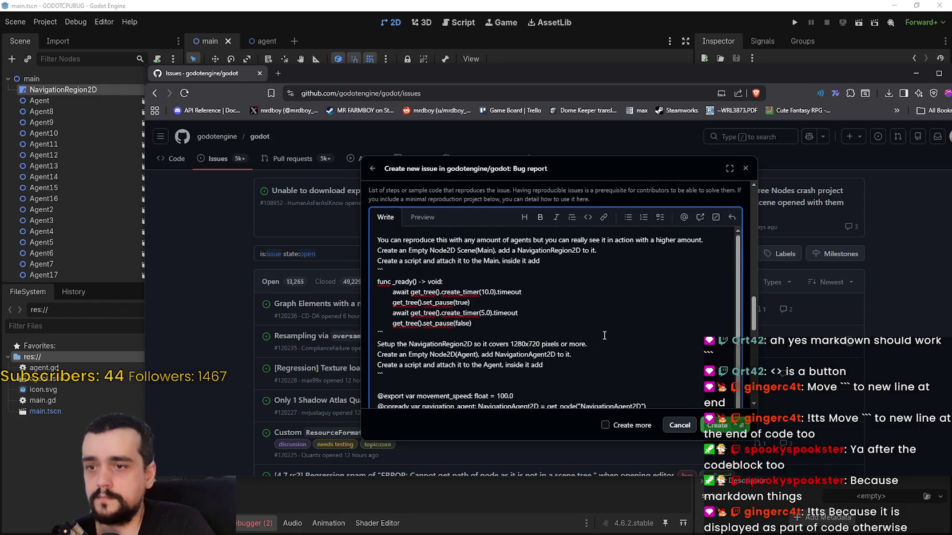
key("Return")
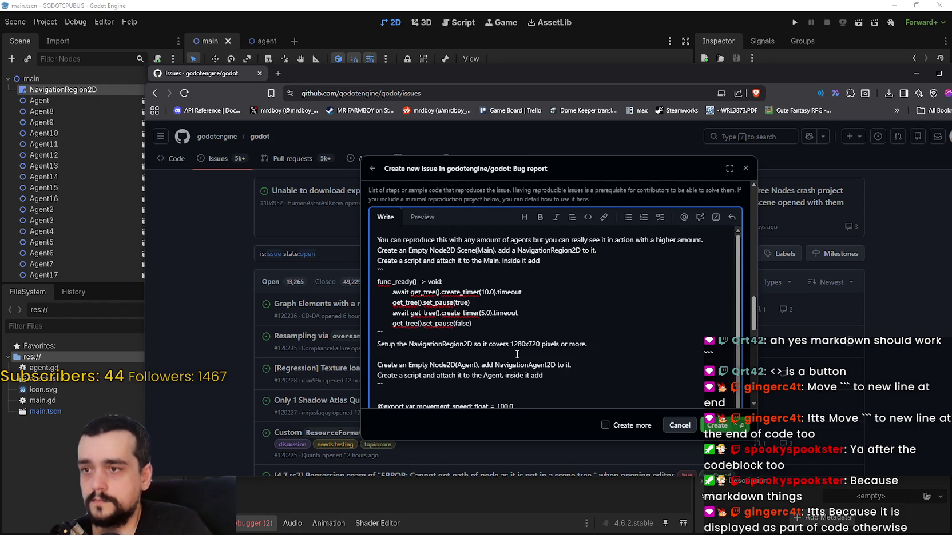
scroll(435, 341, "down", 10)
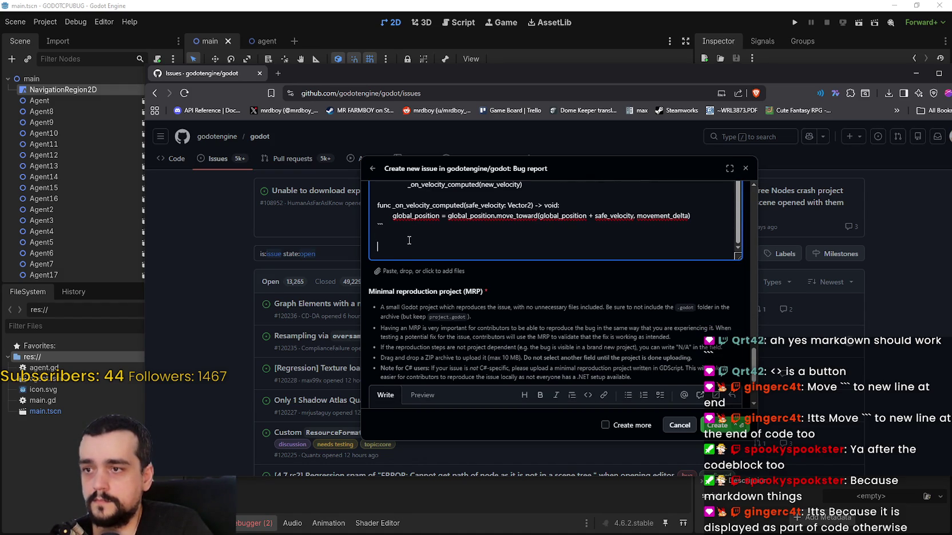
Add the step 'Duplicate the Agent inside the Main to 2000.' below the final code block
left_click(404, 238)
key("Return")
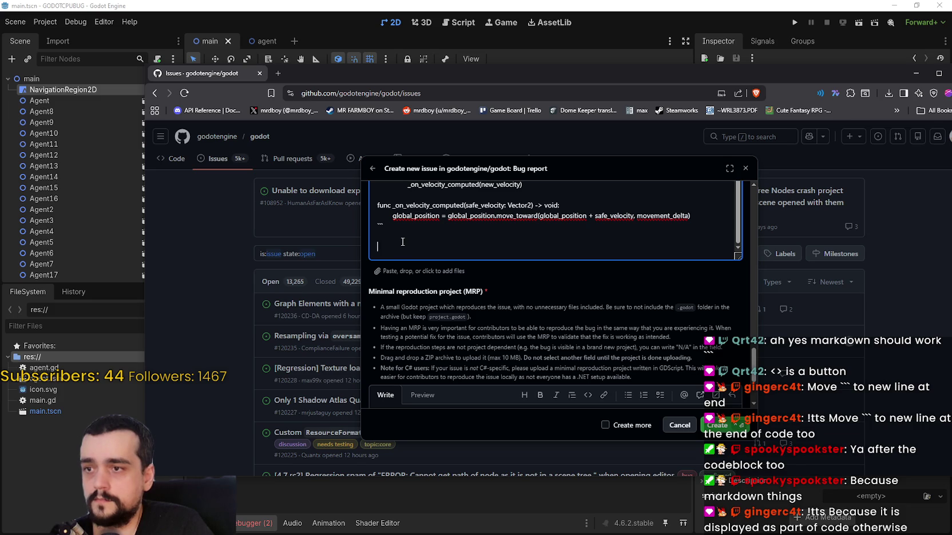
type("Duplica")
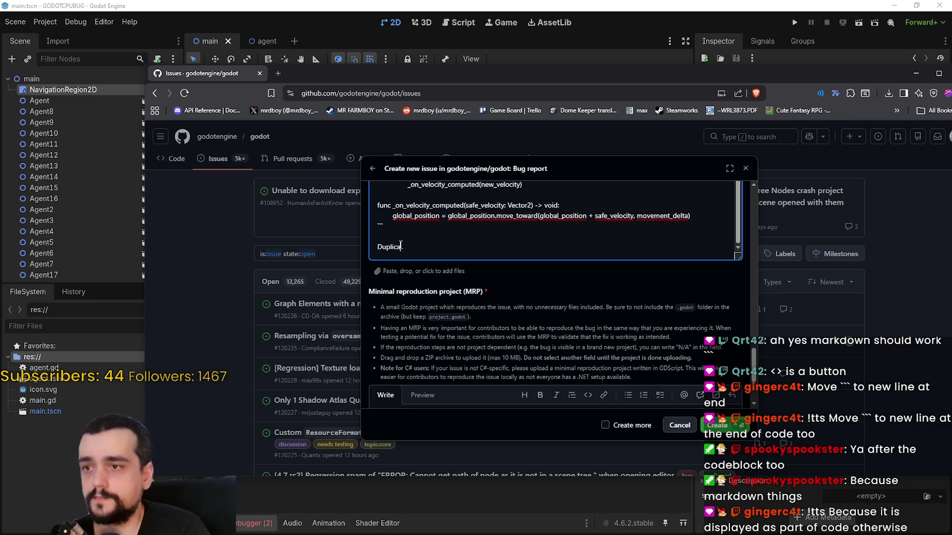
type("te the Agent")
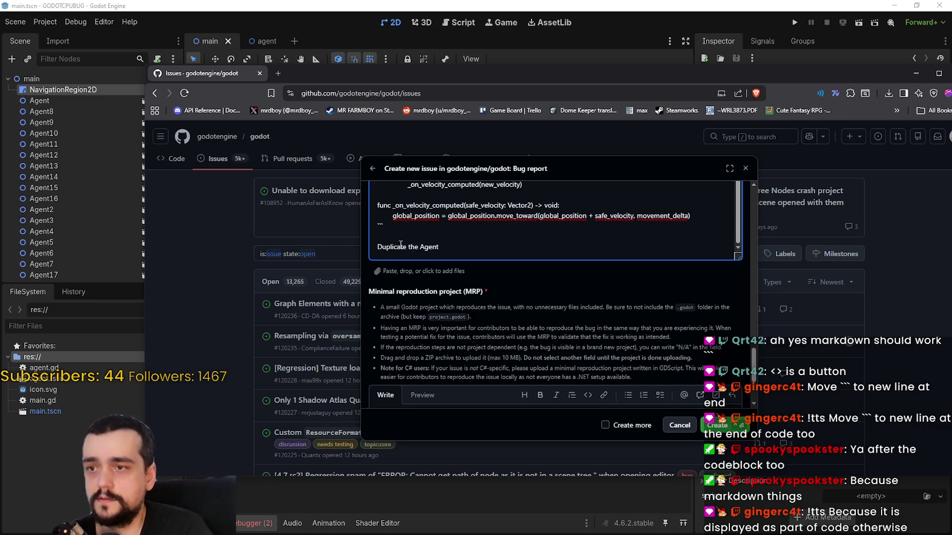
type(" inside")
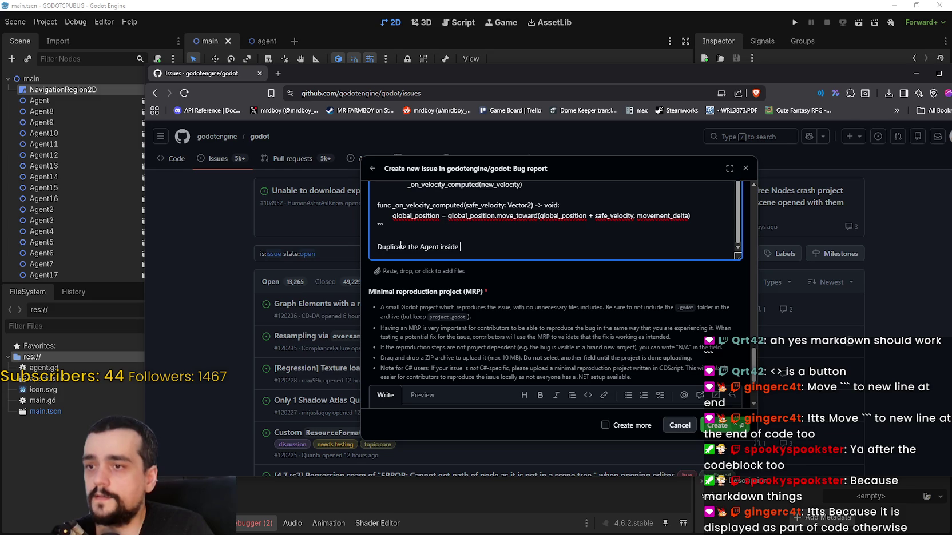
type(" the Main")
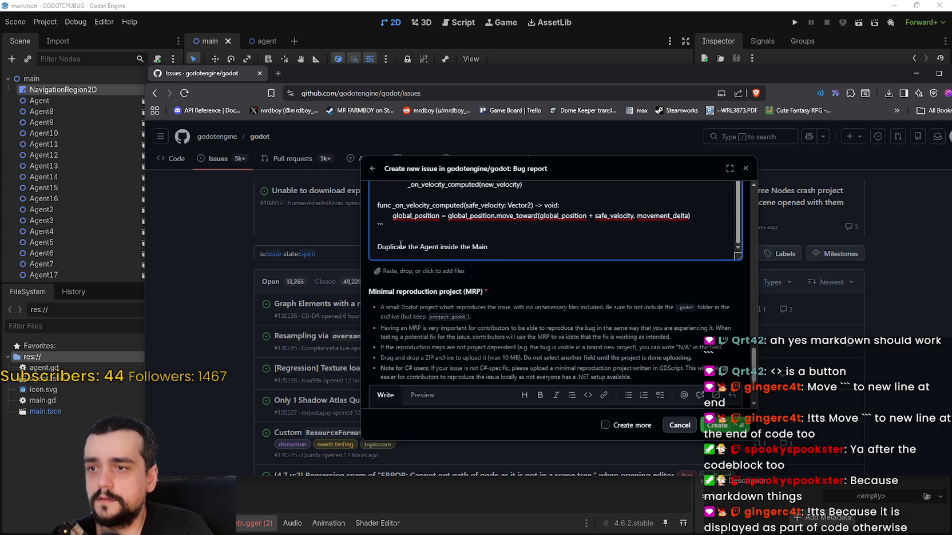
type("u")
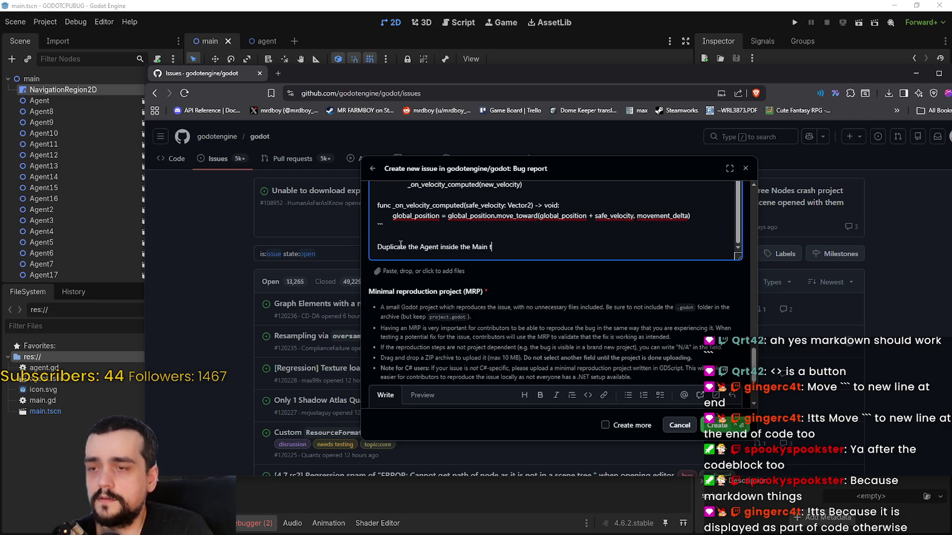
type("000.")
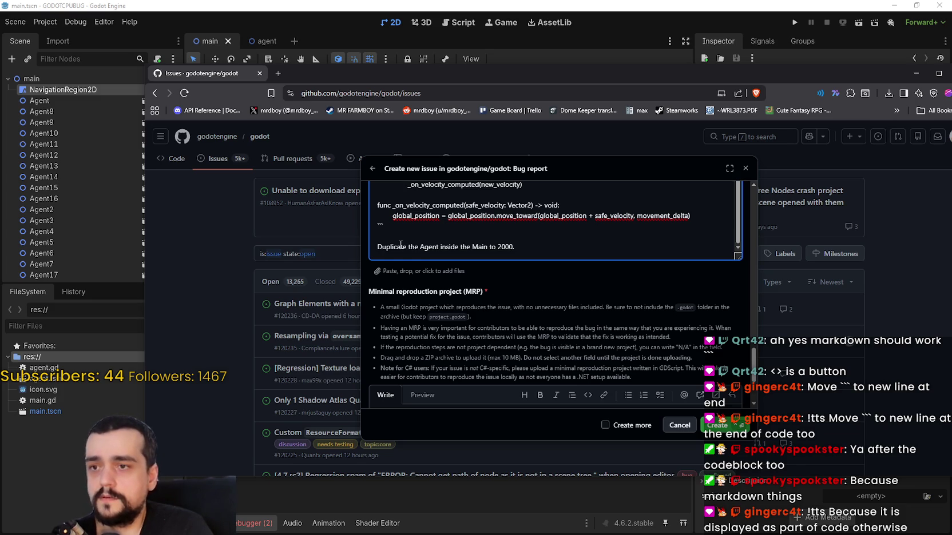
Add the closing step 'Run the Main scene.', fixing its capitalisation
key("Return")
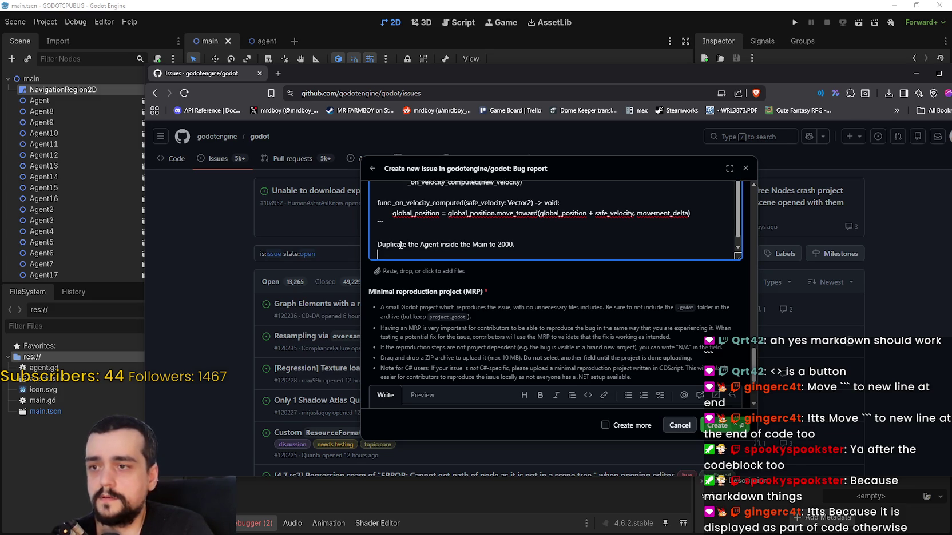
type("Run t")
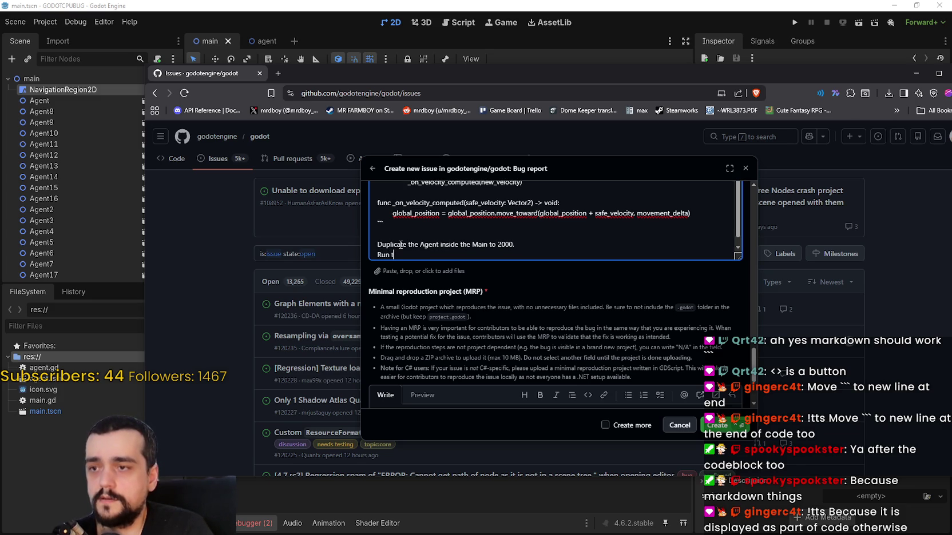
type("he main ")
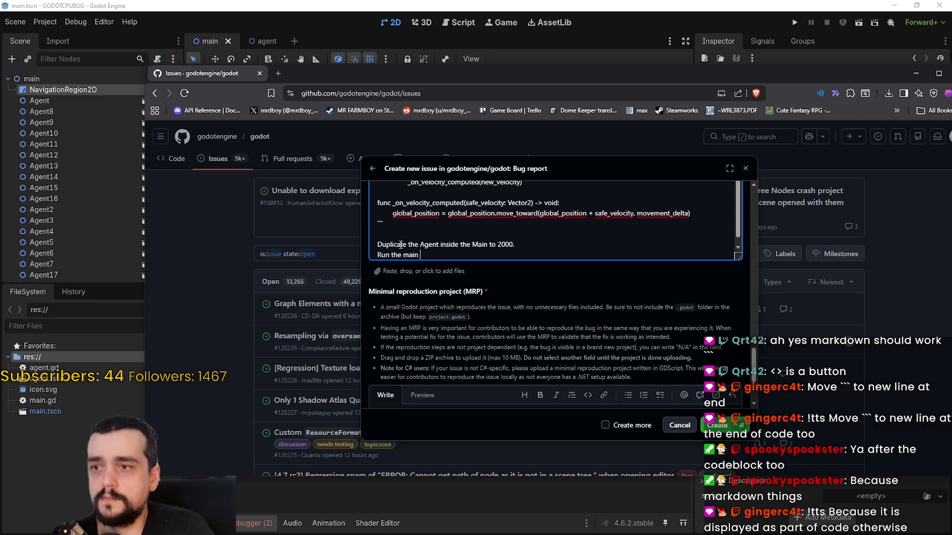
type("scene")
key("BackSpace")
key("BackSpace")
key("BackSpace")
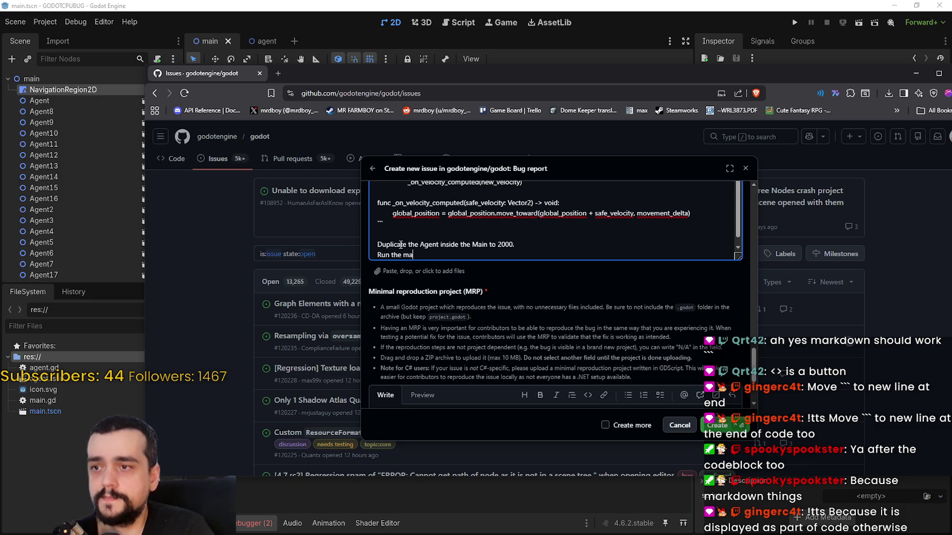
type("Main Scen")
key("BackSpace")
type("scene.")
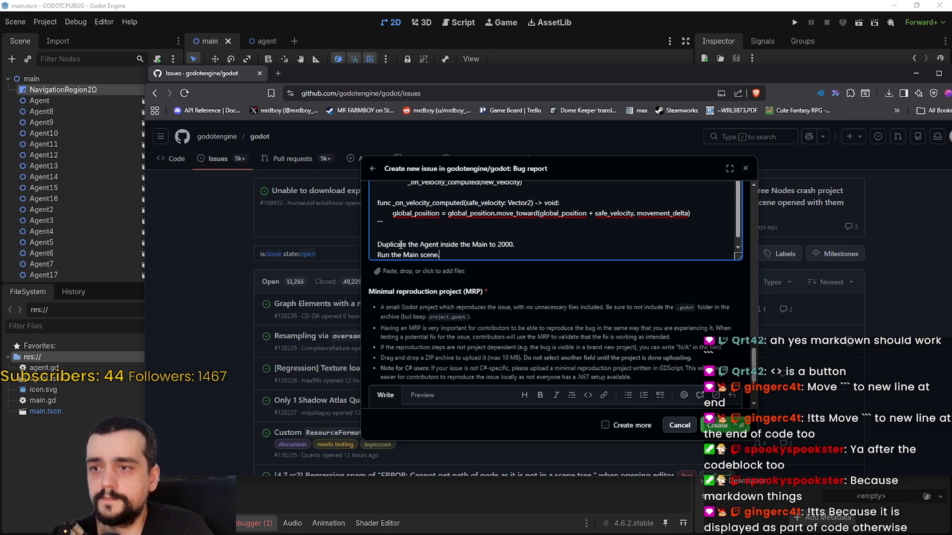
scroll(407, 245, "up", 10)
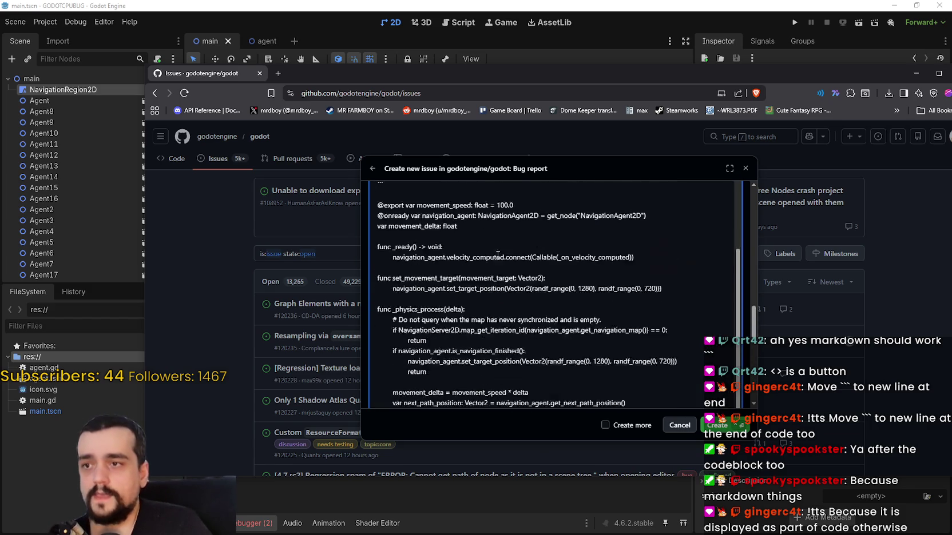
Preview the issue description and reproduction steps as rendered text and maximize the browser window
left_click(422, 264)
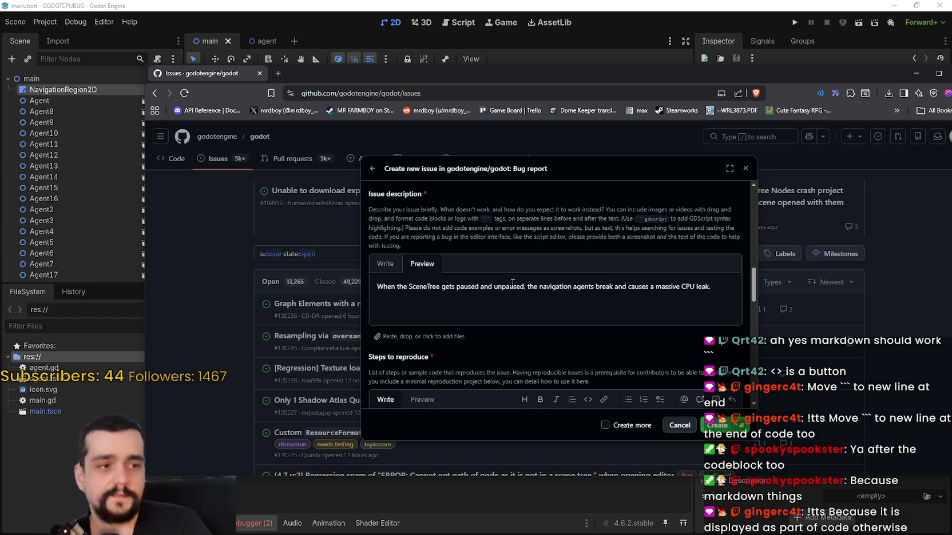
scroll(470, 258, "down", 5)
left_click(420, 205)
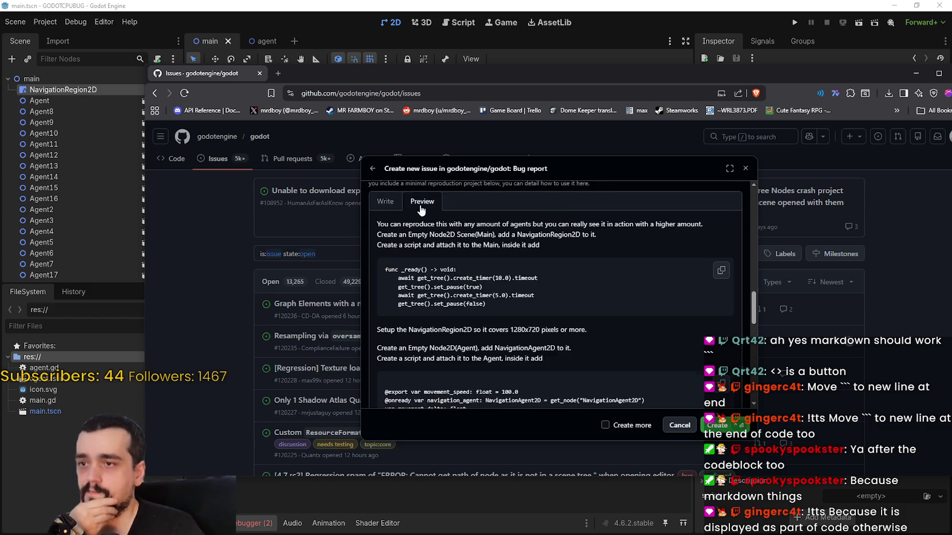
scroll(548, 324, "up", 1)
scroll(548, 324, "down", 1)
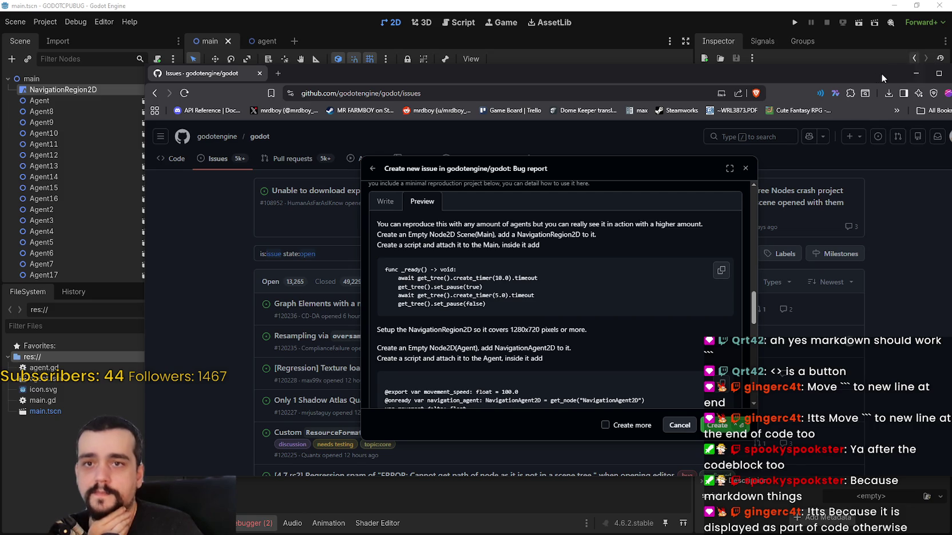
double_click(852, 76)
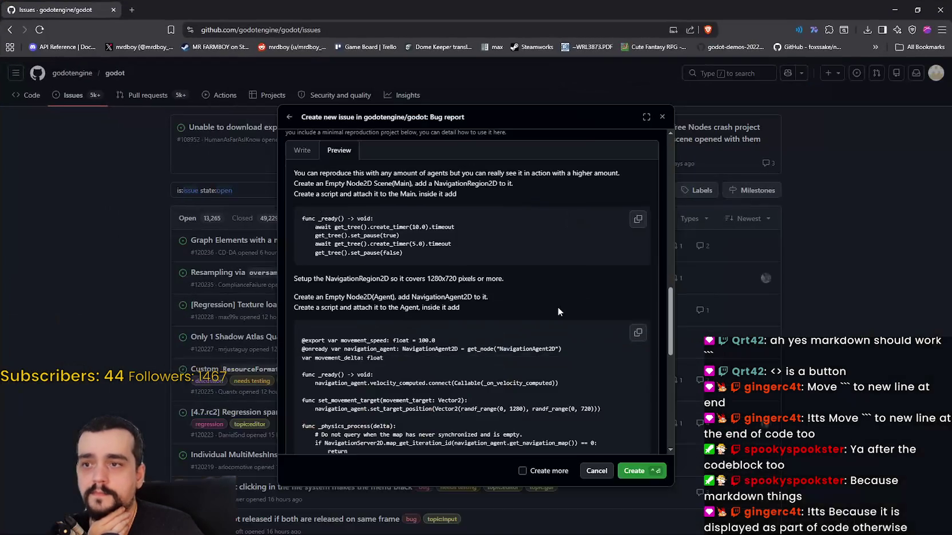
Reread the opening steps: the agent-amount sentence, creating the Main scene, and attaching its script
scroll(503, 324, "down", 2)
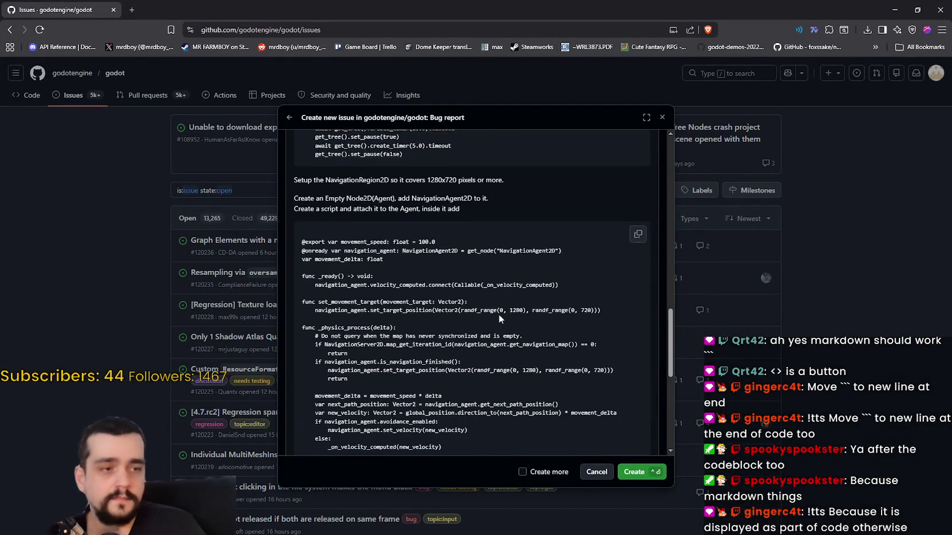
scroll(499, 317, "up", 2)
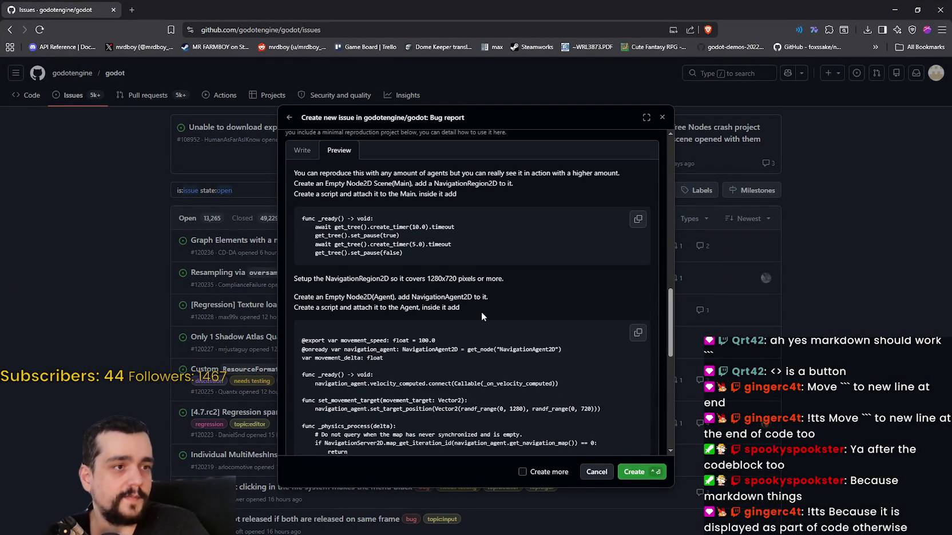
scroll(385, 270, "up", 1)
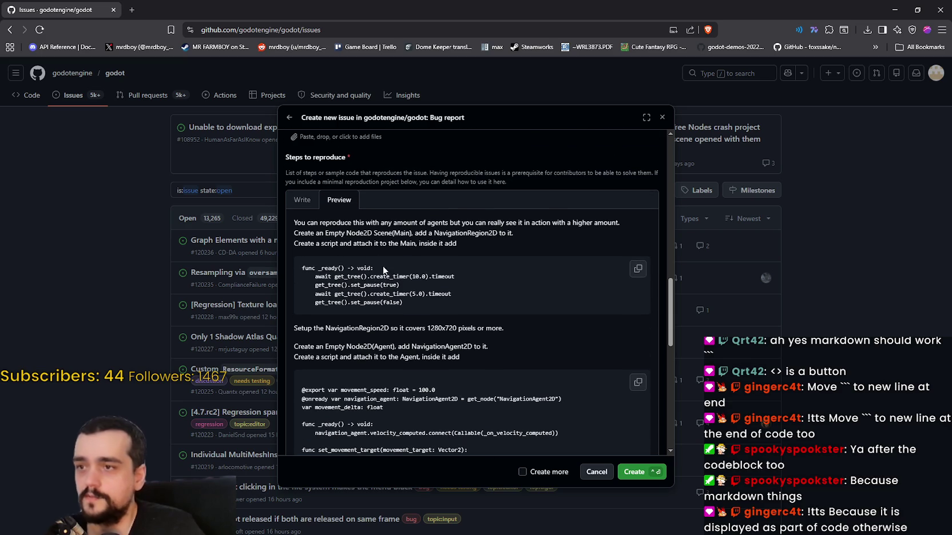
left_click_drag(294, 223, 643, 225)
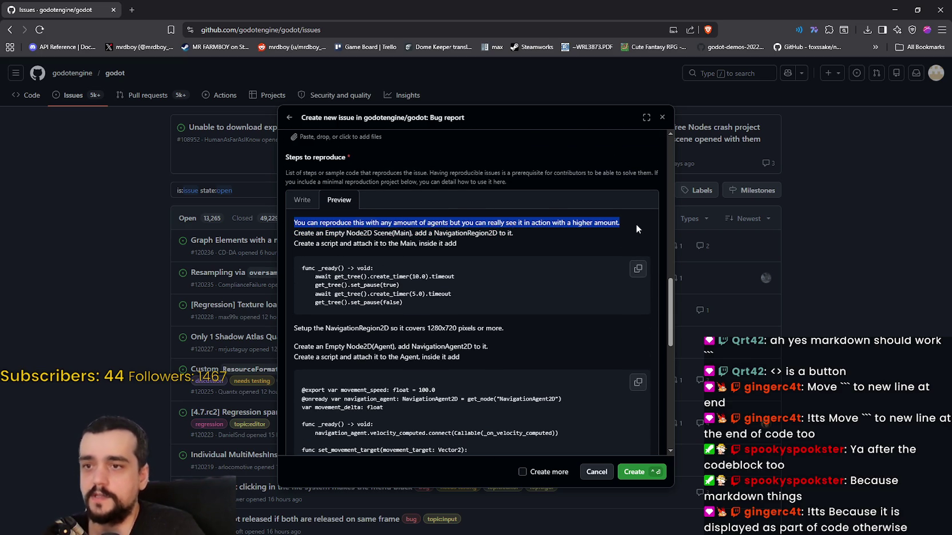
left_click_drag(294, 234, 515, 232)
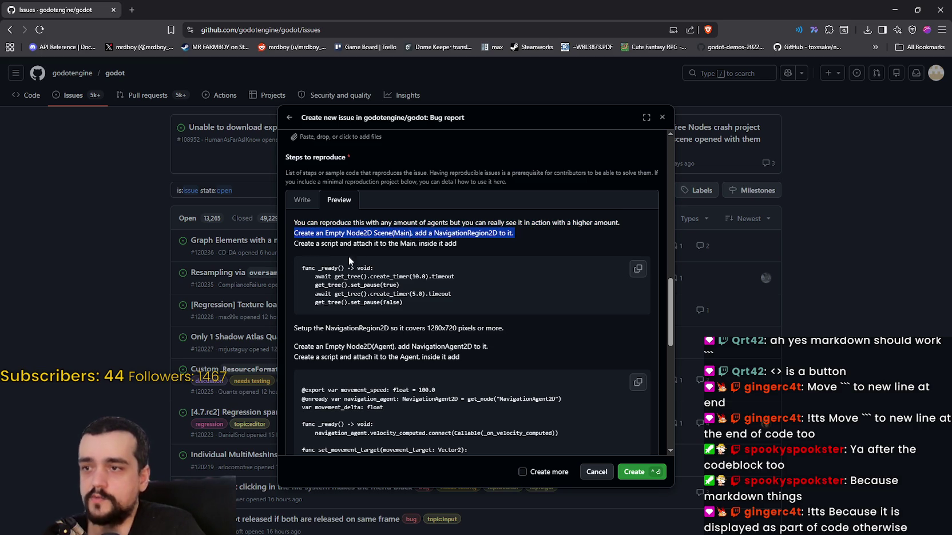
left_click_drag(300, 246, 307, 244)
left_click(413, 243)
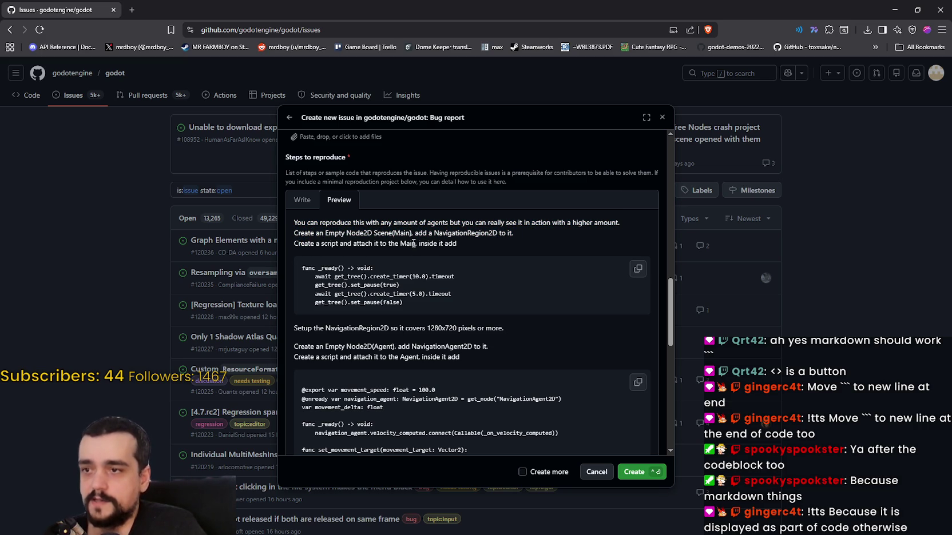
double_click(407, 243)
left_click_drag(418, 243, 456, 244)
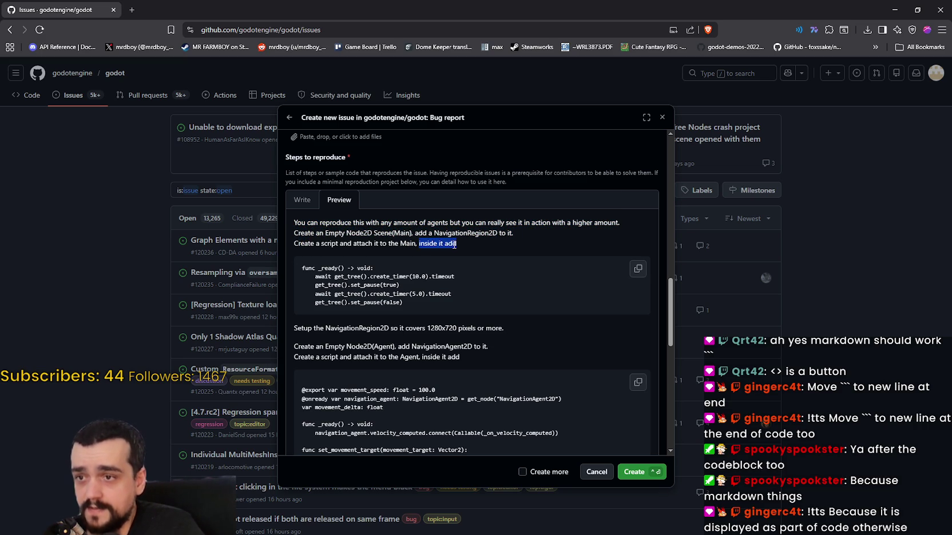
left_click_drag(303, 264, 465, 312)
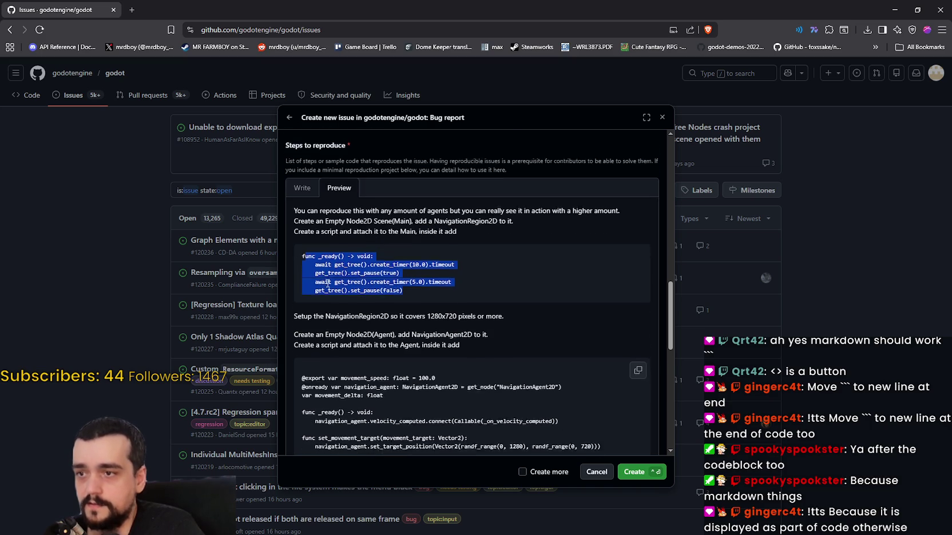
Reread the NavigationRegion2D setup line and the lines creating the Agent node and its script
scroll(465, 311, "down", 2)
left_click(309, 226)
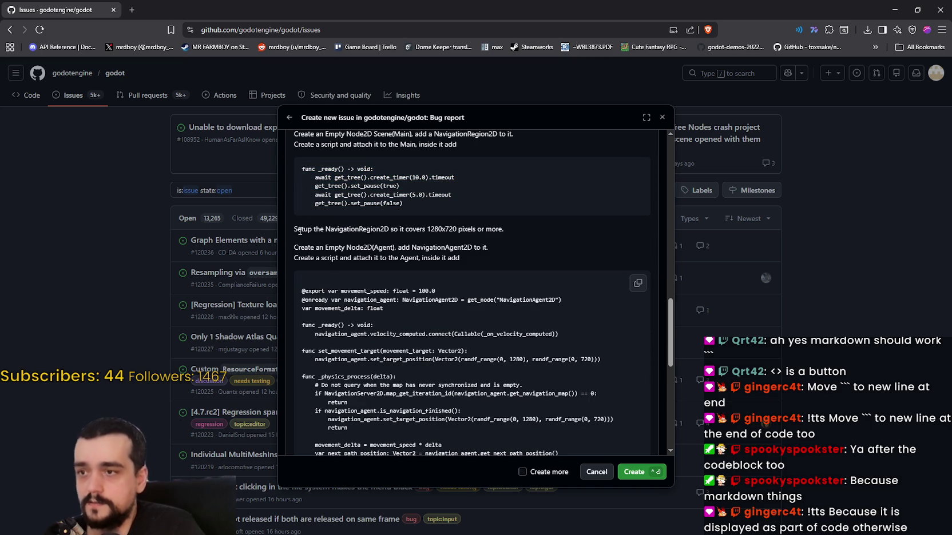
mouse_move(296, 229)
left_mouse_down()
mouse_move(506, 237)
mouse_move(489, 238)
left_mouse_up()
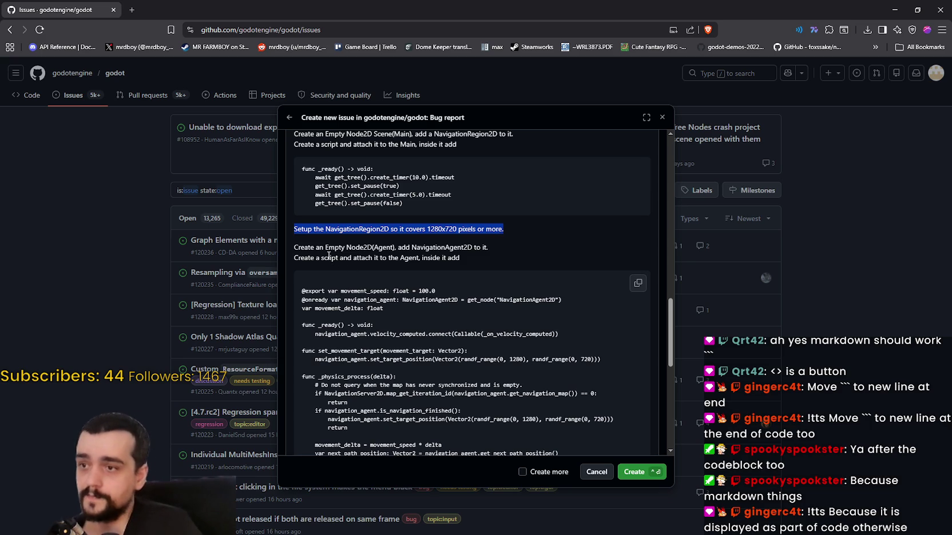
left_click(324, 245)
scroll(305, 237, "down", 1)
left_click_drag(294, 198, 490, 204)
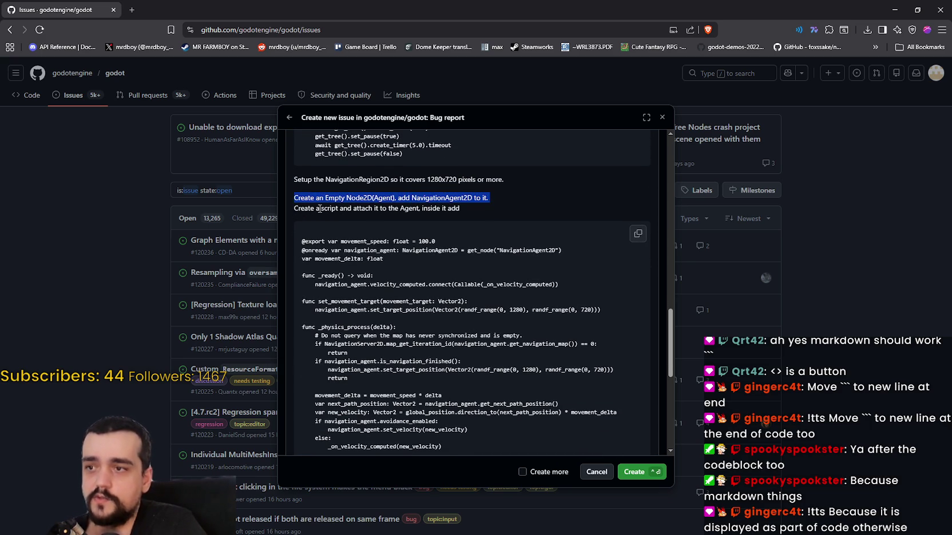
left_click_drag(295, 209, 470, 211)
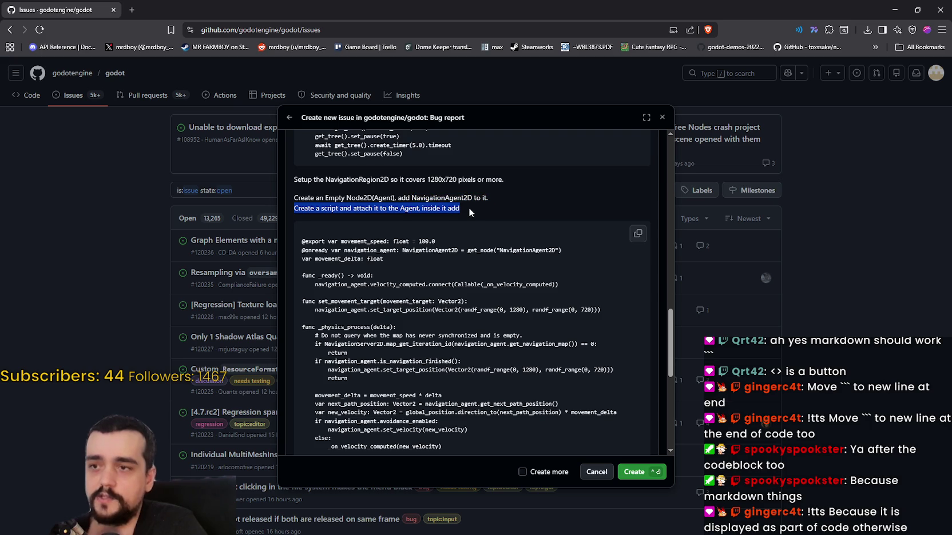
left_click(427, 211)
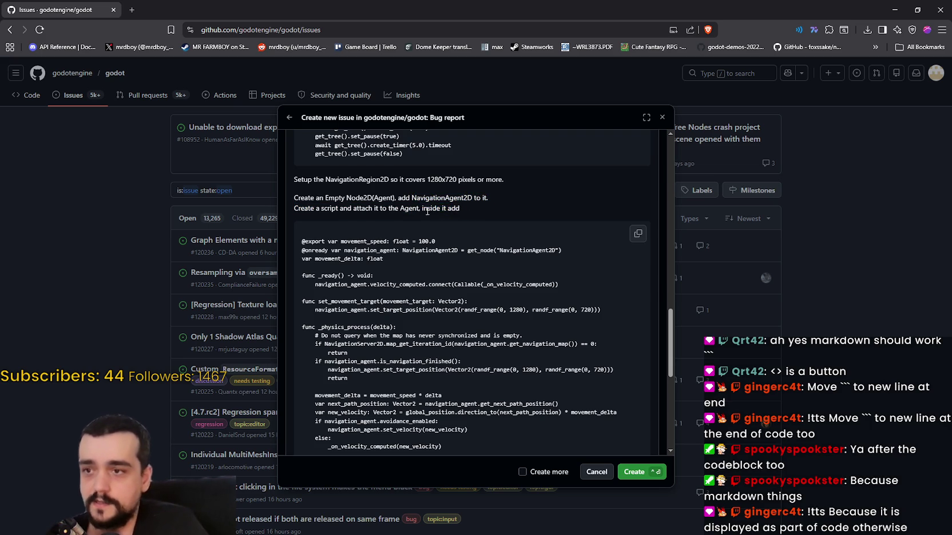
left_click_drag(427, 211, 455, 209)
left_click(455, 209)
Reread the Agent script code block and the duplicate and Run Main scene steps, then return Steps to Write mode
scroll(308, 241, "down", 2)
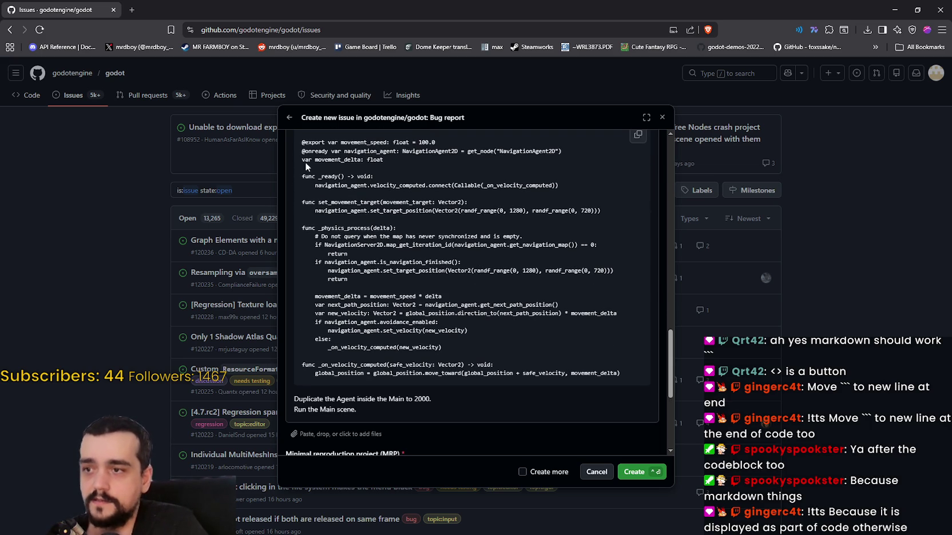
mouse_move(301, 140)
left_mouse_down()
mouse_move(515, 256)
mouse_move(531, 375)
mouse_move(637, 378)
left_mouse_up()
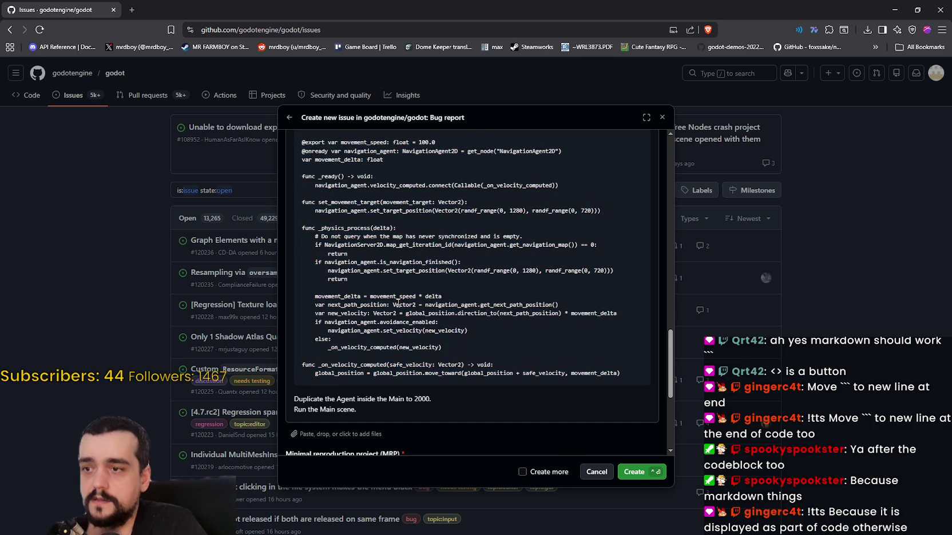
scroll(273, 311, "down", 2)
mouse_move(294, 300)
left_mouse_down()
mouse_move(443, 305)
mouse_move(427, 297)
left_mouse_up()
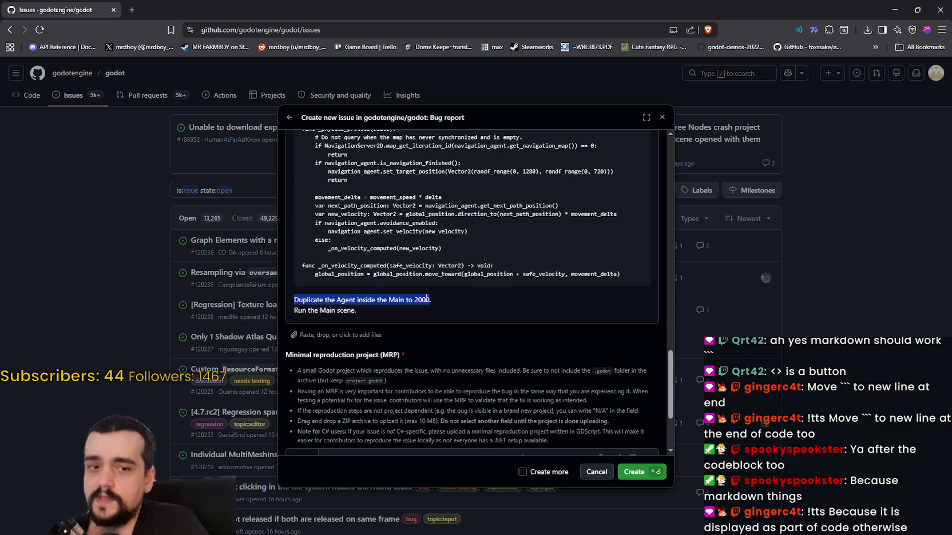
mouse_move(299, 310)
left_mouse_down()
mouse_move(325, 301)
mouse_move(364, 311)
left_mouse_up()
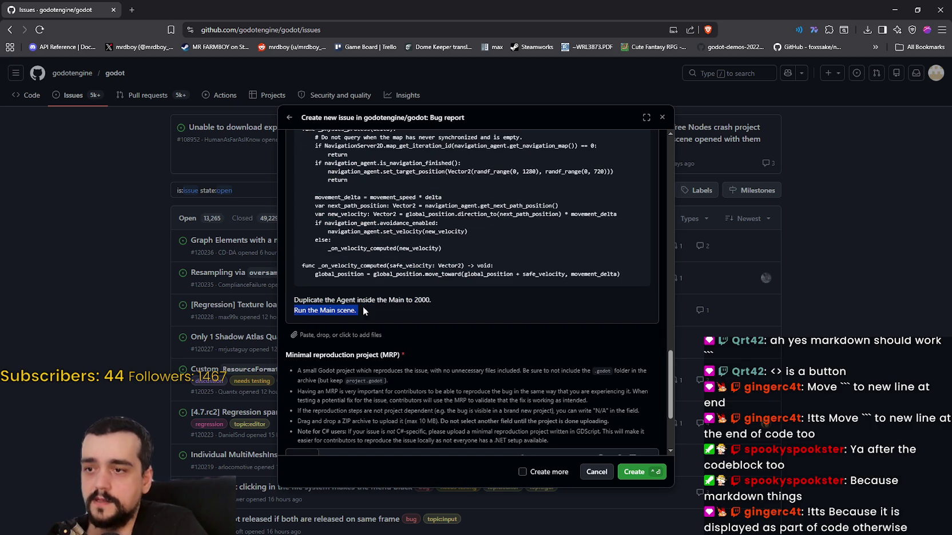
left_click(421, 300)
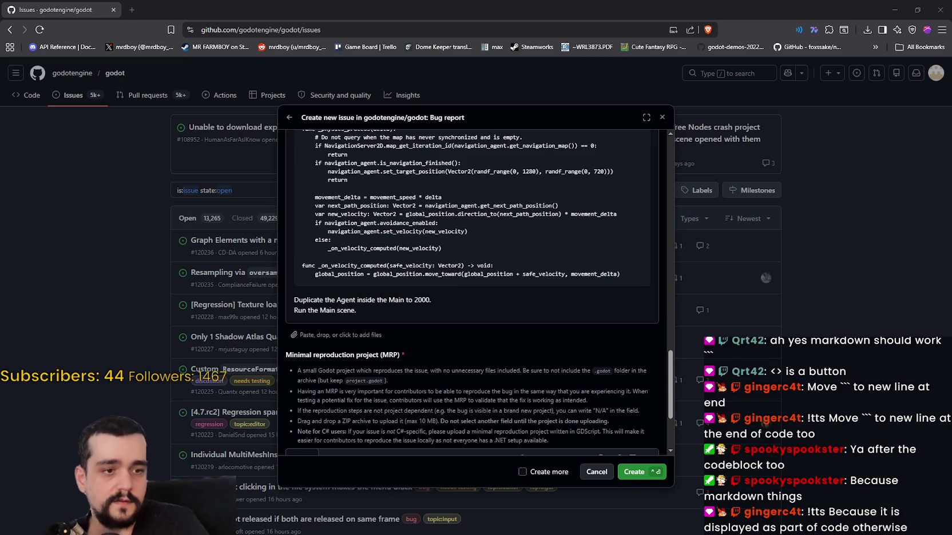
left_click(424, 302)
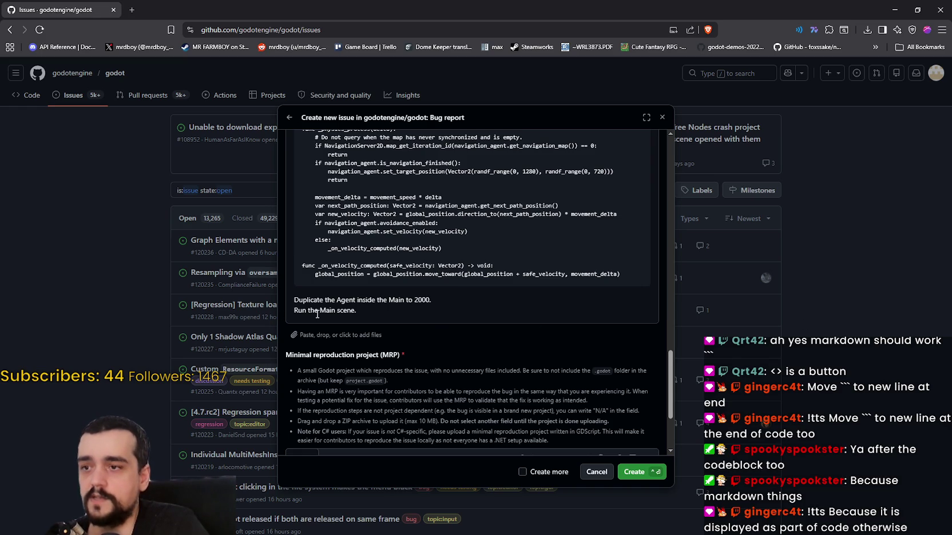
left_click_drag(295, 311, 360, 312)
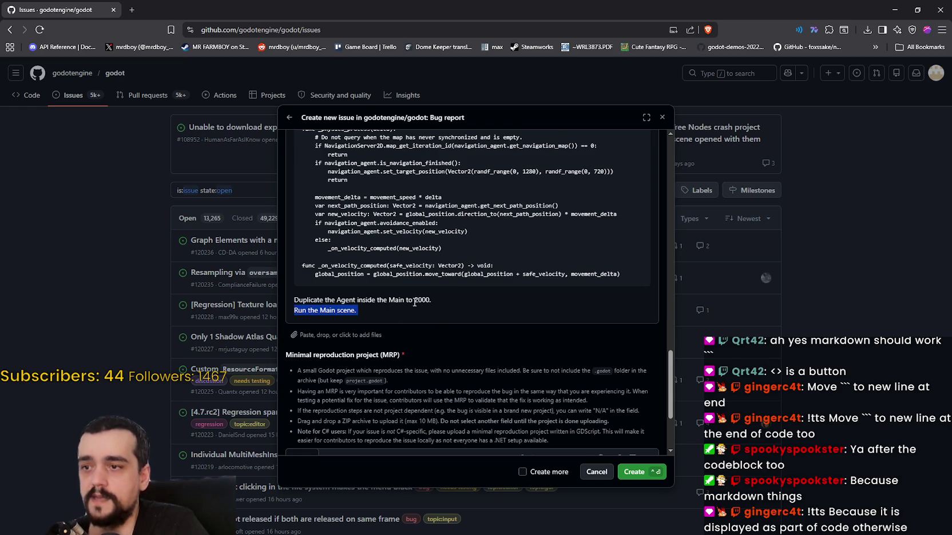
scroll(409, 316, "up", 8)
left_click(296, 250)
Change the duplicate step's count from 2000 to '2,000 Agents'
scroll(372, 260, "down", 10)
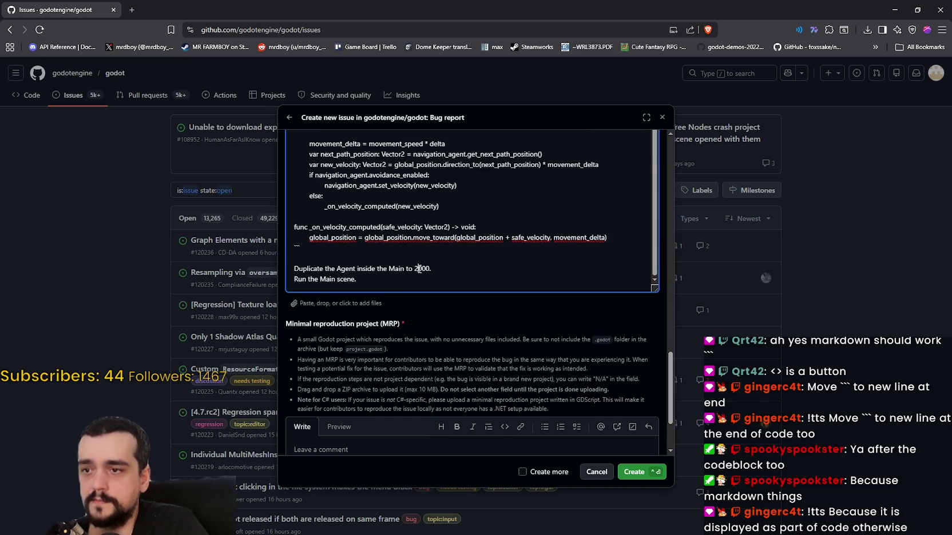
left_click(418, 269)
type(".")
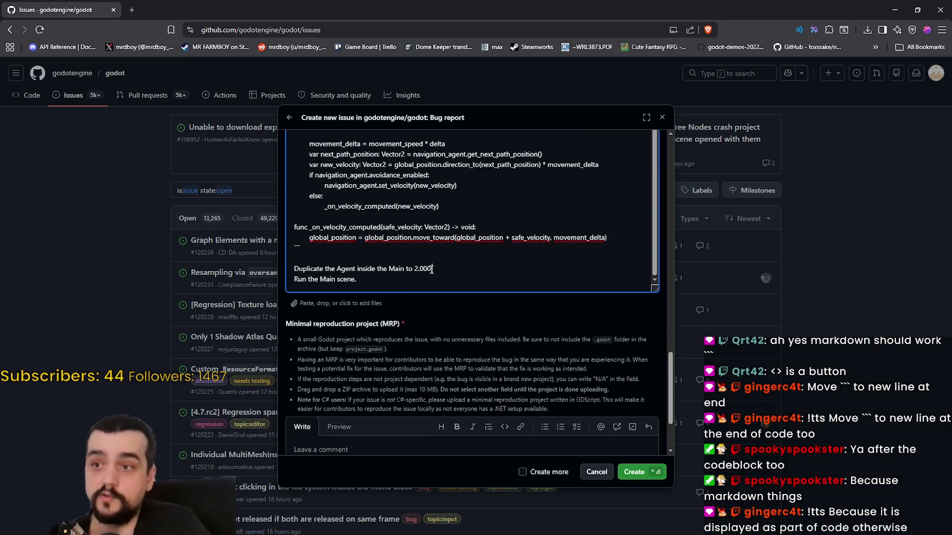
left_click(419, 269)
key("BackSpace")
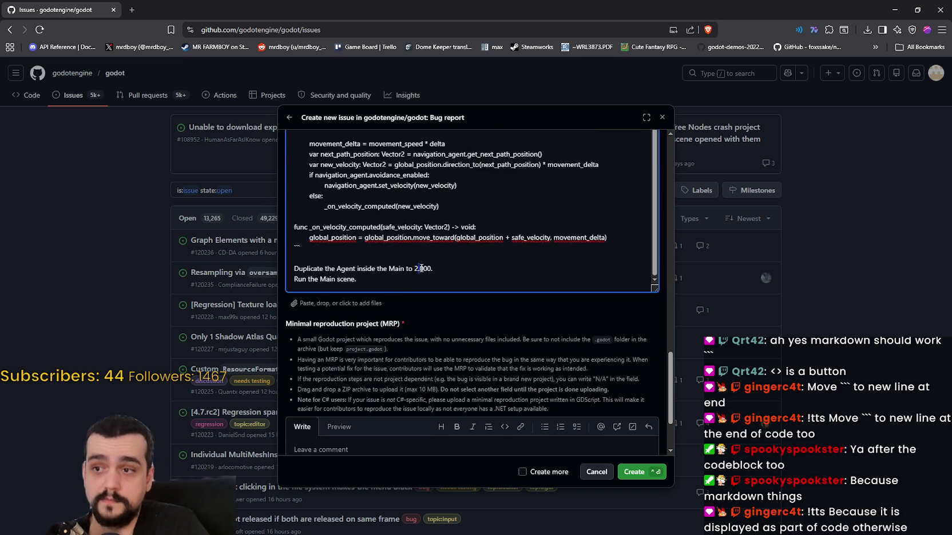
key("BackSpace")
type(",")
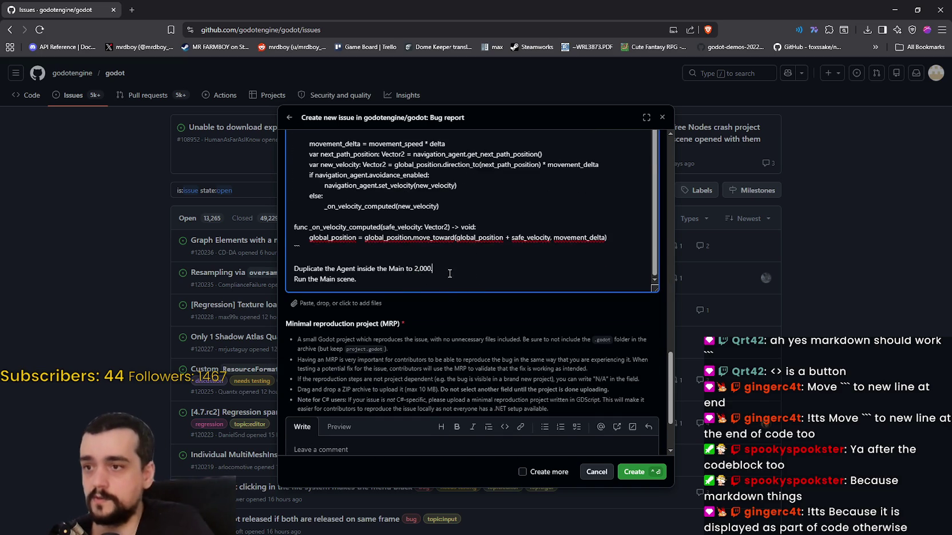
left_click(431, 268)
type("Agents")
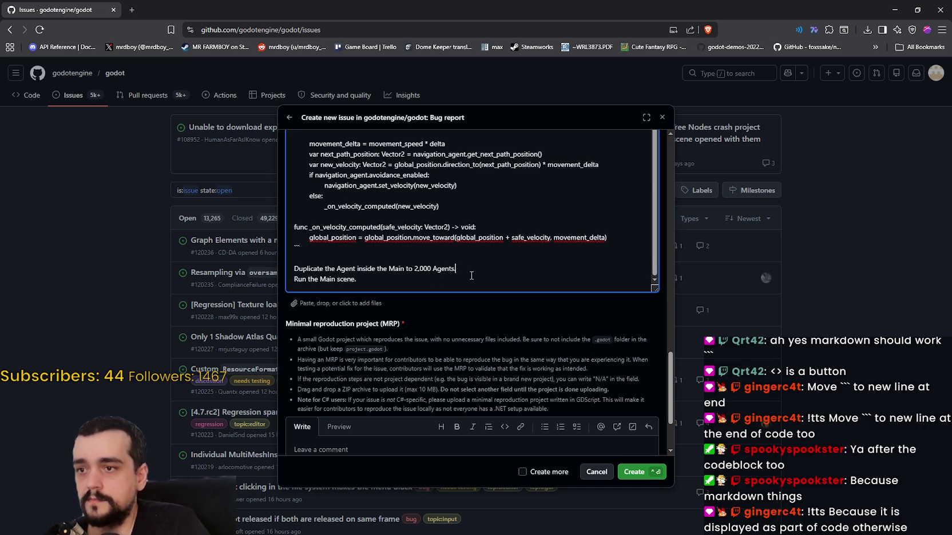
Move down to the Minimal reproduction project comment box, then leave the browser
left_click(437, 280)
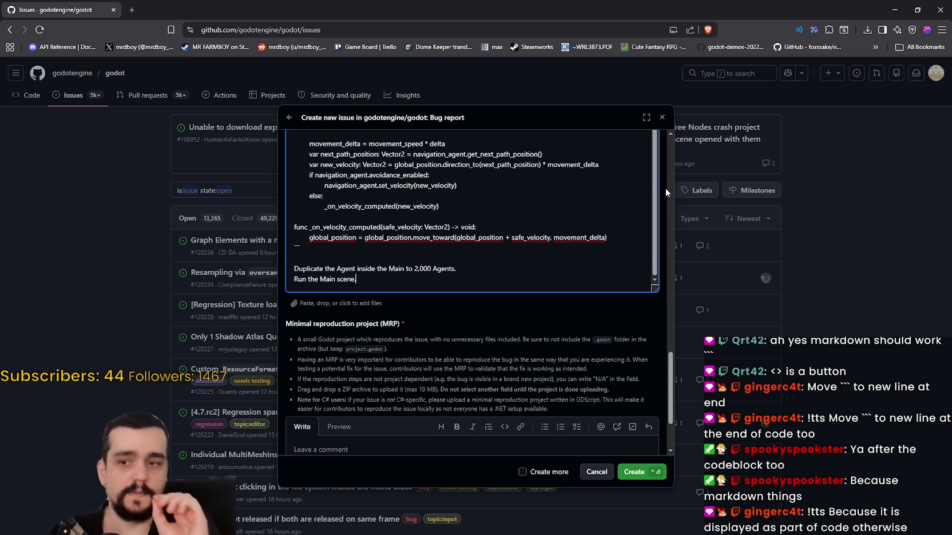
scroll(525, 270, "down", 1)
scroll(525, 269, "down", 1)
type(".")
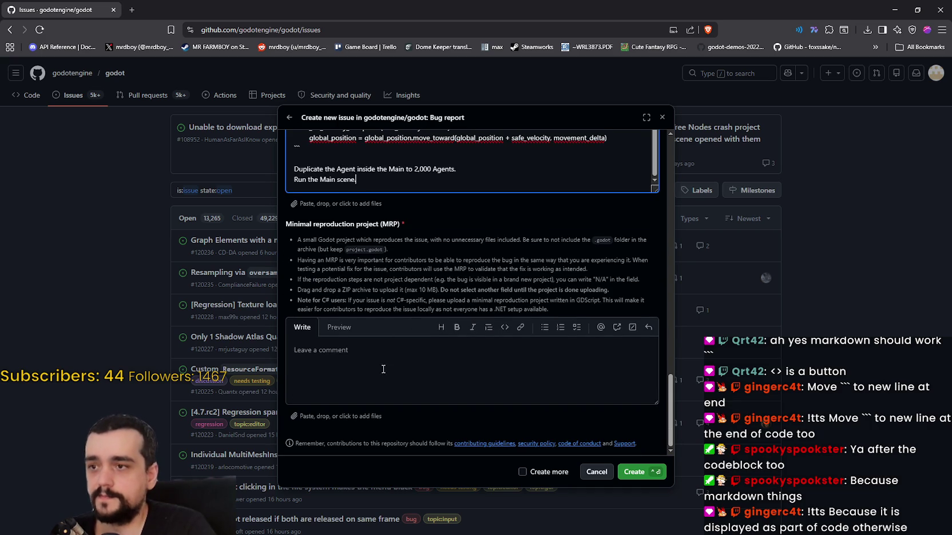
left_click(409, 372)
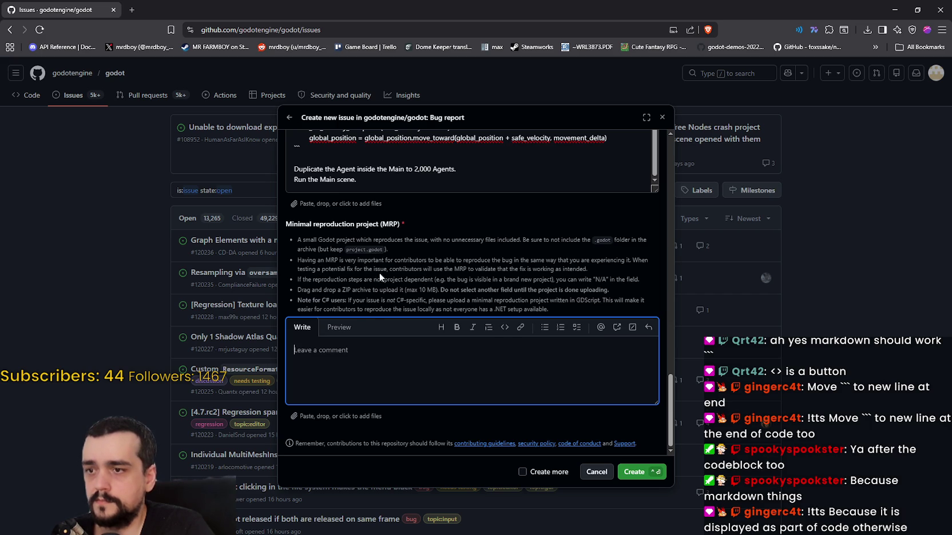
scroll(375, 348, "up", 1)
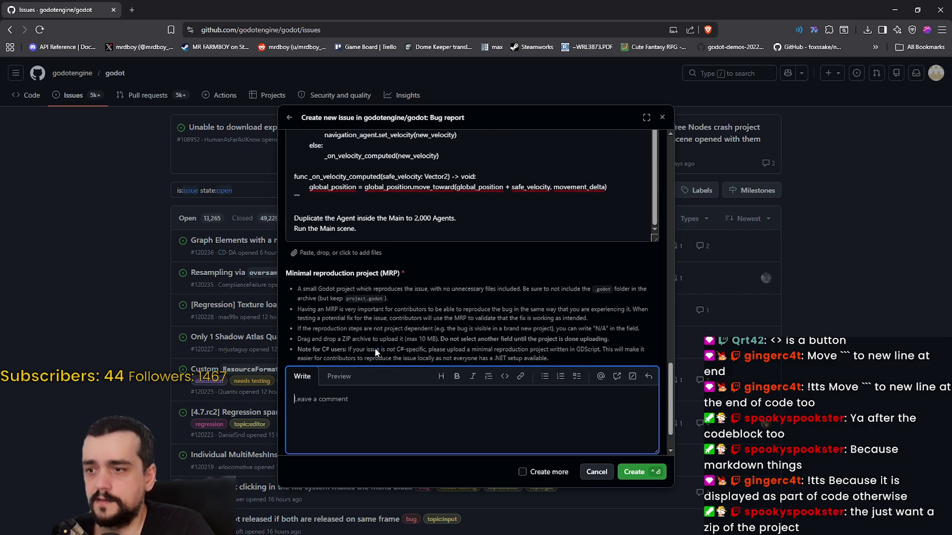
scroll(369, 372, "down", 1)
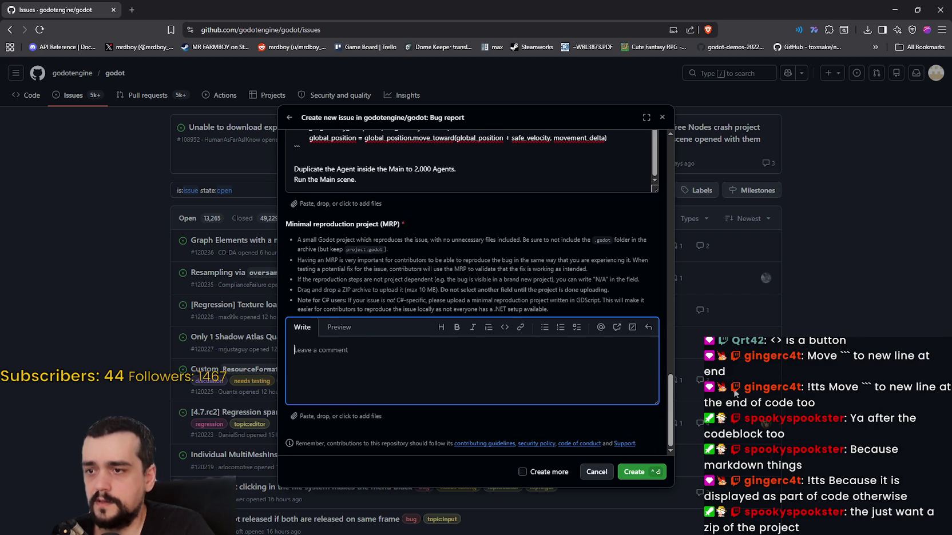
key("alt+Tab")
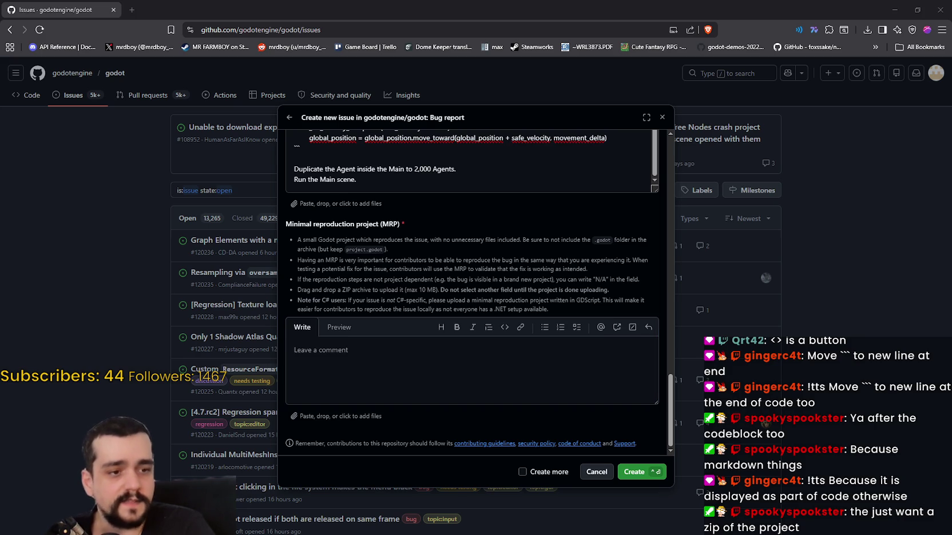
Save the scene in Godot and look over the main.gd and agent.gd scripts
key("alt+Tab")
scroll(485, 202, "down", 1)
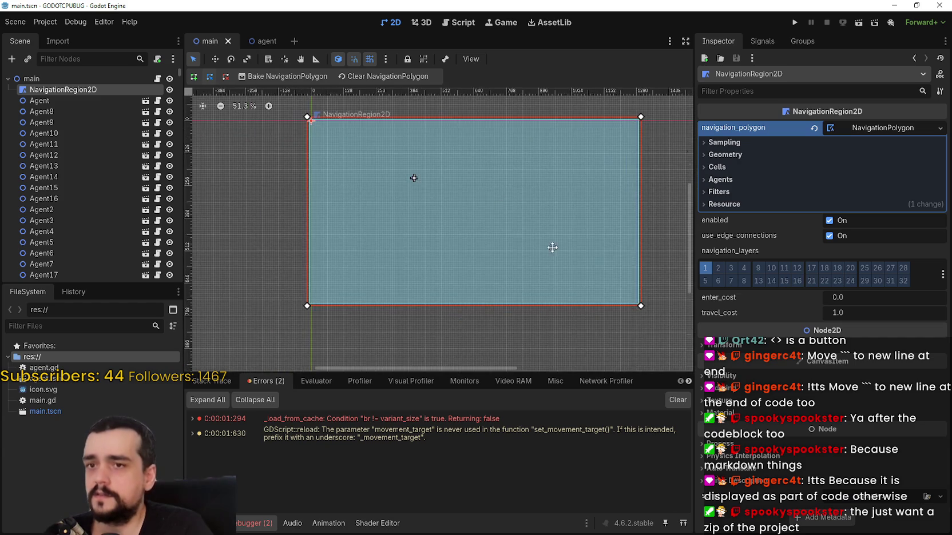
key("ctrl+s")
scroll(86, 126, "down", 3)
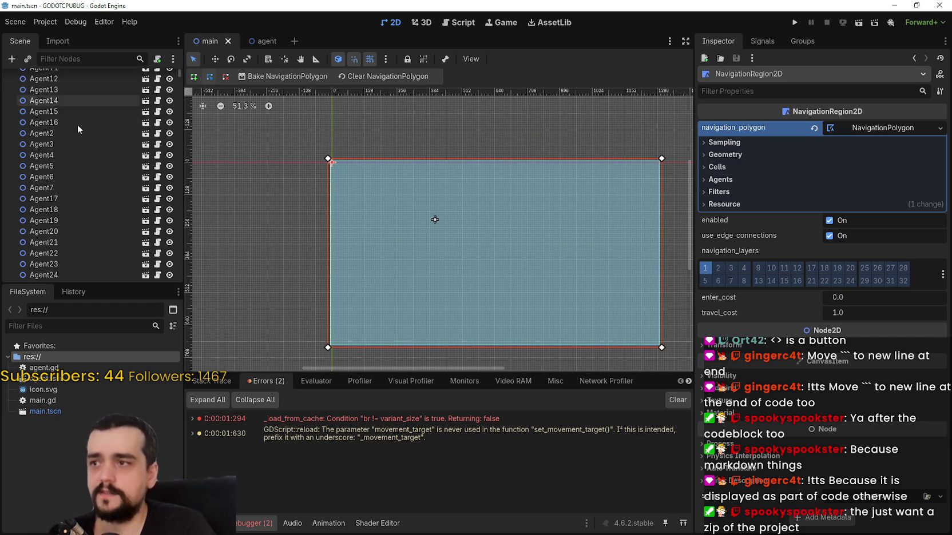
scroll(147, 130, "up", 3)
left_click(158, 78)
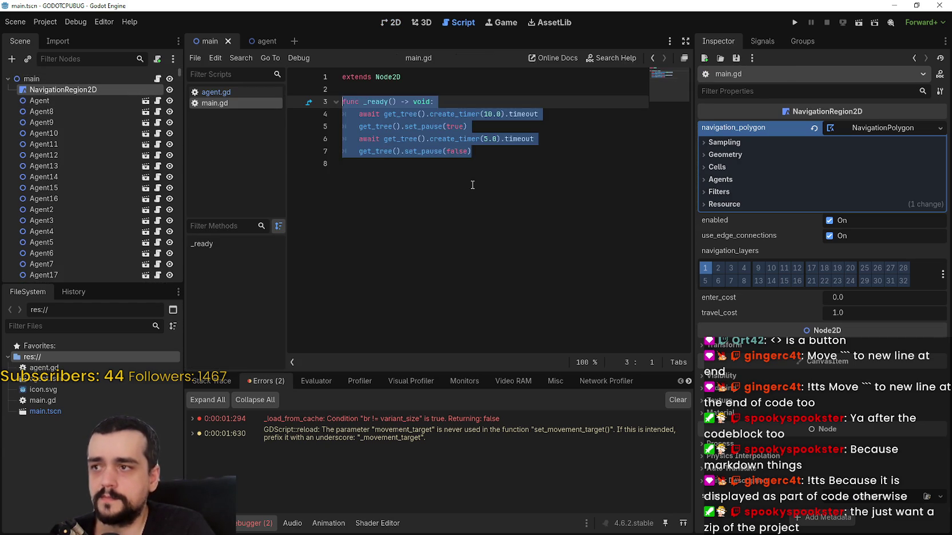
left_click(528, 195)
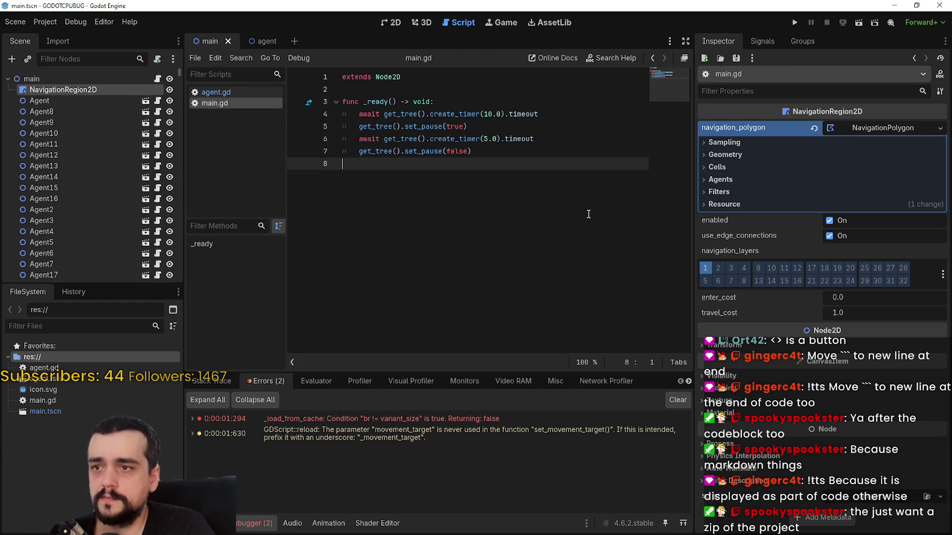
left_click(158, 133)
key("ctrl+a")
Check Agent11's transform in the 2D view, save the scene again, and quit Godot
left_click(69, 144)
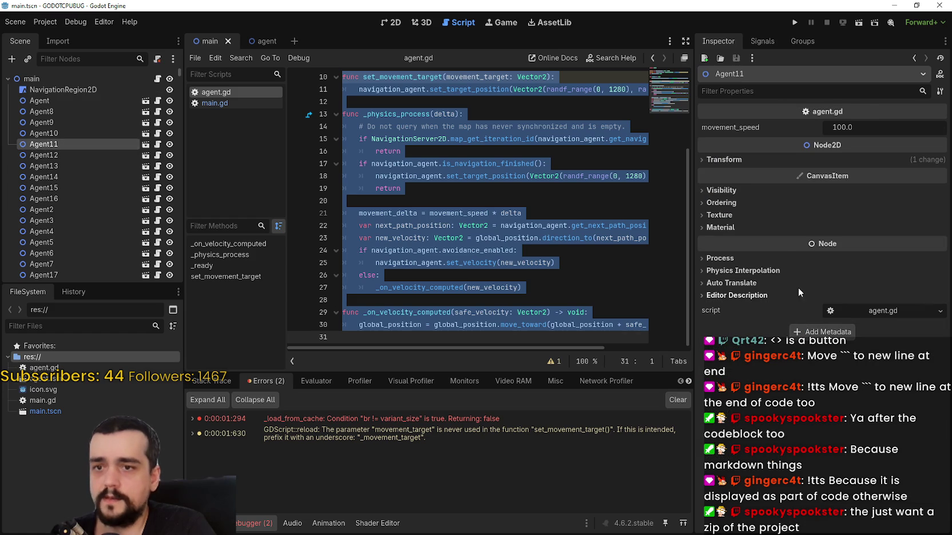
left_click(747, 156)
left_click(748, 155)
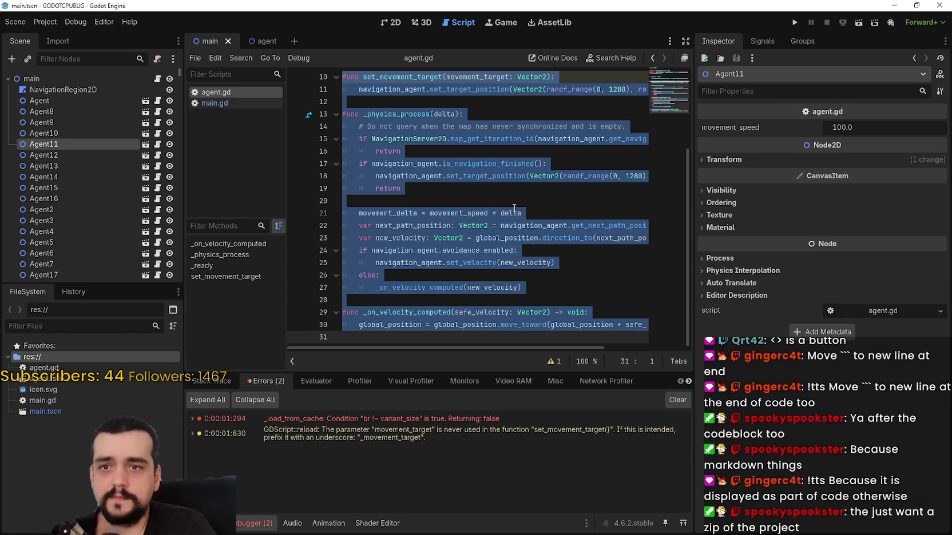
left_click(394, 23)
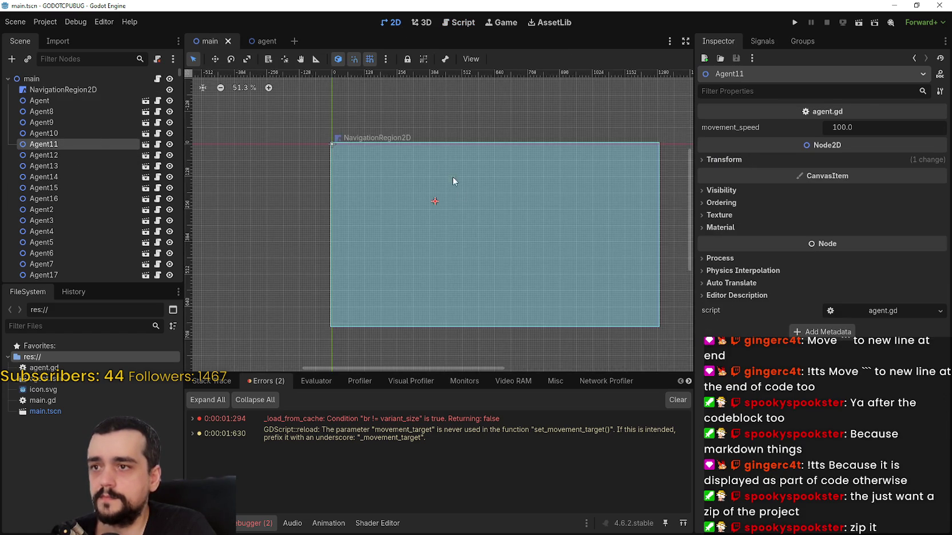
scroll(457, 201, "up", 9)
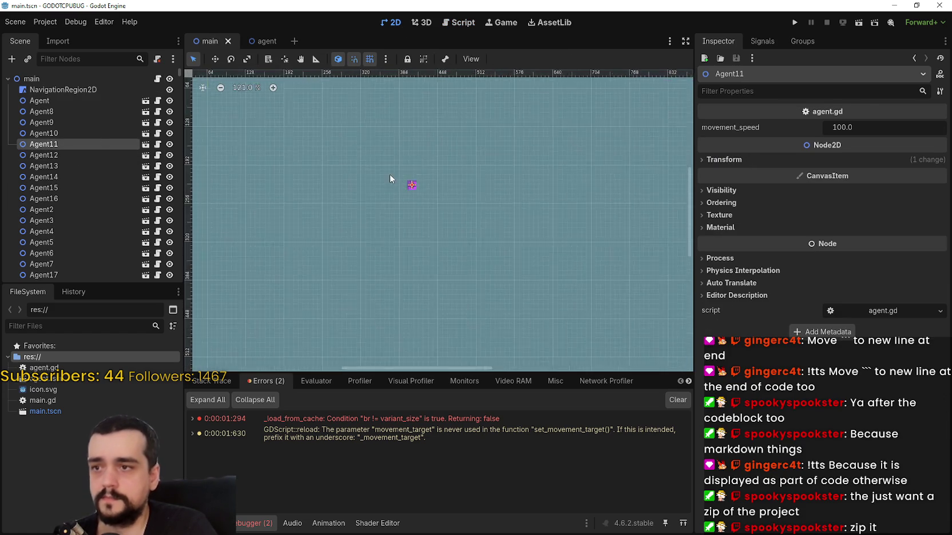
scroll(410, 177, "down", 1)
key("ctrl+s")
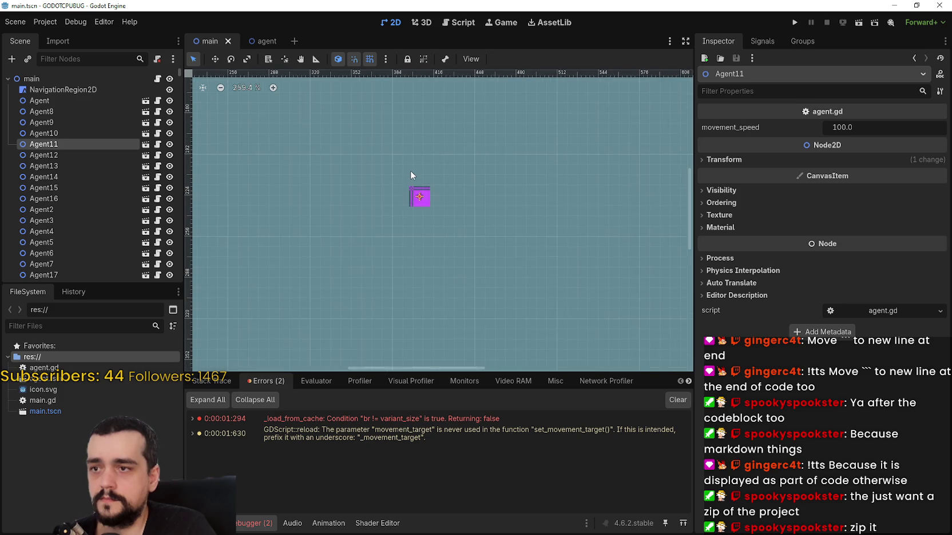
scroll(408, 168, "down", 12)
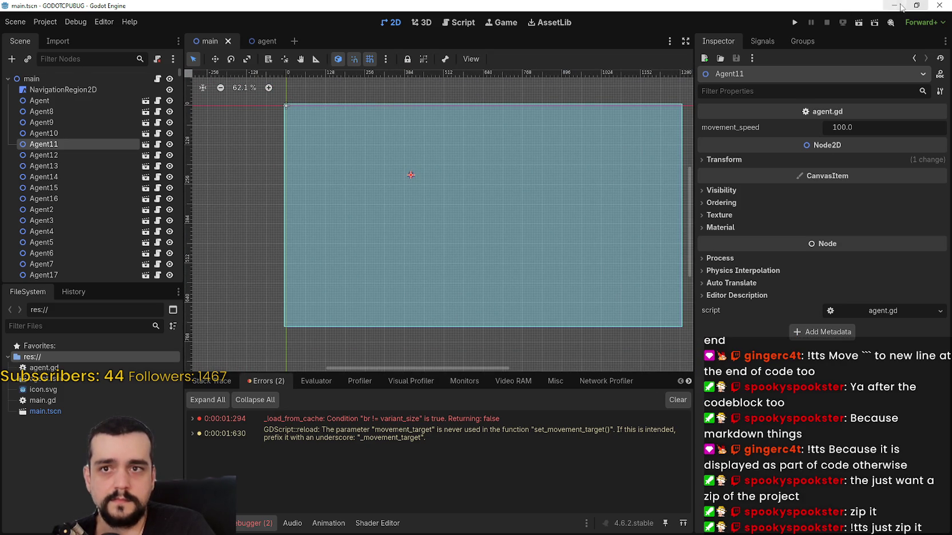
left_click(938, 5)
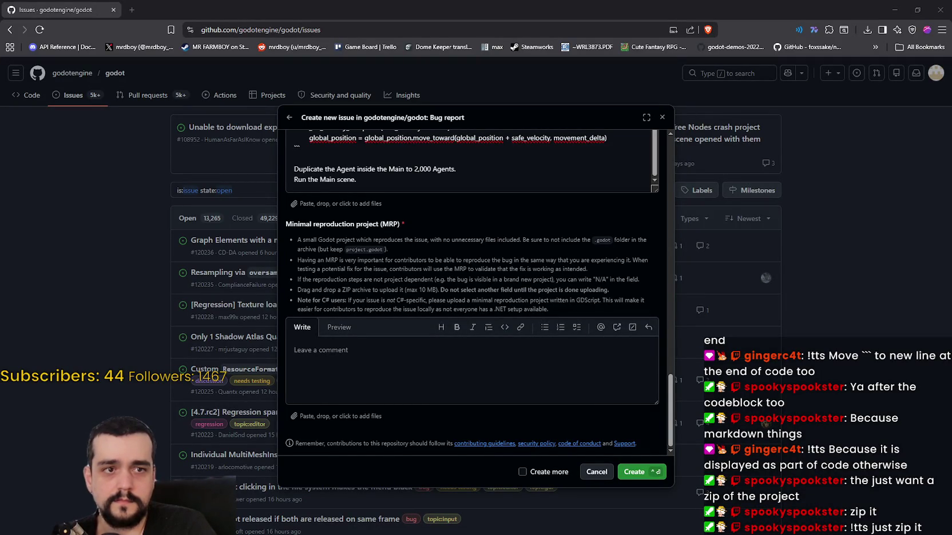
Inspect the project folder, peeking into the .godot folder, .gitattributes and .gitignore
key("alt+Tab")
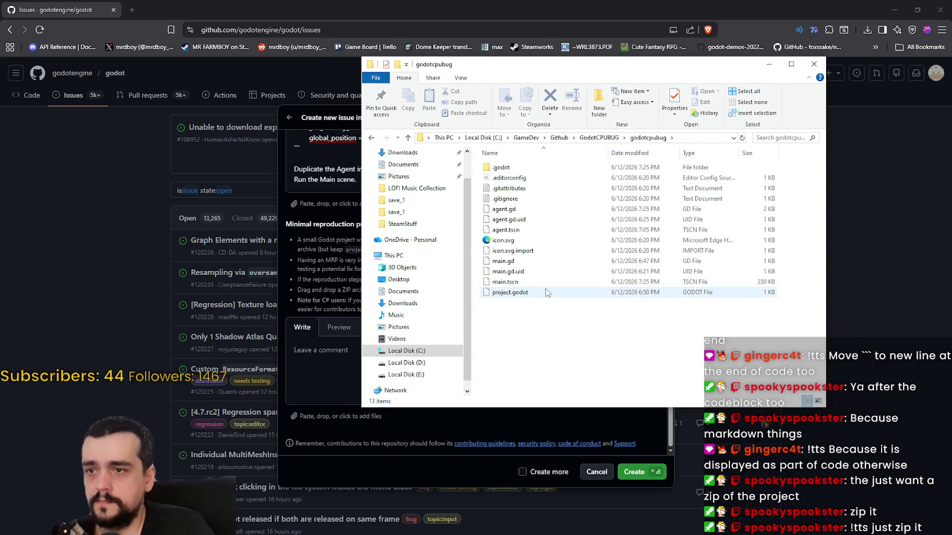
left_click(509, 178)
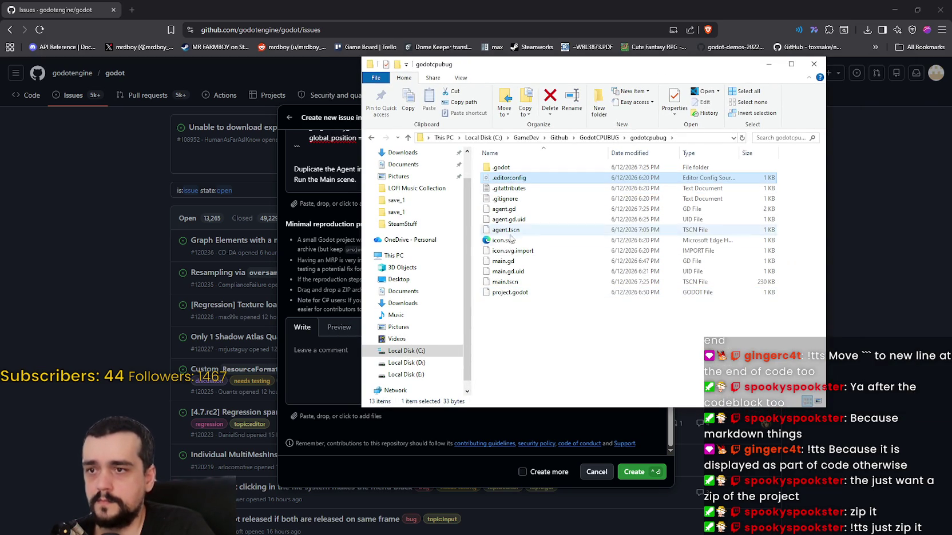
left_click(529, 294, "shift")
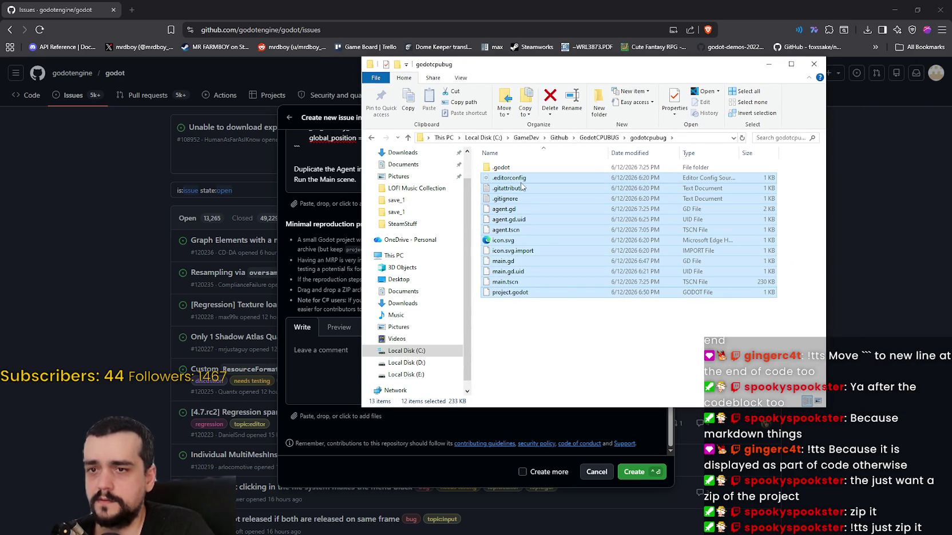
left_click(501, 172)
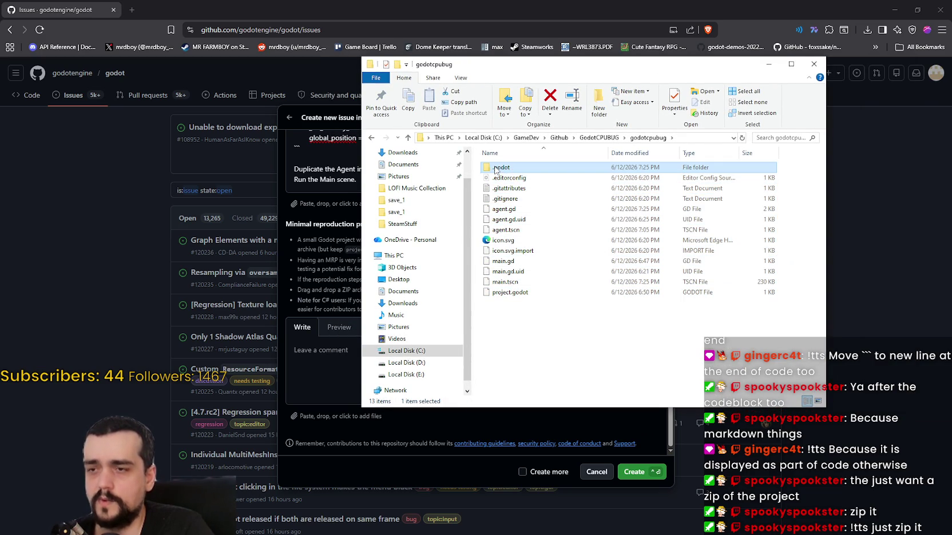
double_click(496, 169)
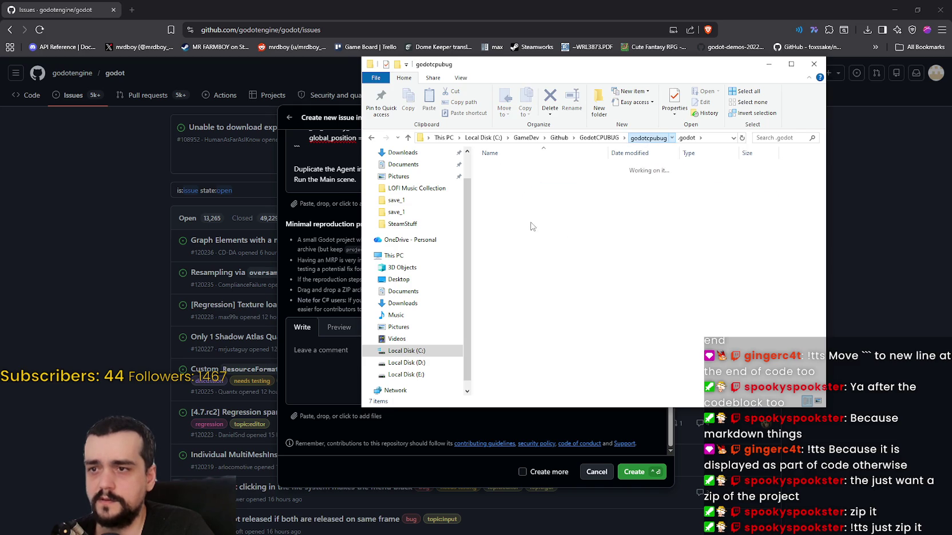
key("BackSpace")
left_click(517, 178)
left_click(517, 194)
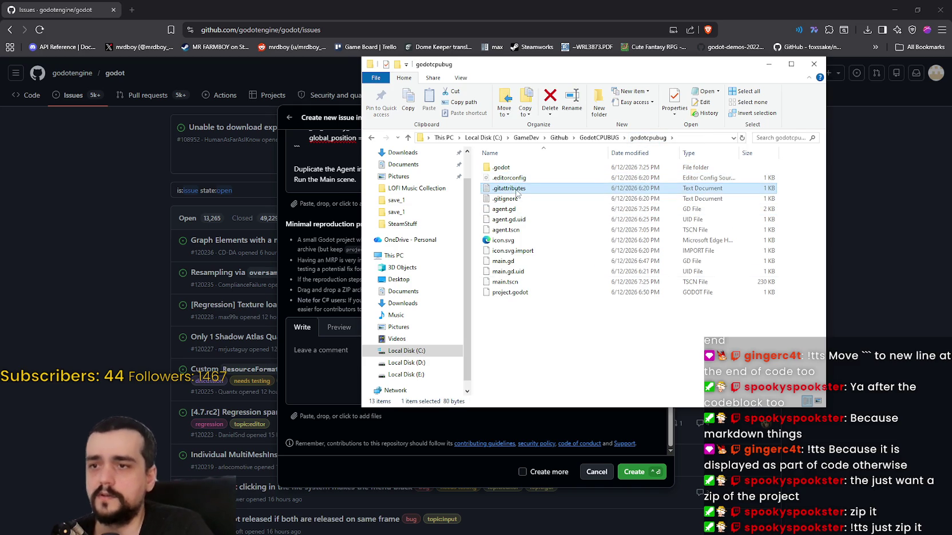
double_click(516, 191)
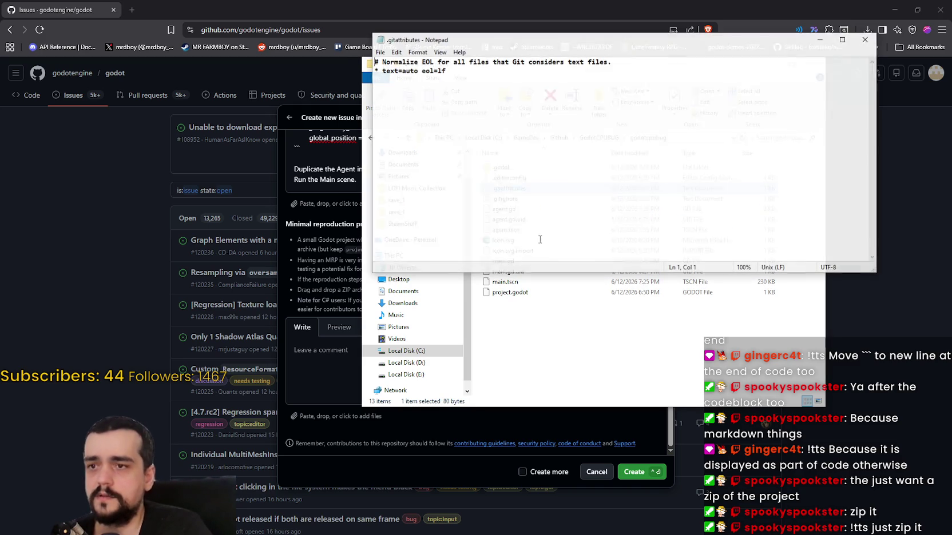
left_click(864, 39)
double_click(506, 198)
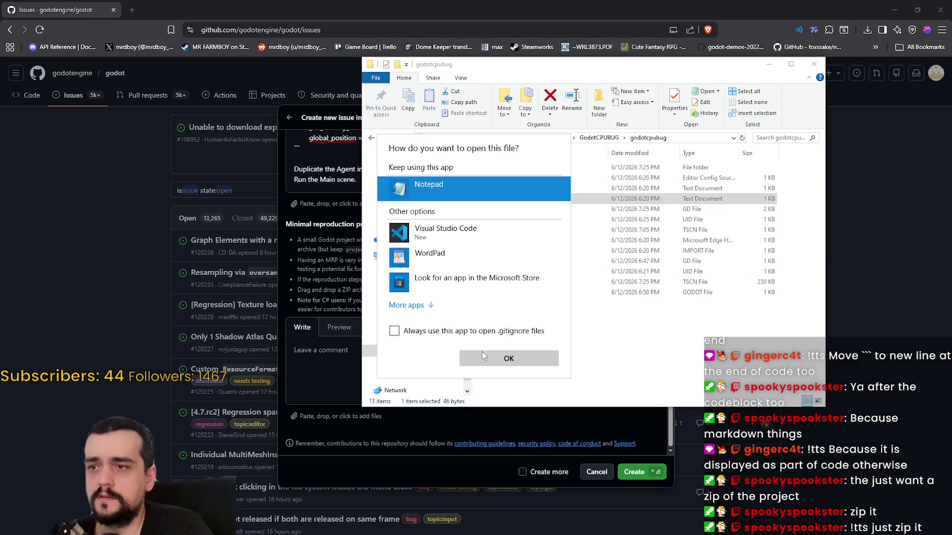
left_click(483, 357)
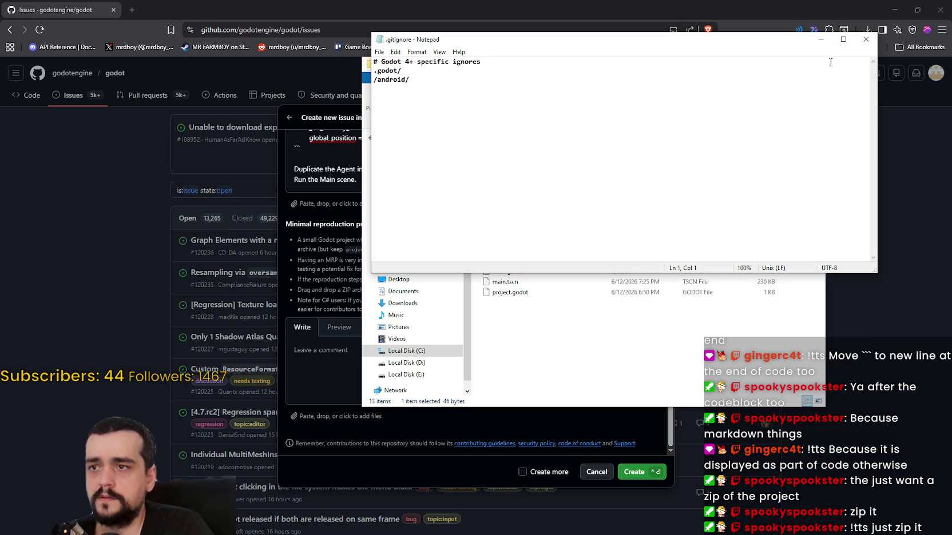
left_click(866, 39)
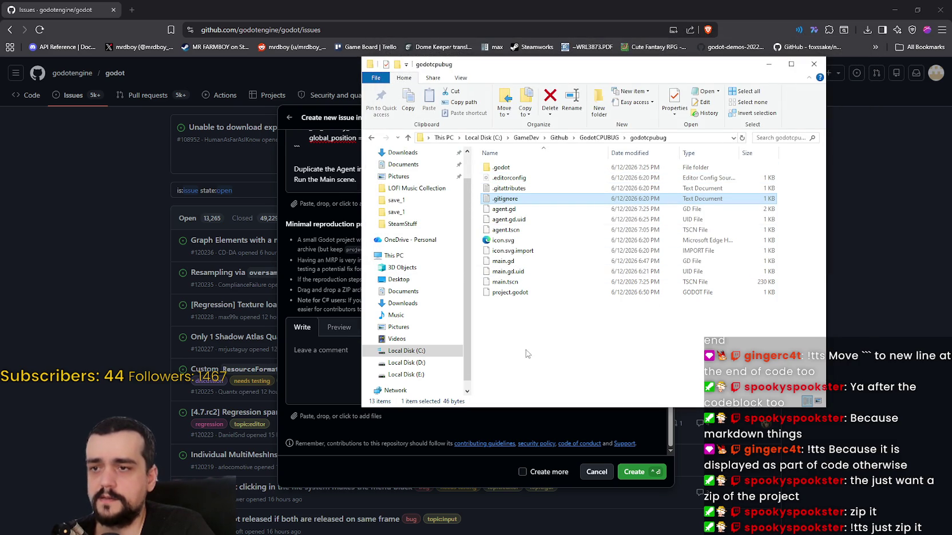
Zip all project files except .godot into godotcpubug.zip and drop it into the MRP field
left_click_drag(553, 338, 508, 180)
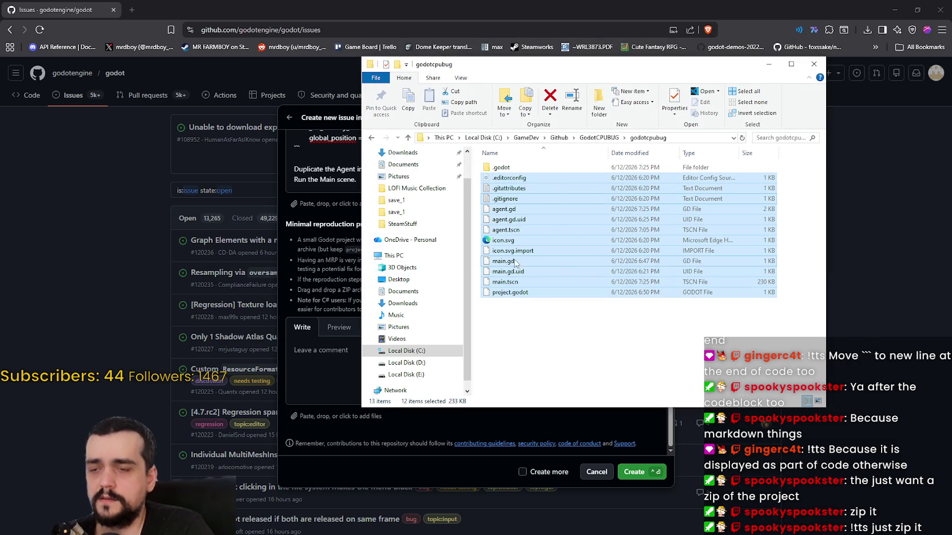
right_click(515, 260)
left_click(538, 303)
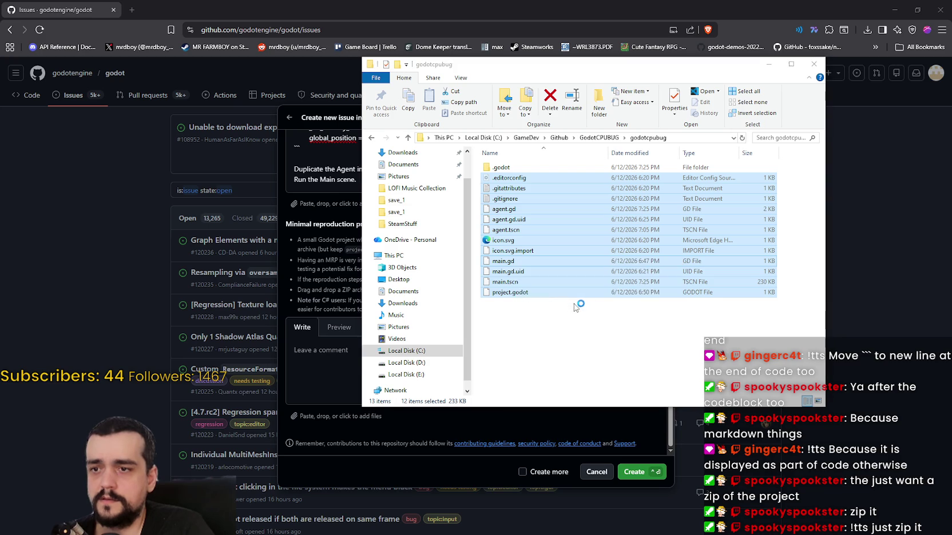
left_click(434, 259)
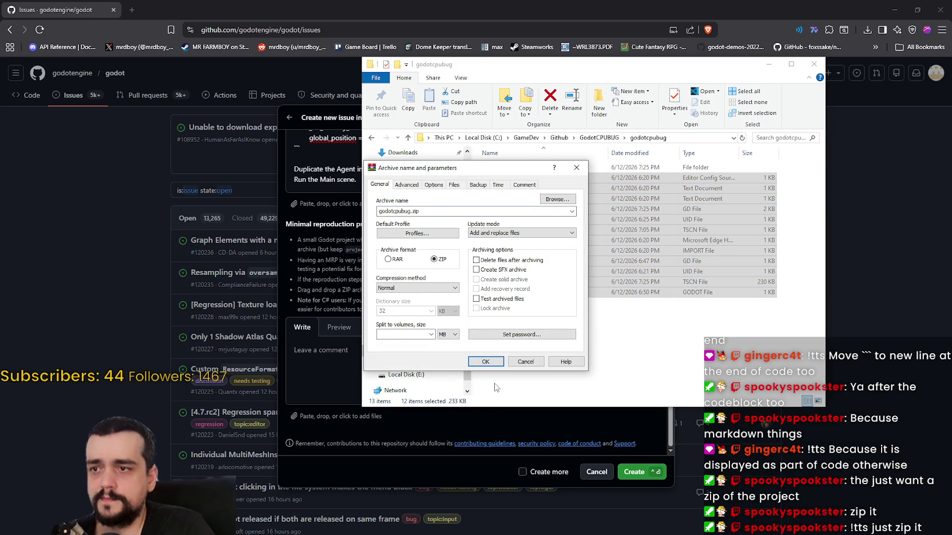
left_click(485, 361)
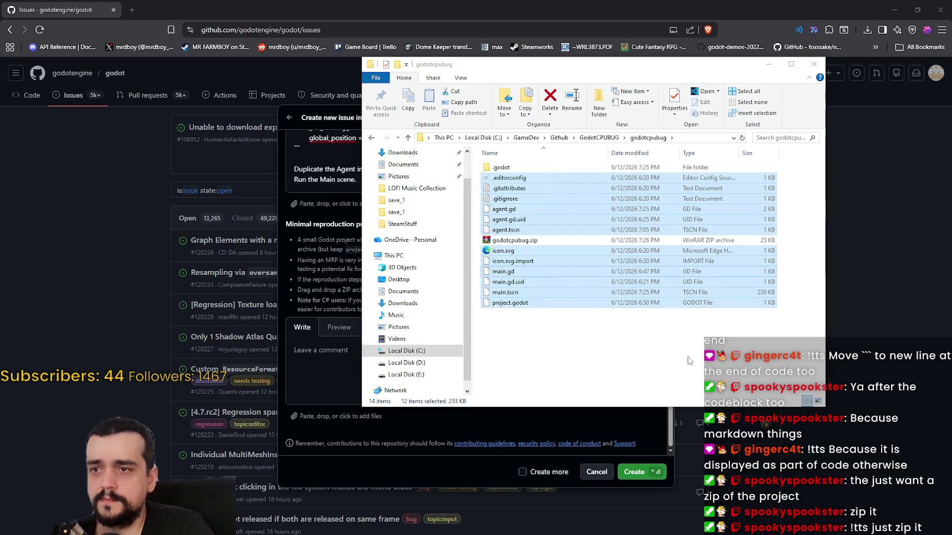
mouse_move(644, 242)
left_mouse_down()
mouse_move(515, 245)
mouse_move(422, 337)
mouse_move(334, 372)
mouse_move(338, 384)
left_mouse_up()
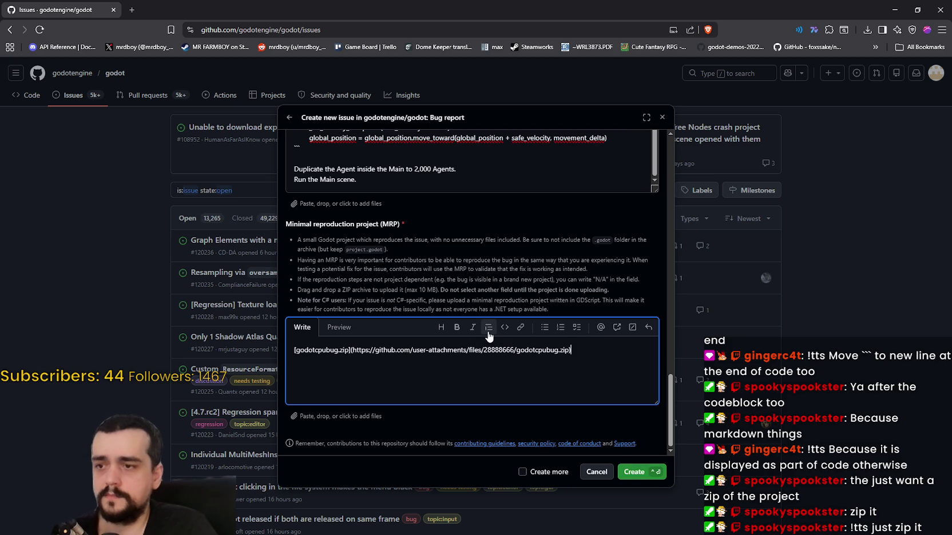
Preview the godotcpubug.zip link, compare it with its markdown, and scroll up to the description
left_click(340, 328)
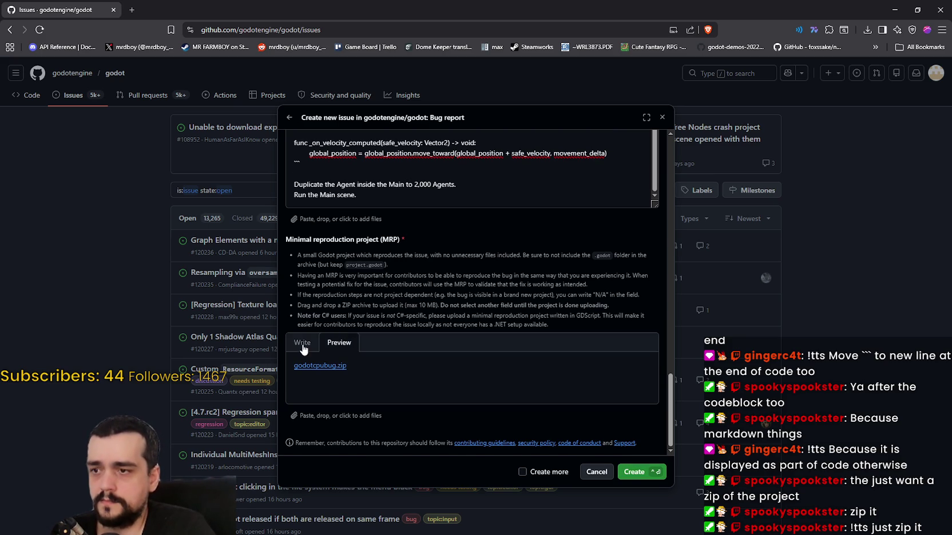
left_click(302, 345)
left_click(341, 343)
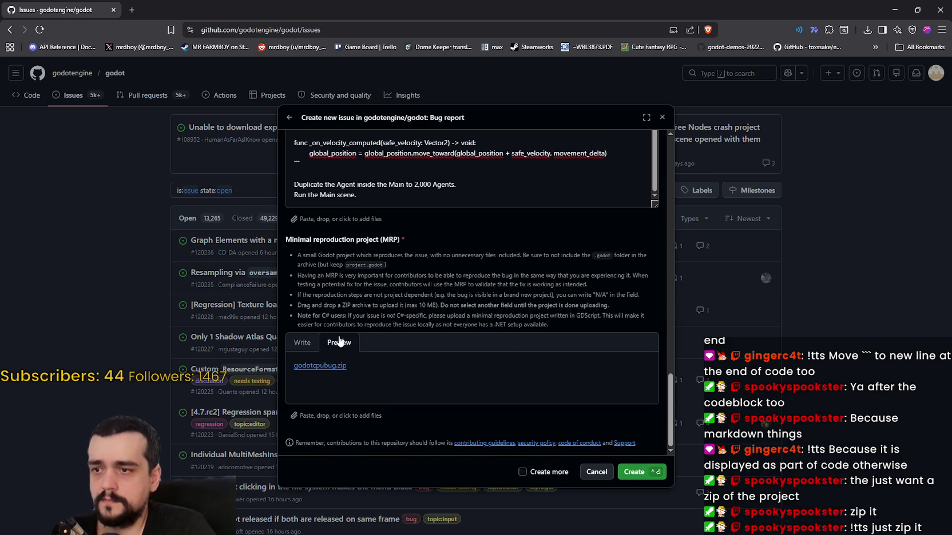
scroll(372, 268, "up", 10)
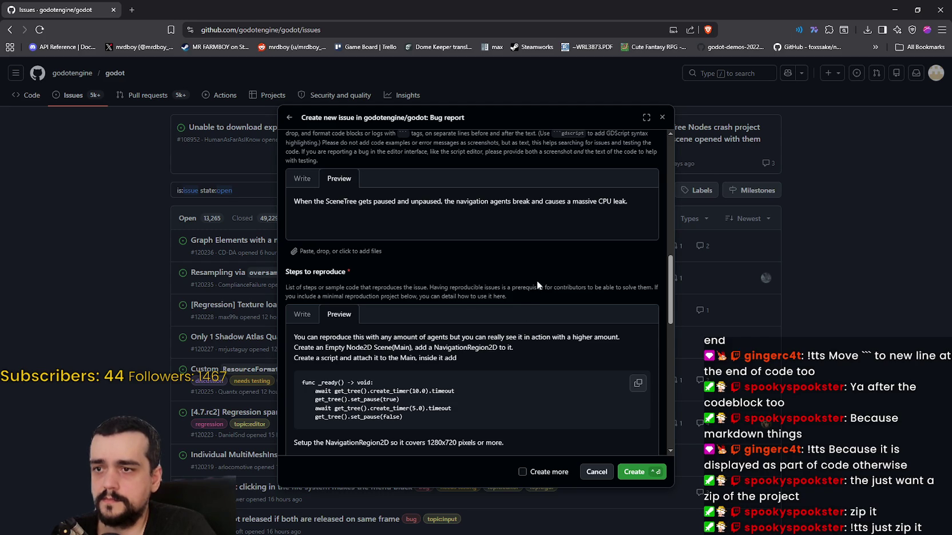
scroll(441, 305, "down", 5)
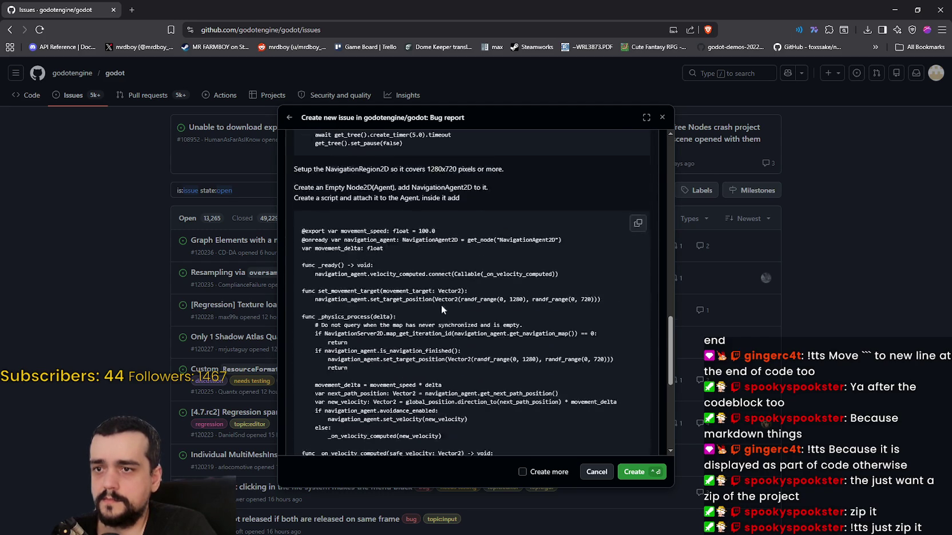
scroll(444, 314, "up", 3)
scroll(445, 314, "up", 3)
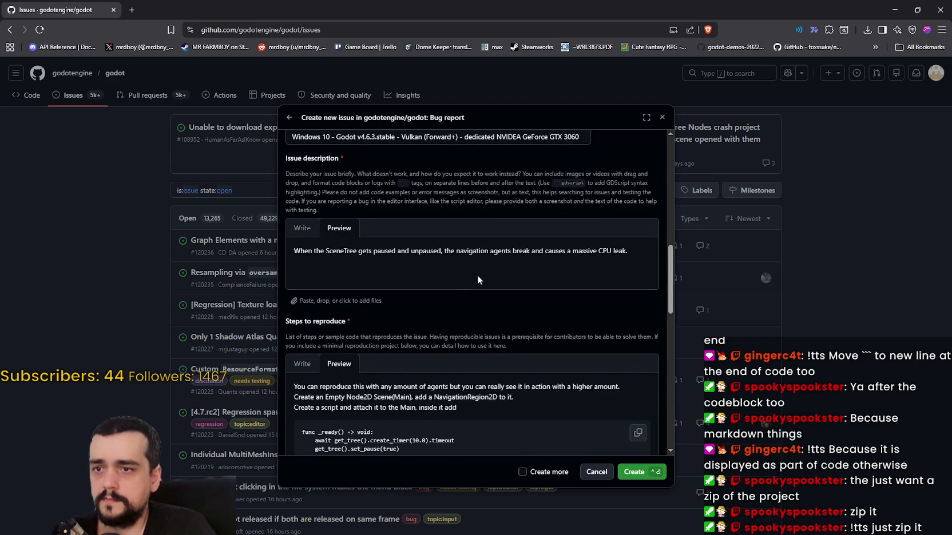
Delete the stray 'a' so the description ends 'causes massive CPU leak.' and preview it
left_click(311, 228)
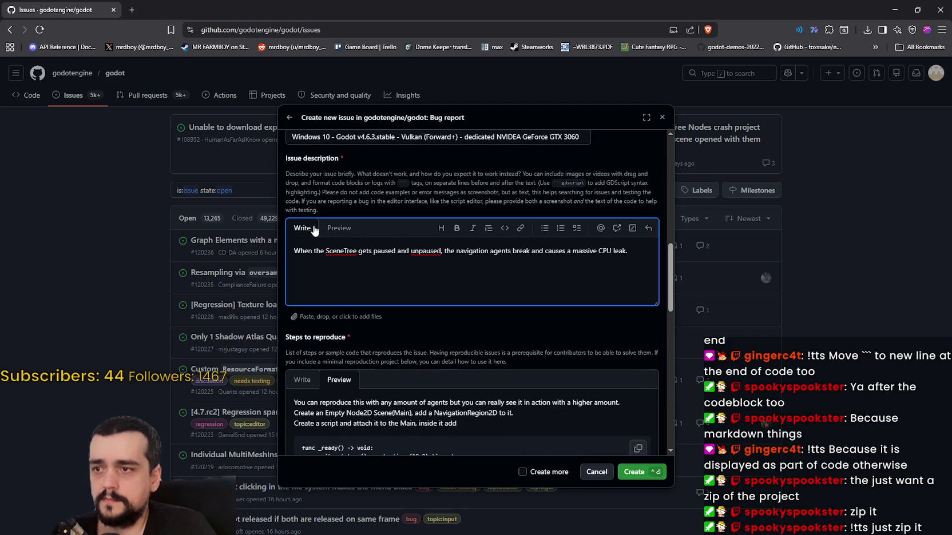
double_click(568, 252)
key("BackSpace")
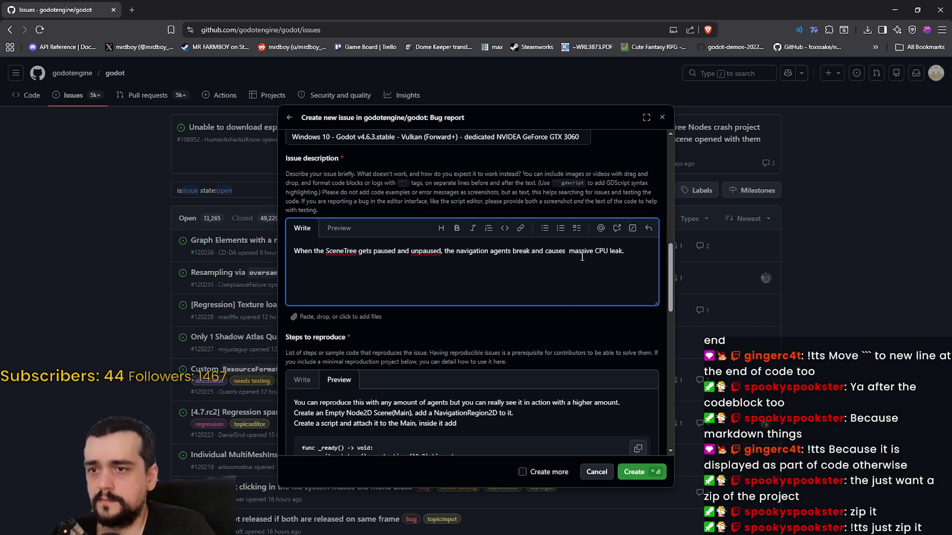
key("BackSpace")
left_click(329, 228)
Scroll up and down through the rendered issue form to review it
scroll(397, 301, "down", 8)
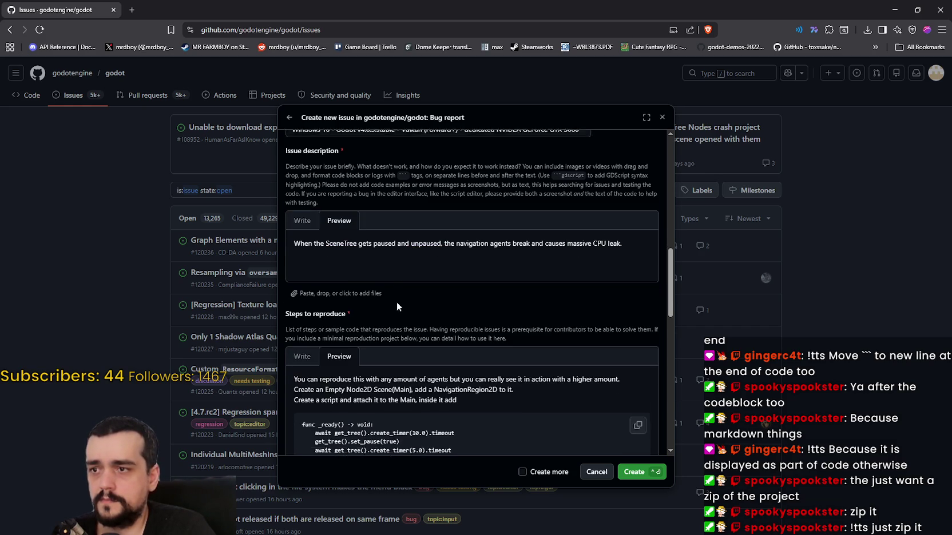
scroll(424, 350, "down", 2)
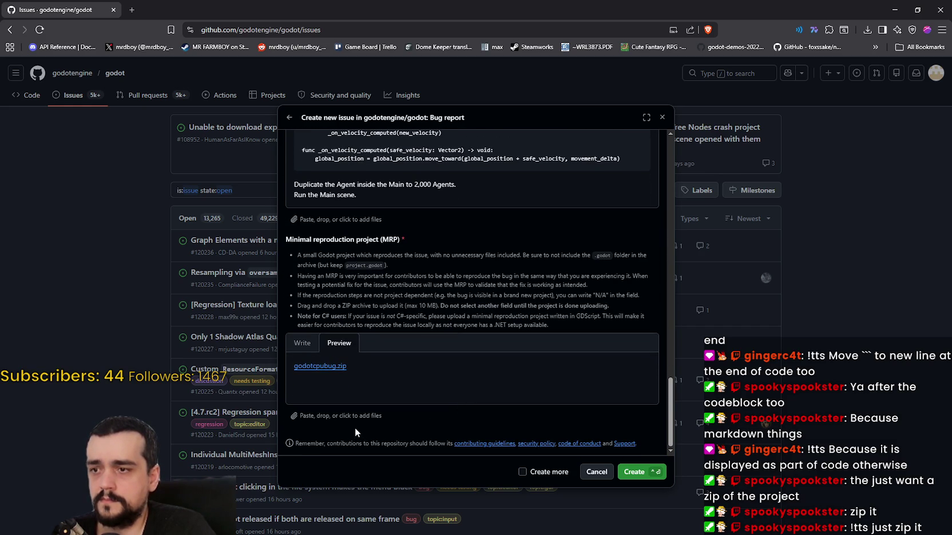
scroll(355, 423, "up", 10)
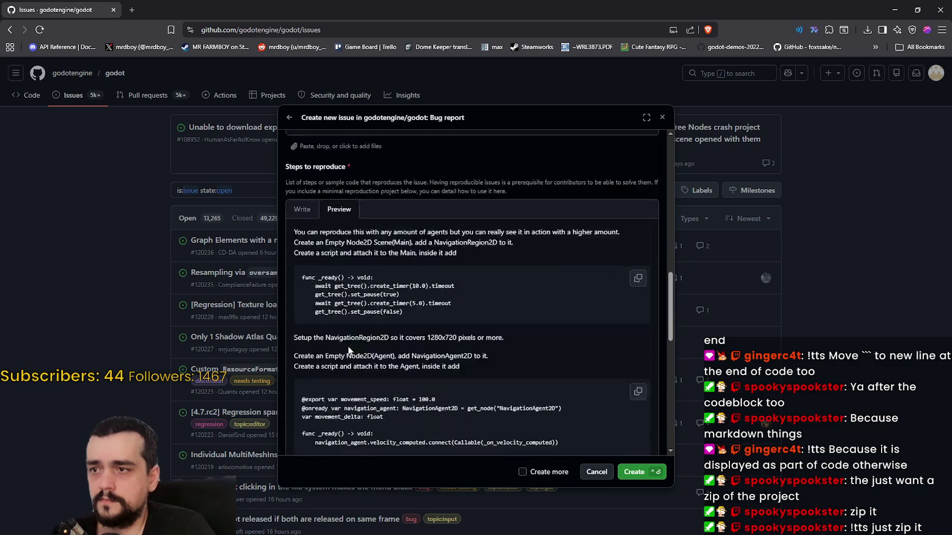
scroll(348, 350, "up", 2)
scroll(441, 337, "up", 8)
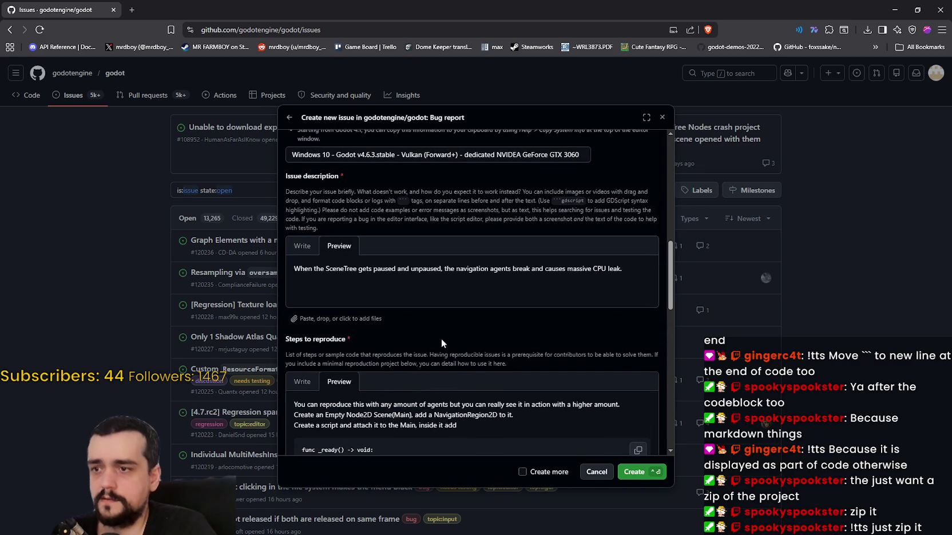
scroll(442, 336, "up", 6)
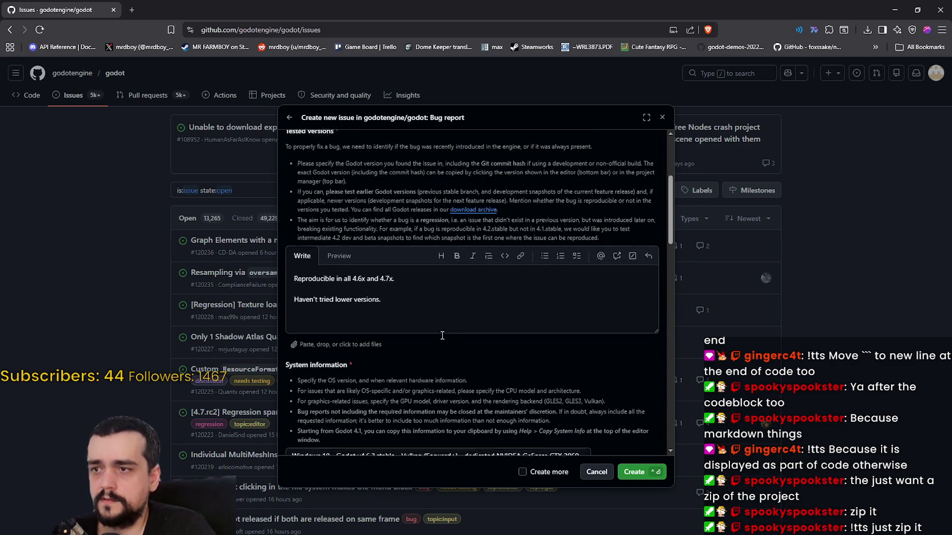
scroll(438, 329, "down", 12)
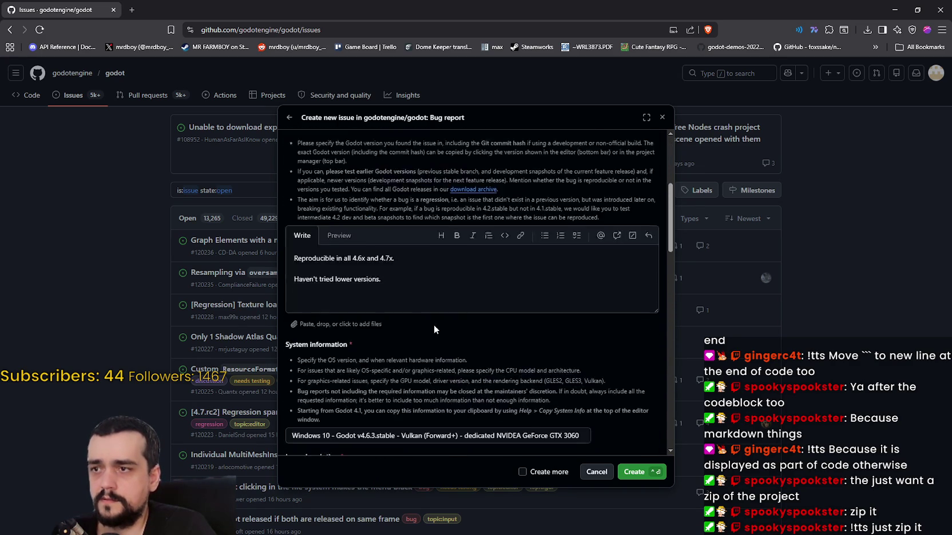
scroll(369, 312, "down", 3)
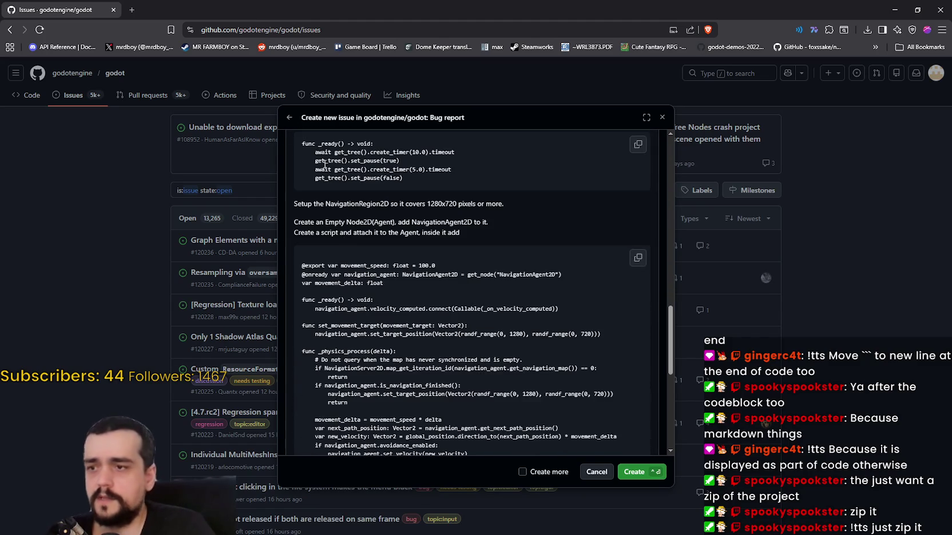
scroll(374, 226, "up", 3)
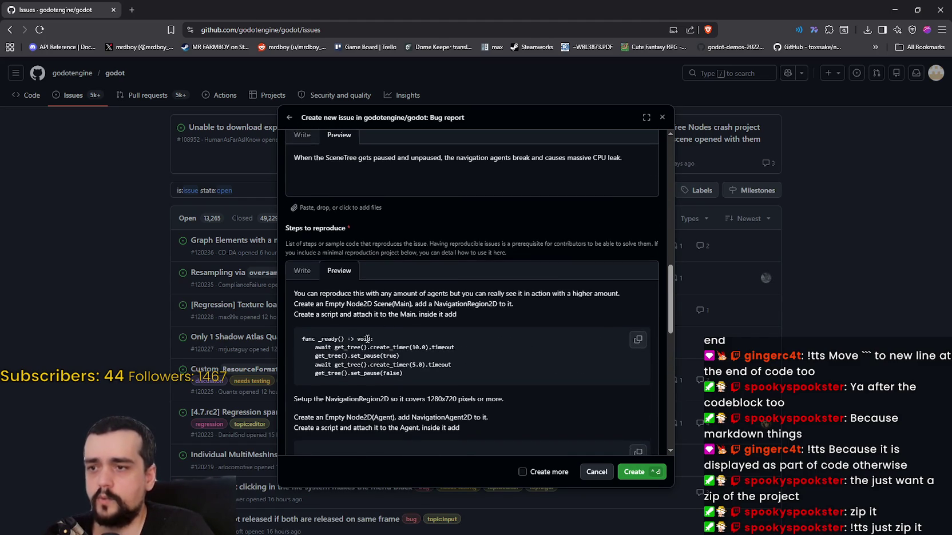
scroll(364, 332, "down", 8)
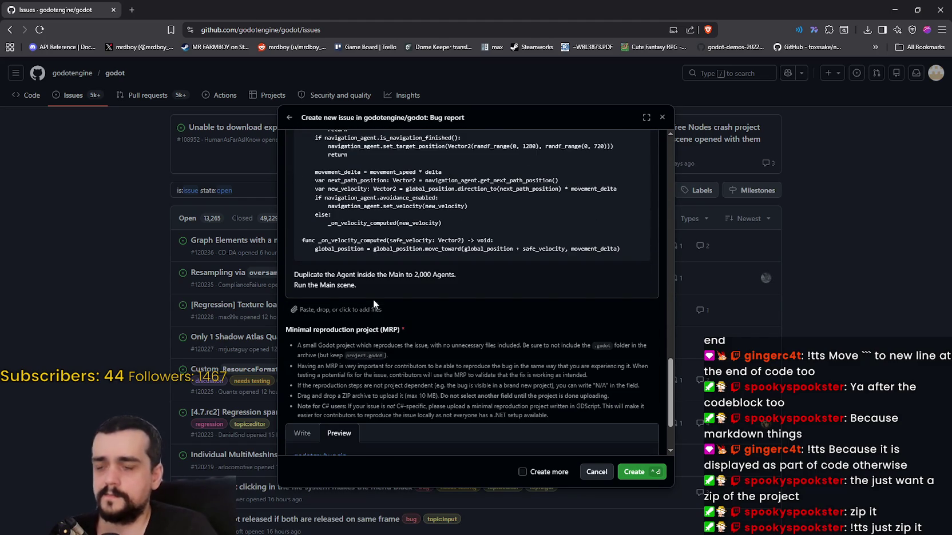
scroll(372, 293, "up", 8)
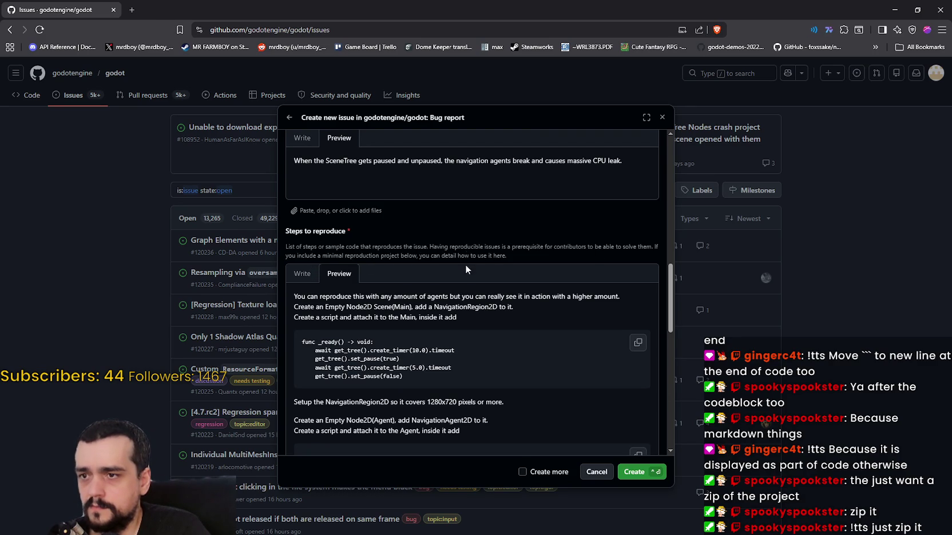
scroll(406, 254, "up", 2)
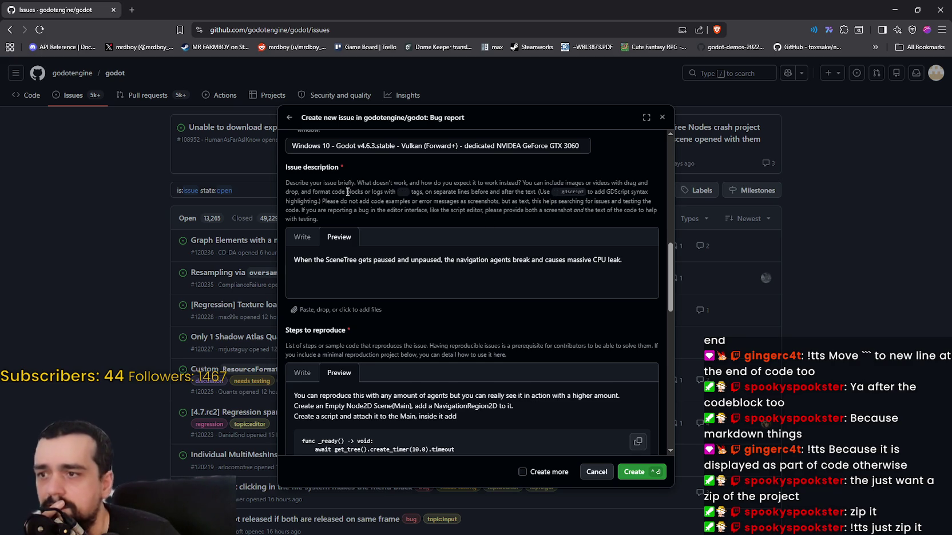
scroll(363, 224, "up", 1)
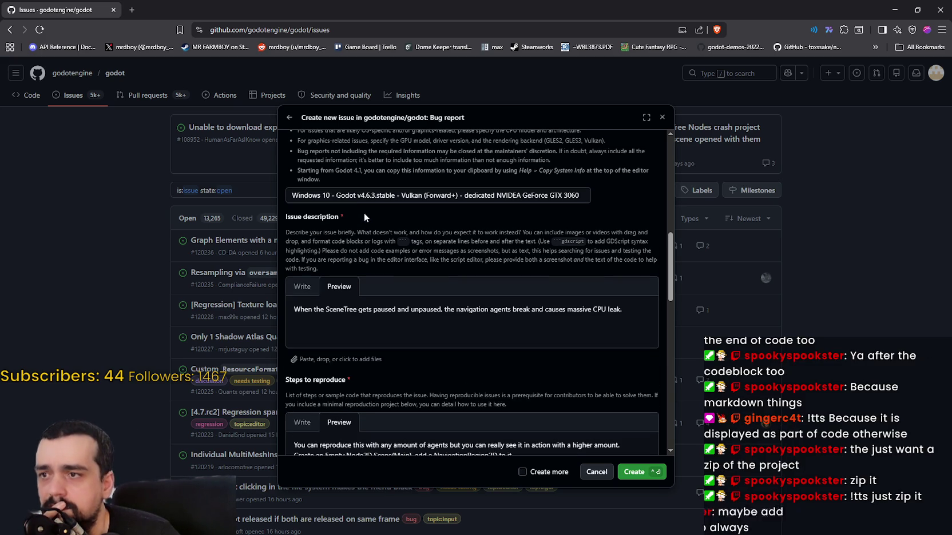
scroll(447, 236, "down", 3)
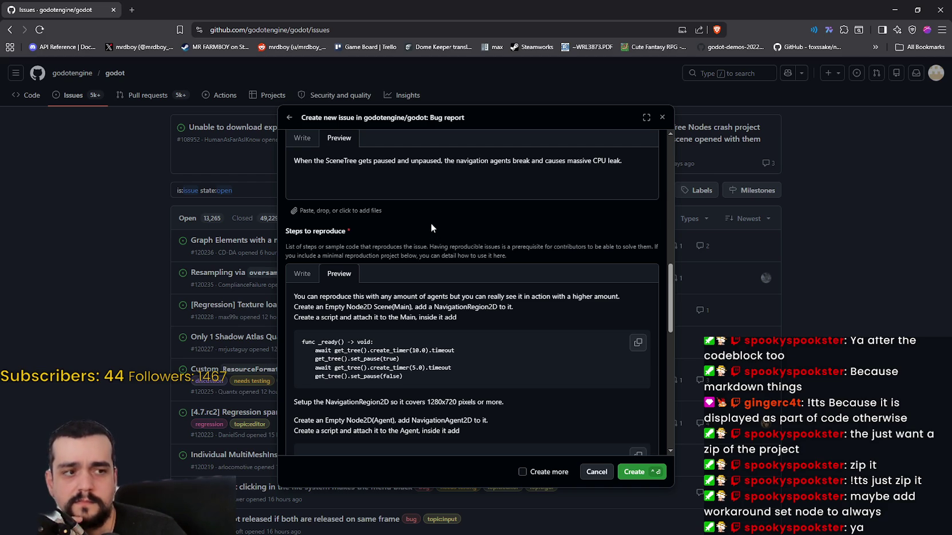
scroll(433, 224, "down", 1)
scroll(432, 240, "up", 2)
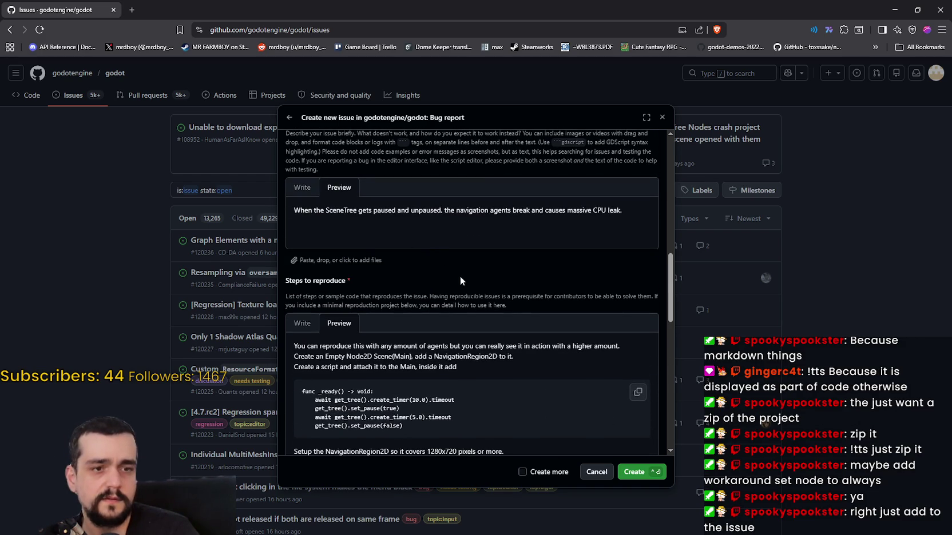
scroll(360, 324, "down", 4)
scroll(371, 338, "down", 4)
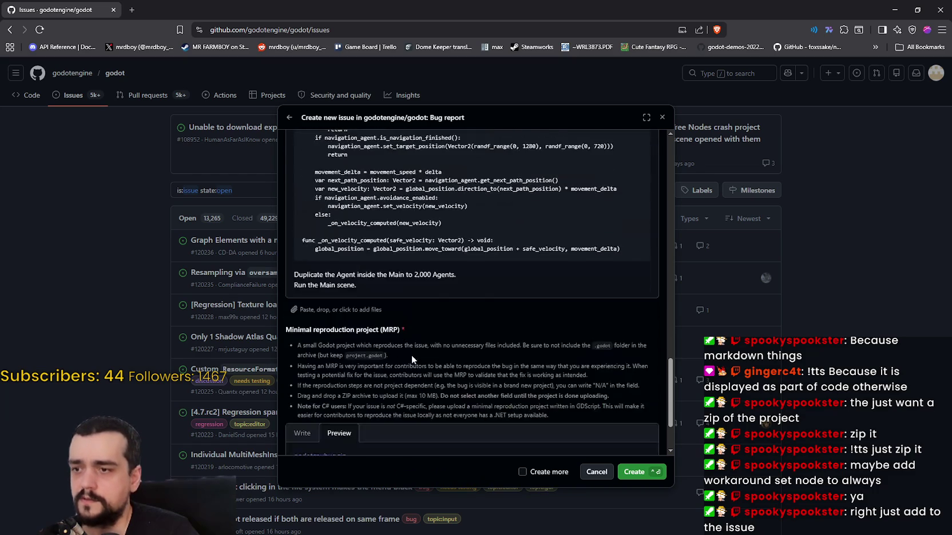
scroll(461, 366, "up", 12)
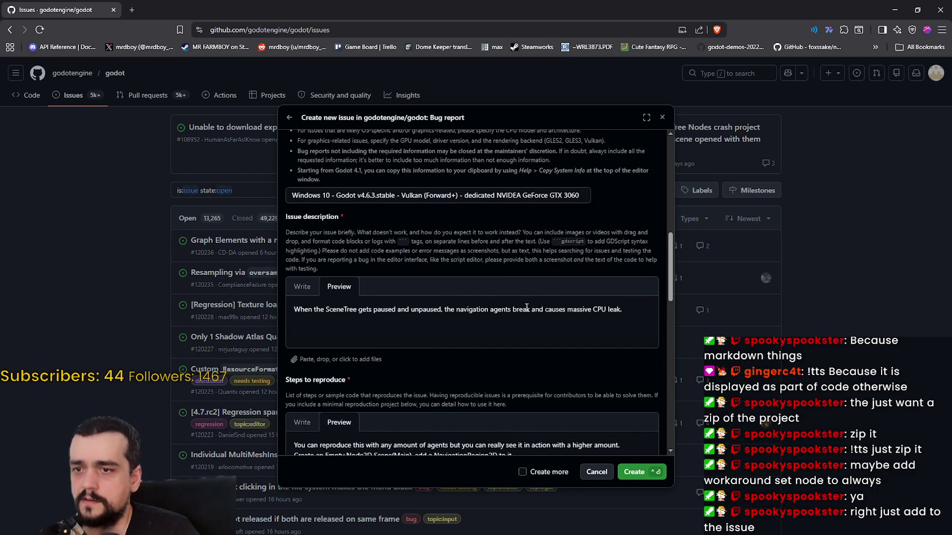
scroll(520, 309, "down", 1)
Begin the description line 'Workaround set the NavigationAgent2D', pasting the node name copied from the script
left_click(309, 242)
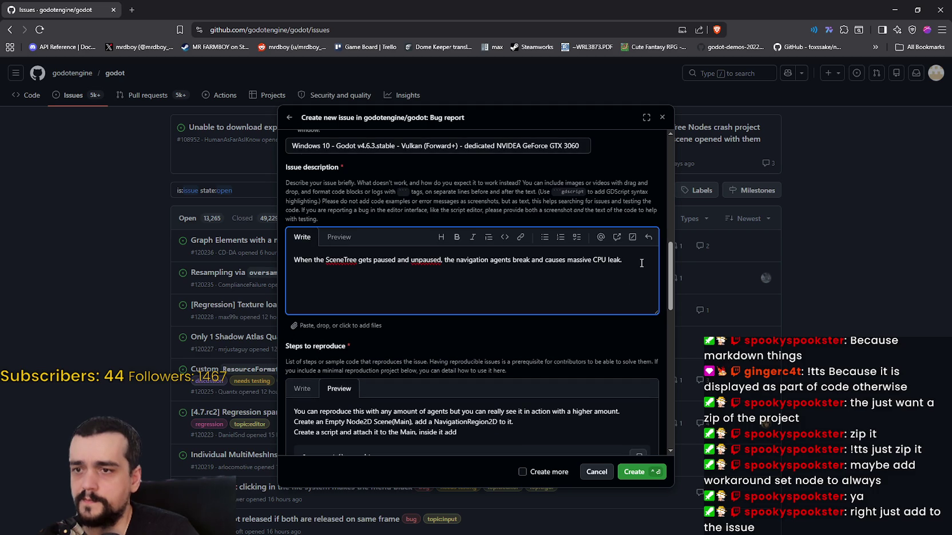
type("Workaround")
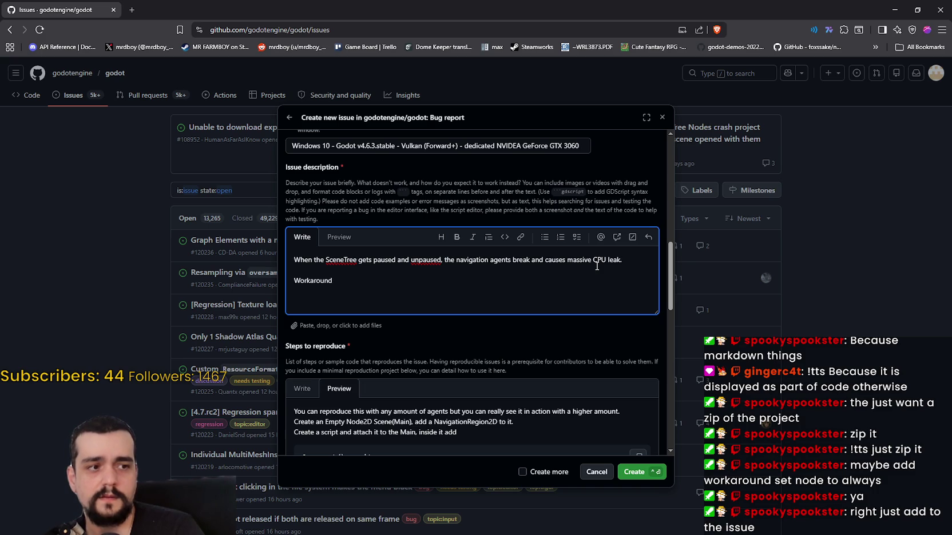
type(" set the ")
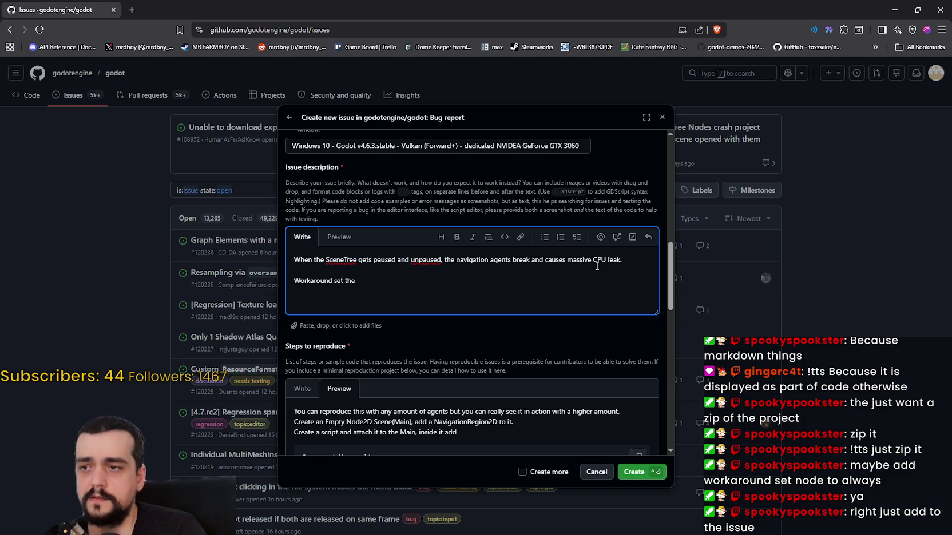
type("Nav")
key("BackSpace")
key("BackSpace")
key("BackSpace")
type("nav")
type("igation")
key("BackSpace")
key("BackSpace")
key("BackSpace")
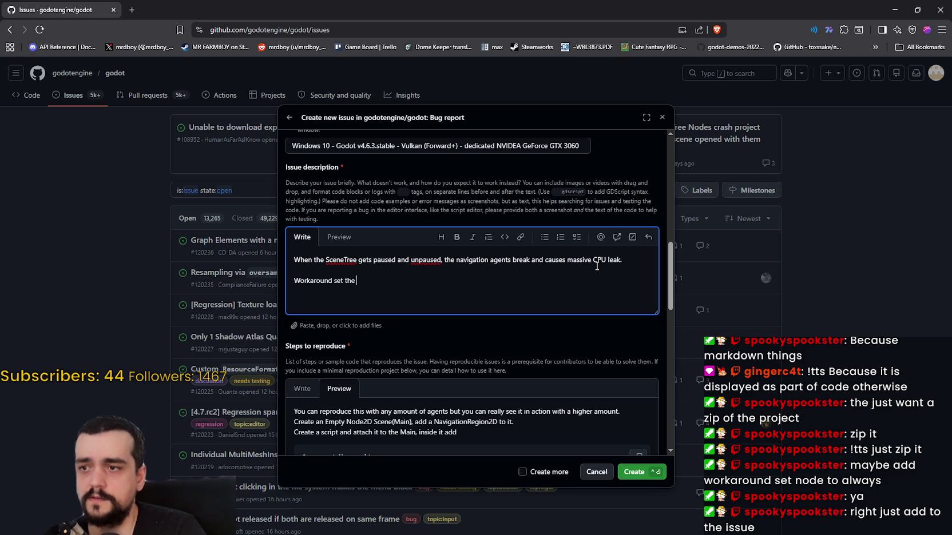
type("Navigation")
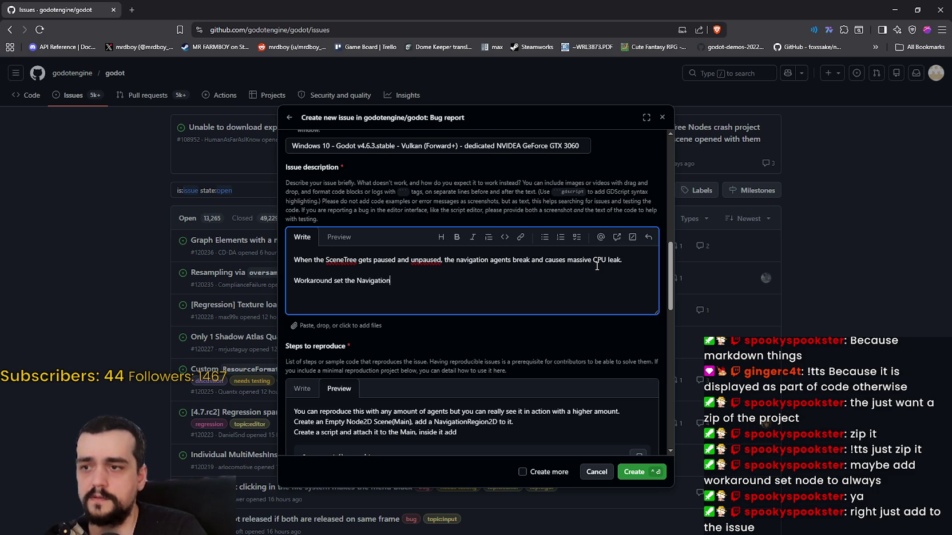
scroll(490, 322, "down", 1)
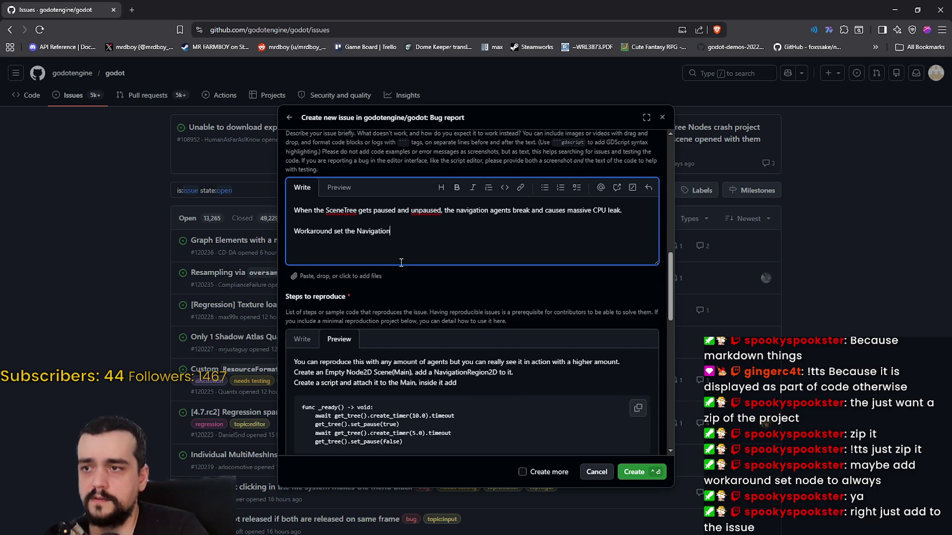
scroll(476, 235, "down", 4)
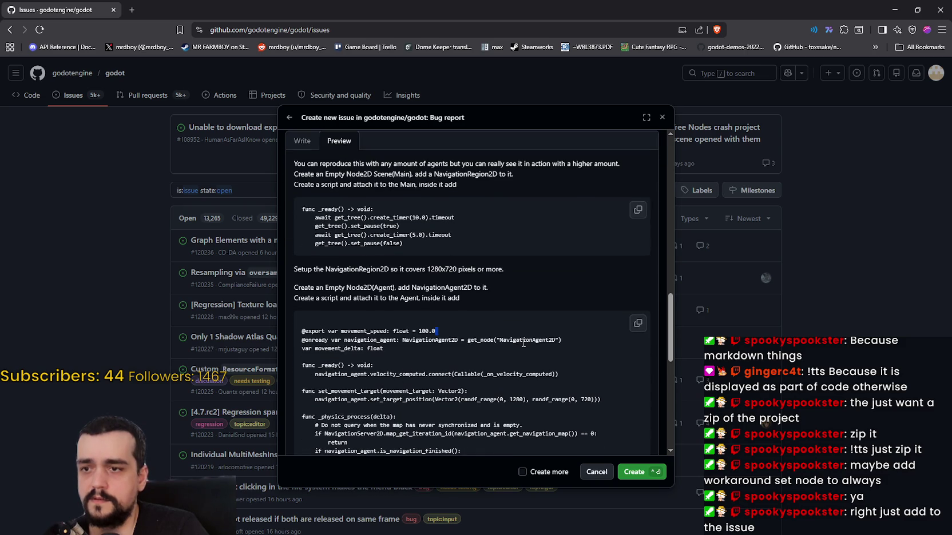
double_click(523, 341)
key("ctrl+c")
scroll(524, 343, "up", 5)
double_click(409, 287)
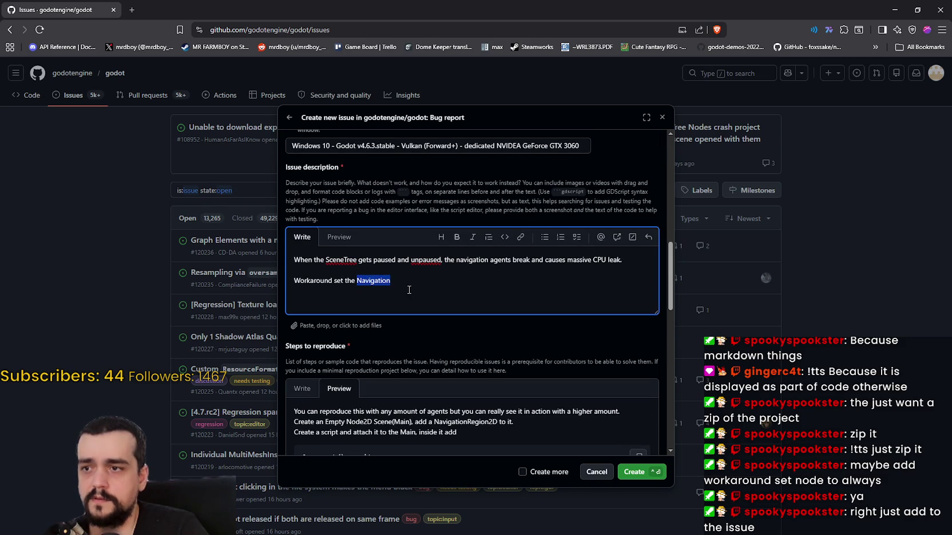
key("ctrl+v")
Finish the workaround line with 'process _mode = Always' and switch to the Godot editor
type("of ")
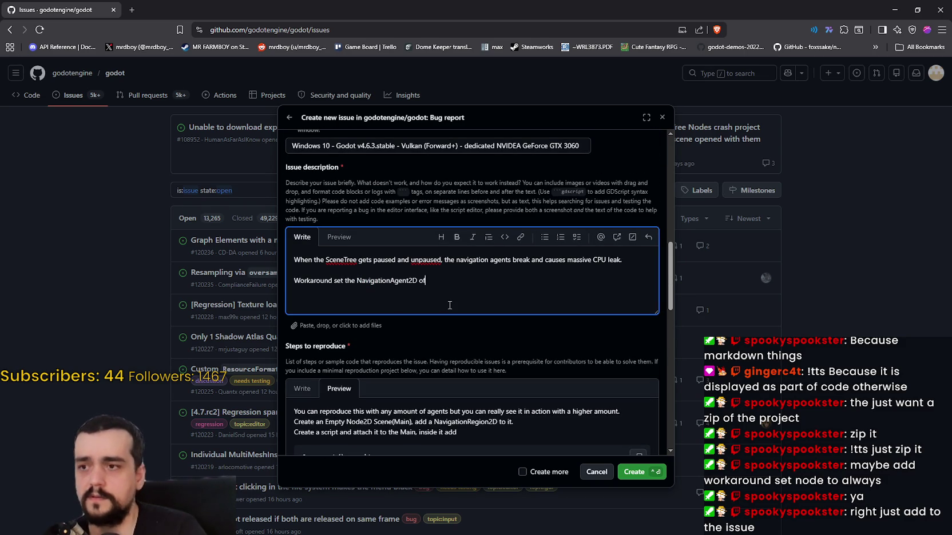
type("the Node")
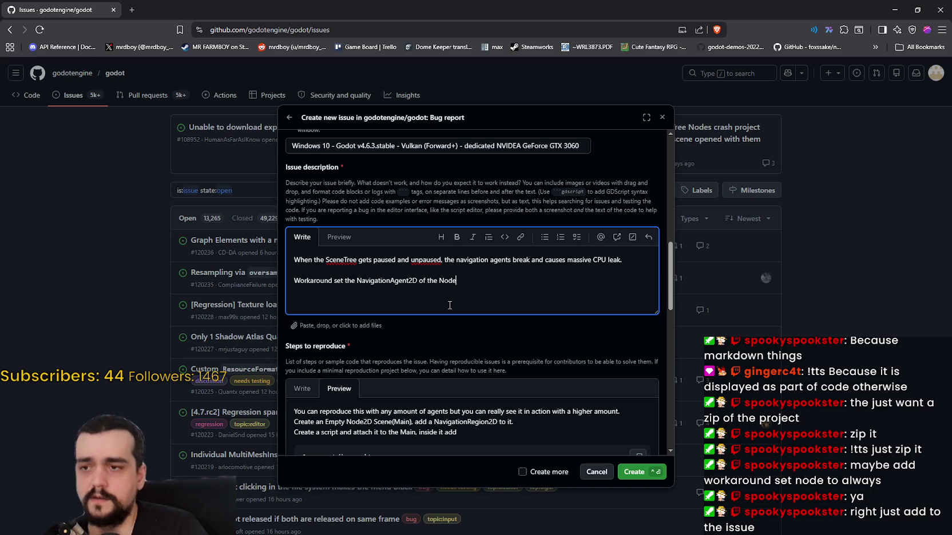
key("BackSpace")
key("BackSpace")
key("BackSpace")
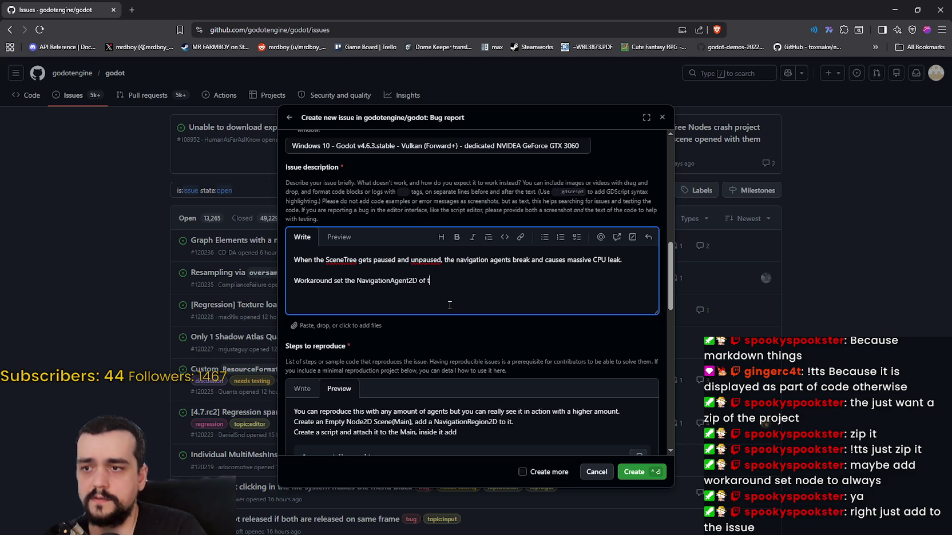
key("BackSpace")
key("BackSpace")
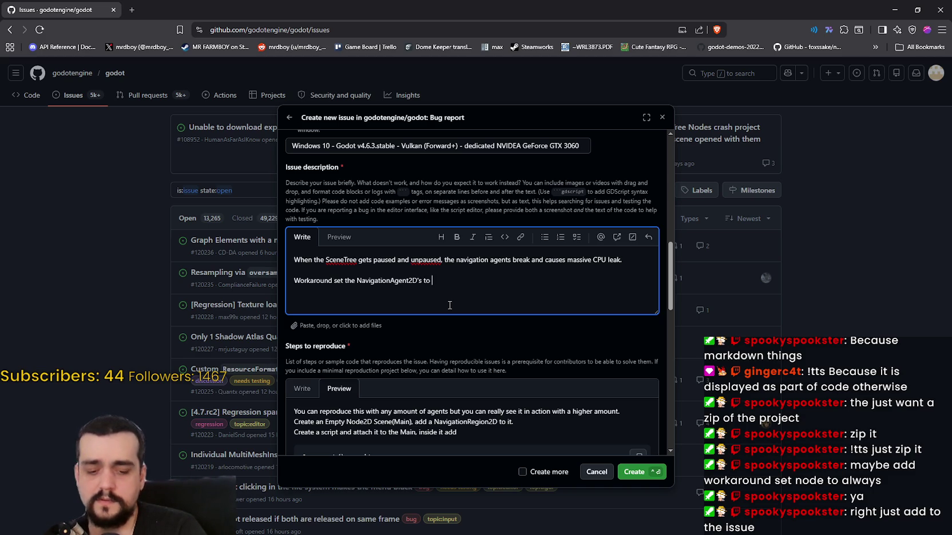
type("process")
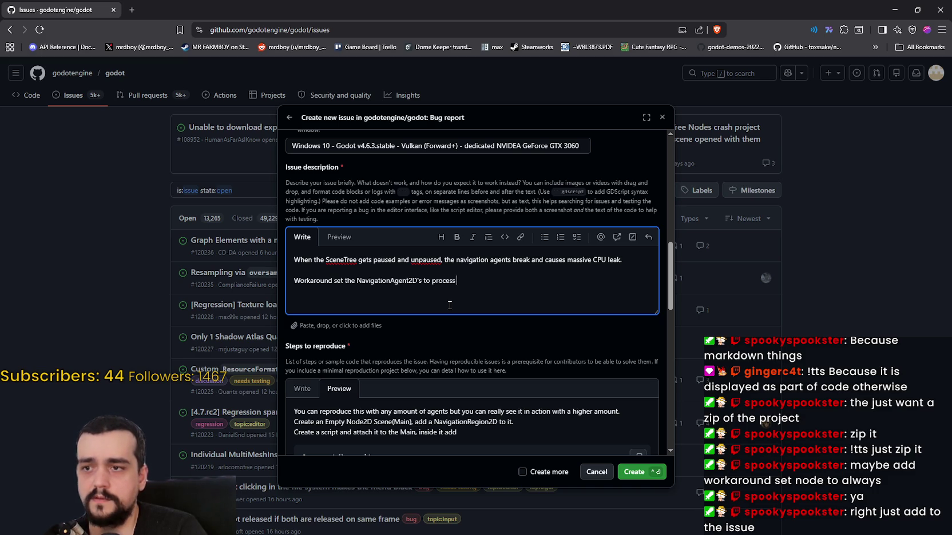
type(" _mode ")
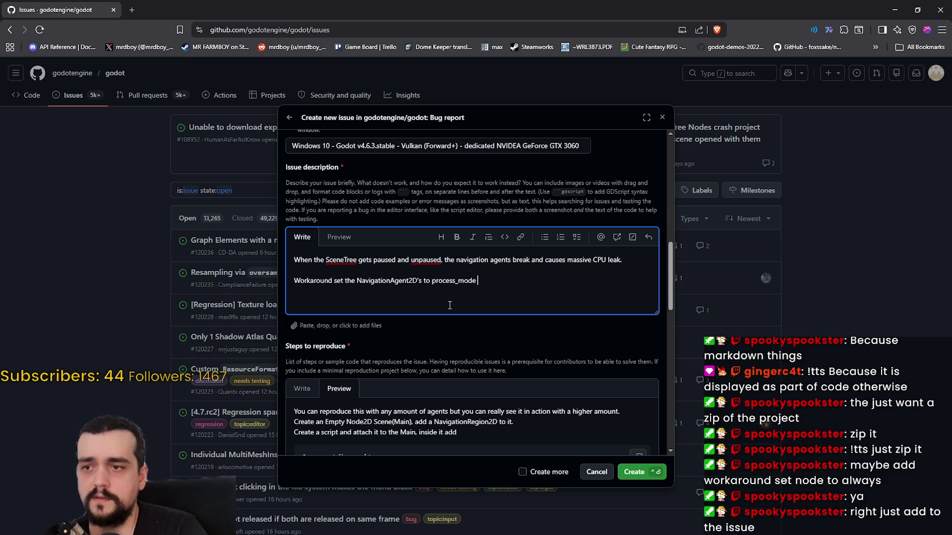
type("= Always")
key("BackSpace")
key("BackSpace")
key("BackSpace")
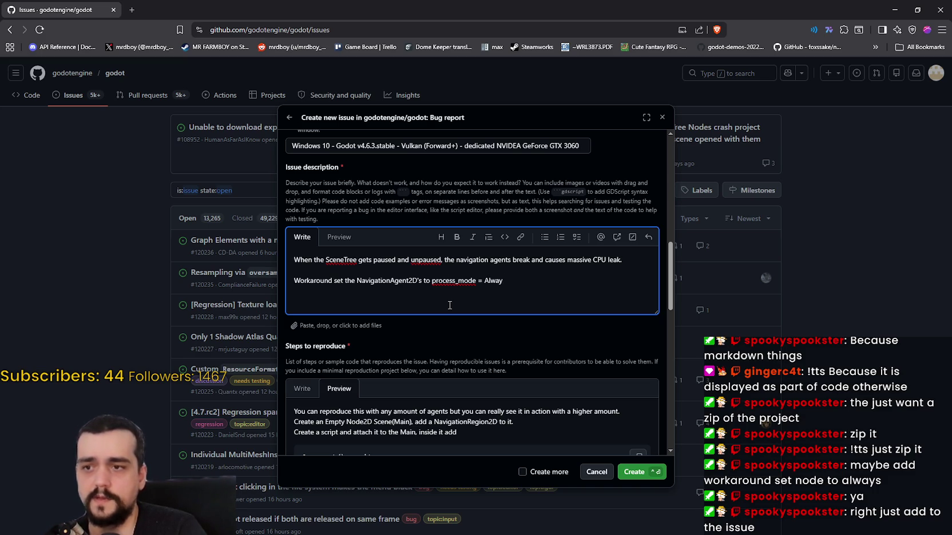
type("lways")
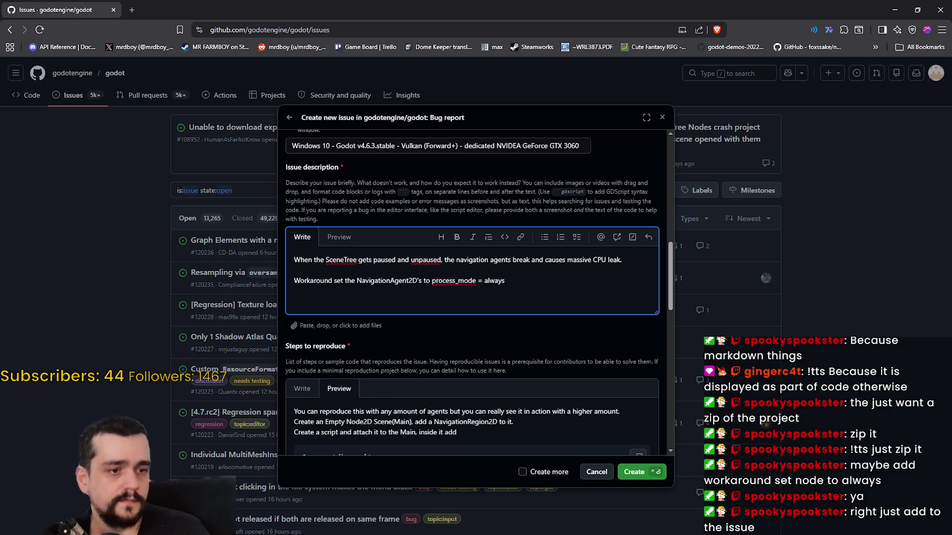
key("alt+Tab")
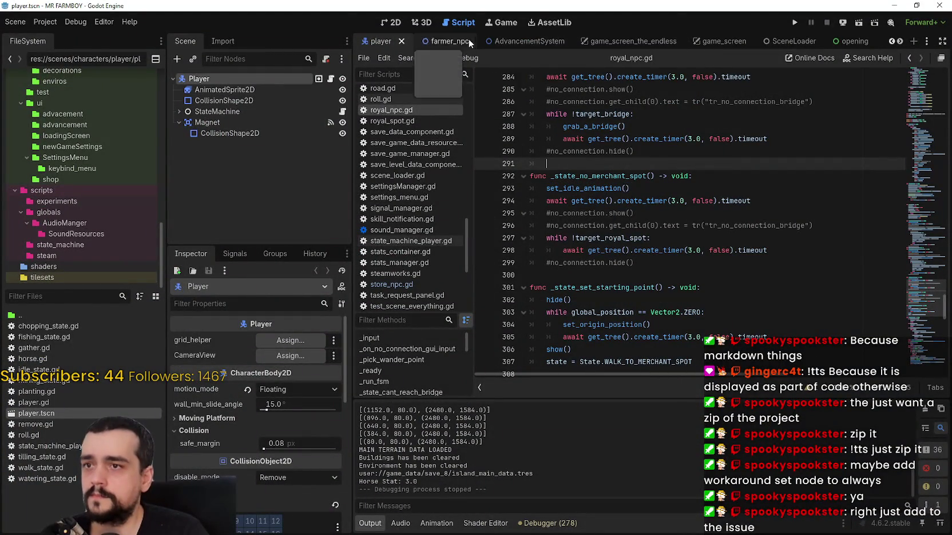
Check the process mode options for farmer_npc's NavigationAgent2D in the Inspector, then return to the issue form
left_click(443, 41)
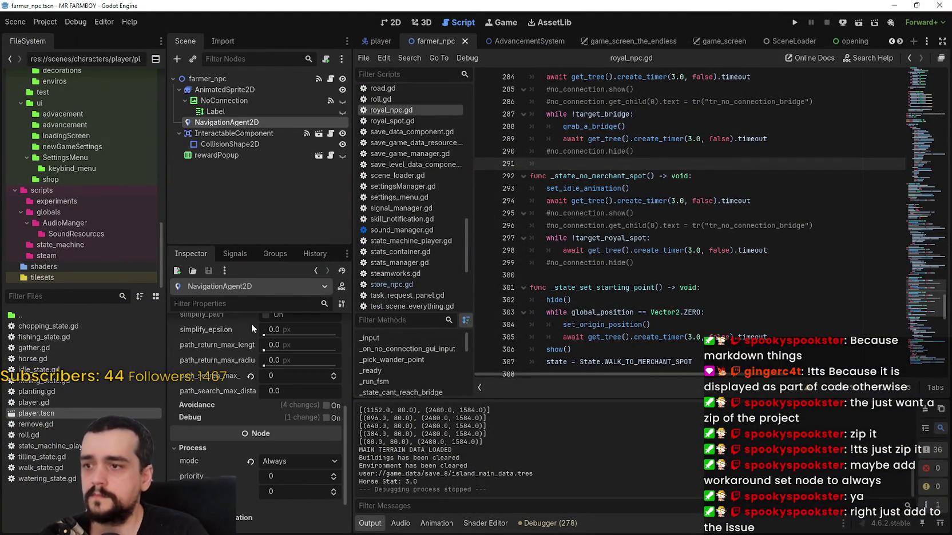
scroll(255, 354, "down", 2)
mouse_move(195, 400)
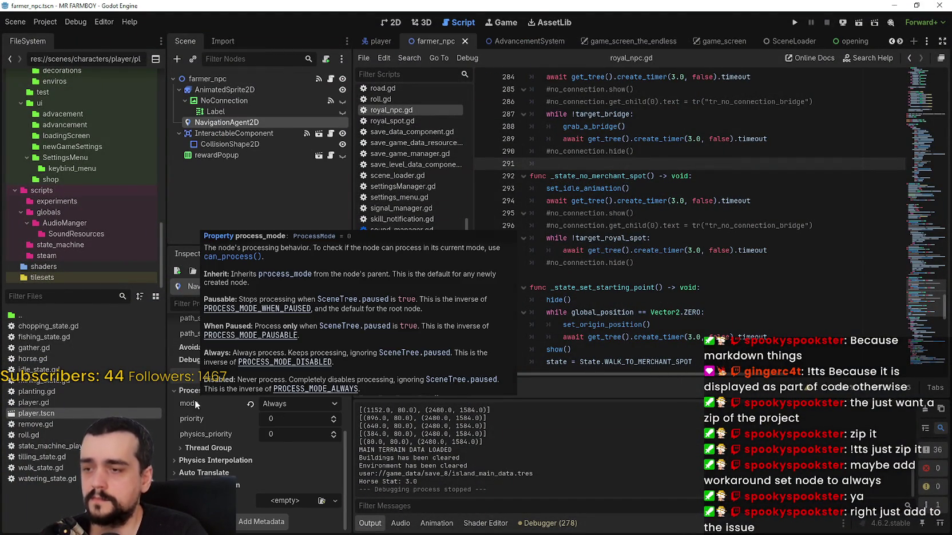
left_click(307, 405)
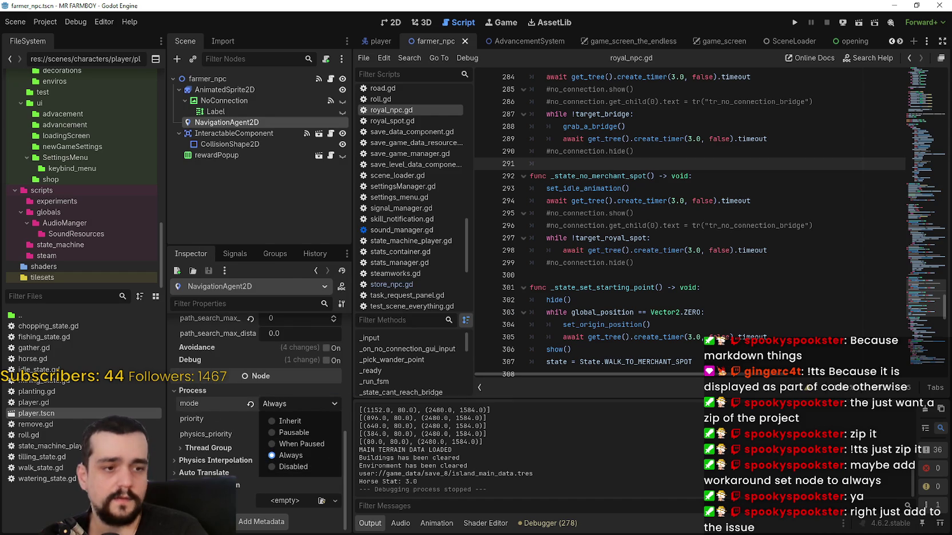
key("alt+Tab")
left_click(485, 280)
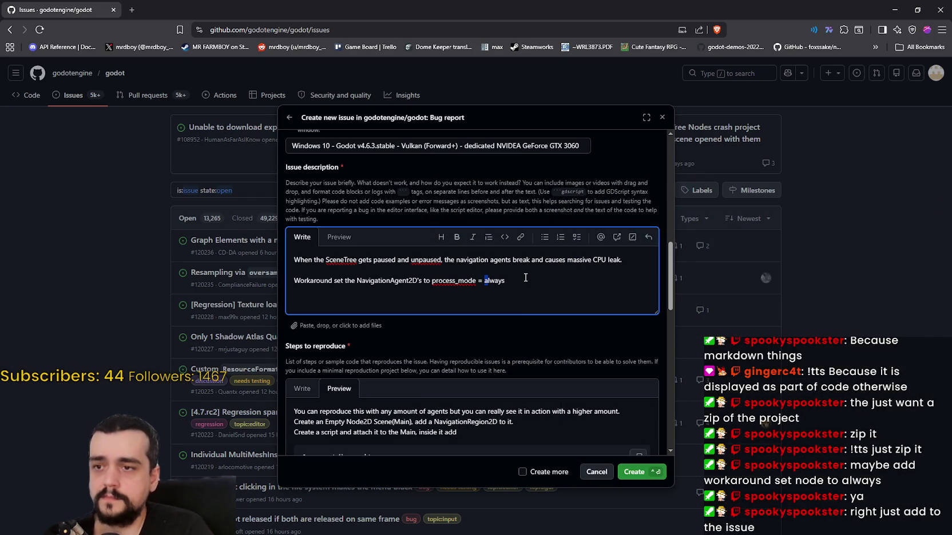
Replace 'always' with 'Always' in the workaround line
left_click(493, 282)
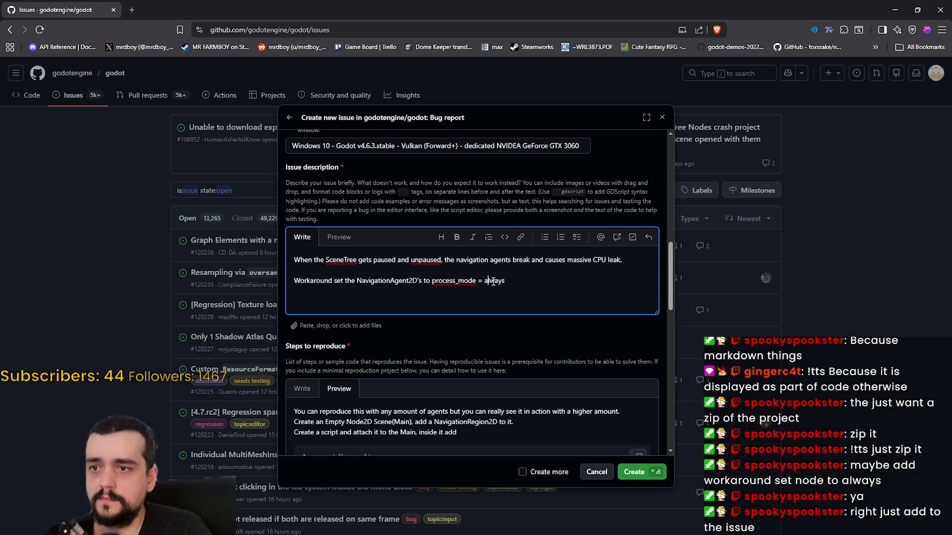
double_click(493, 282)
type("Always")
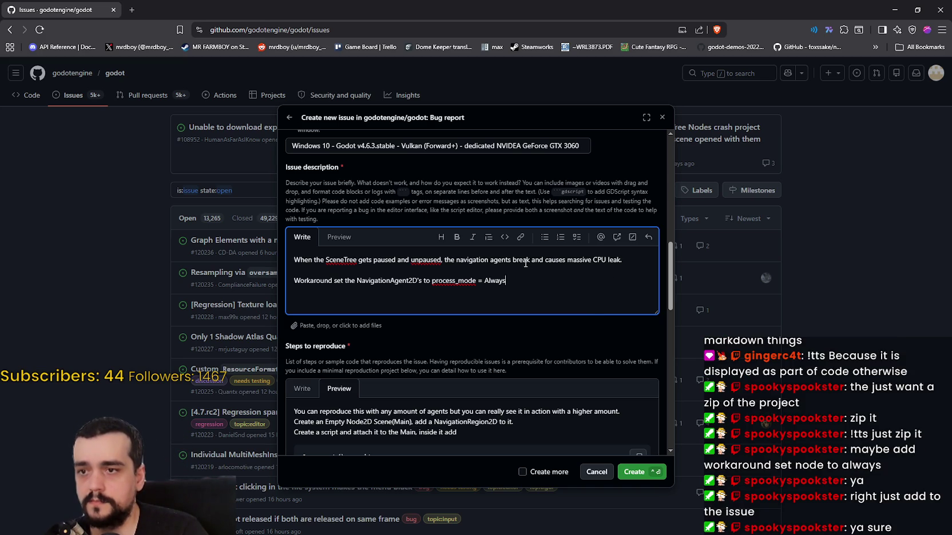
left_click(569, 261)
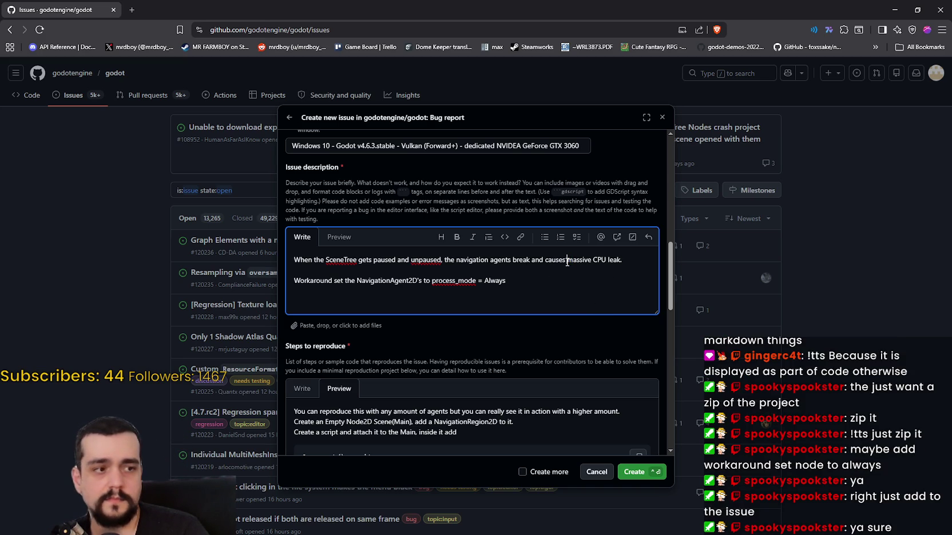
Preview the formatted description, then scroll through the whole bug report form
left_click(331, 238)
left_click(306, 241)
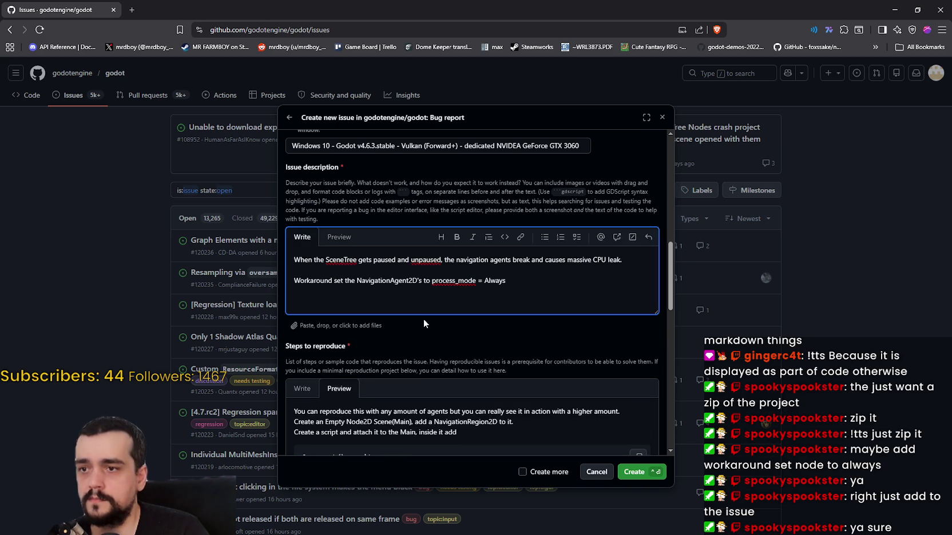
scroll(426, 325, "down", 10)
scroll(424, 357, "down", 2)
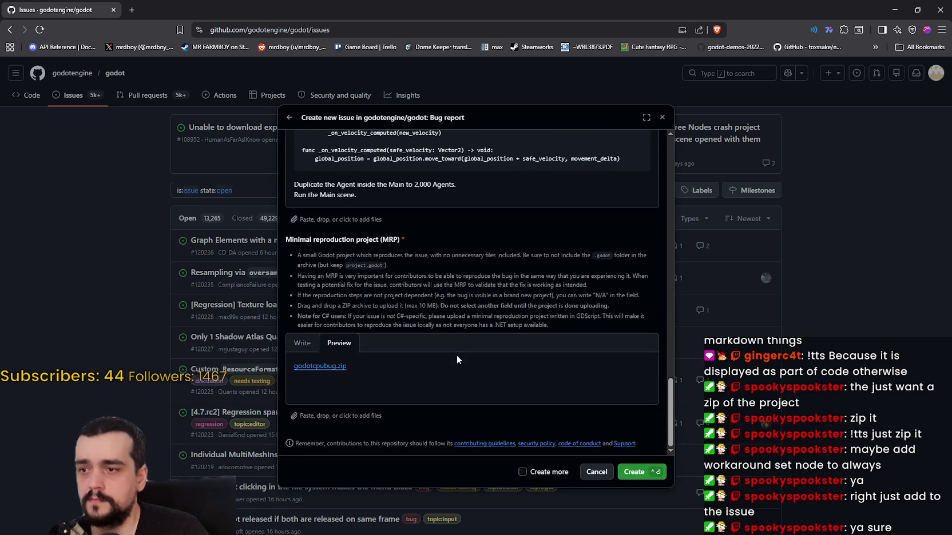
scroll(568, 362, "up", 6)
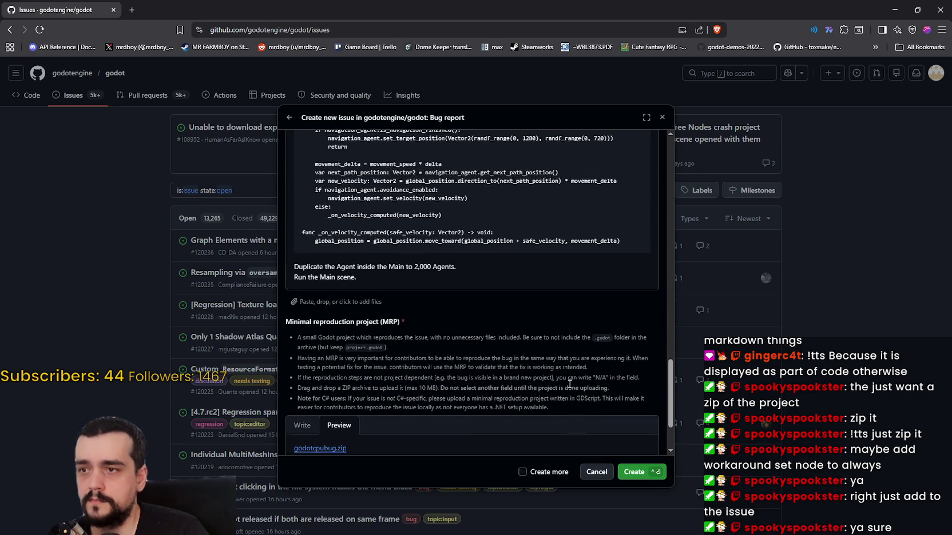
scroll(569, 363, "up", 15)
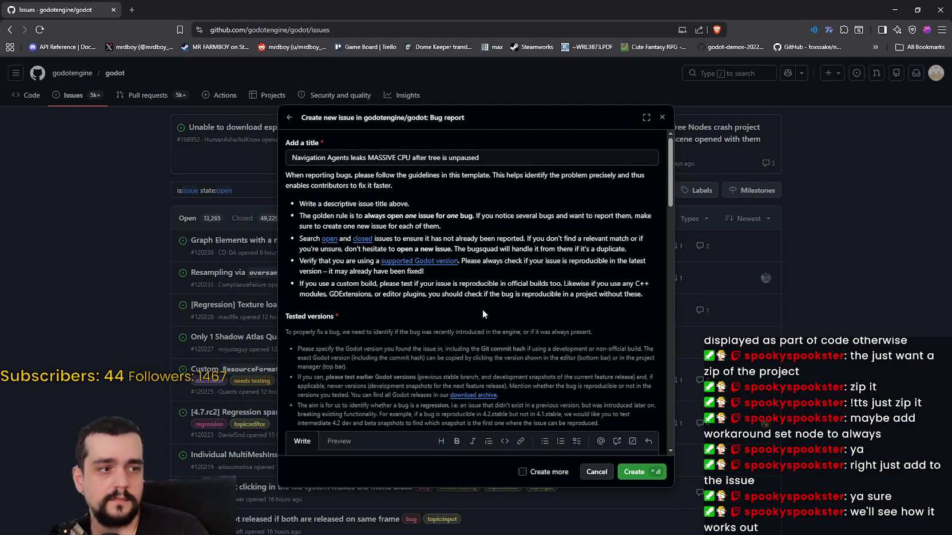
scroll(483, 312, "down", 15)
Create the issue and scroll through the published issue #120246 to review its contents
left_click(649, 474)
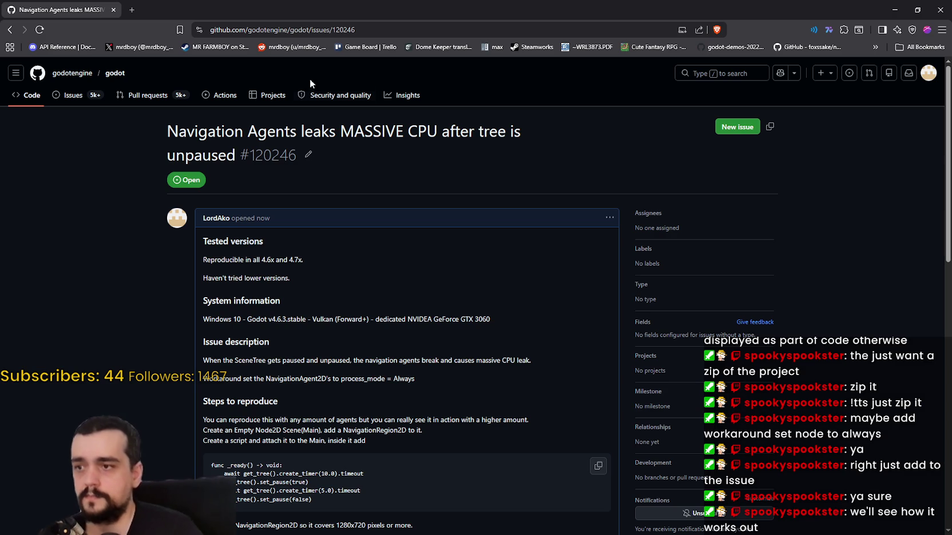
scroll(398, 351, "down", 1)
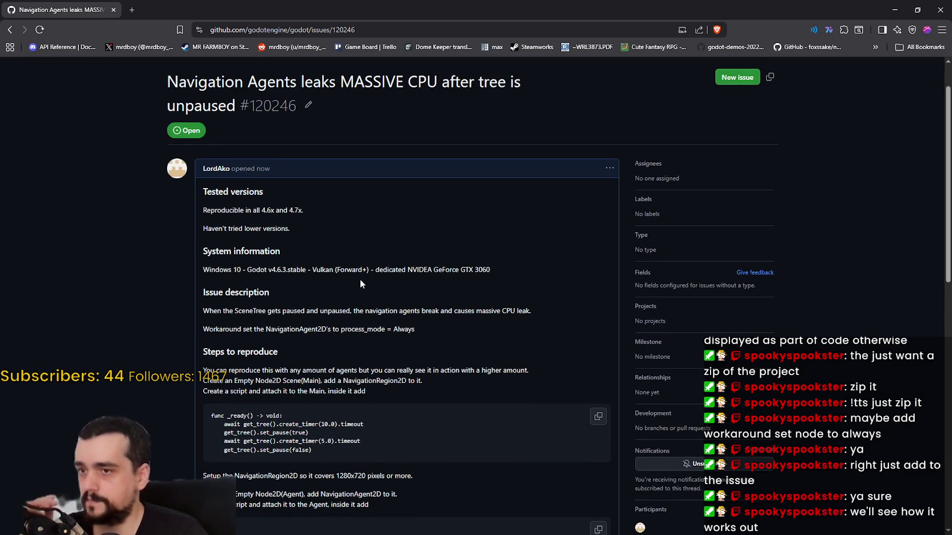
scroll(360, 279, "down", 1)
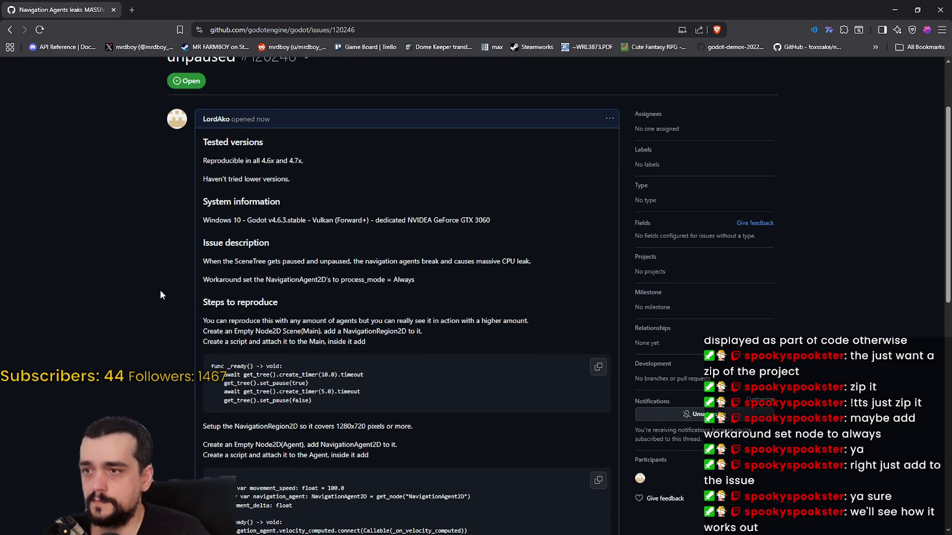
scroll(163, 290, "down", 1)
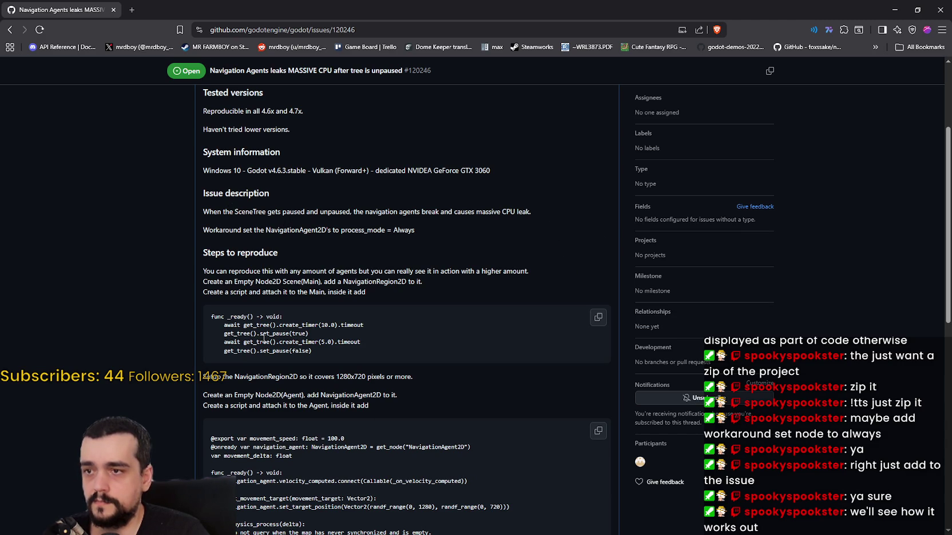
scroll(119, 285, "down", 2)
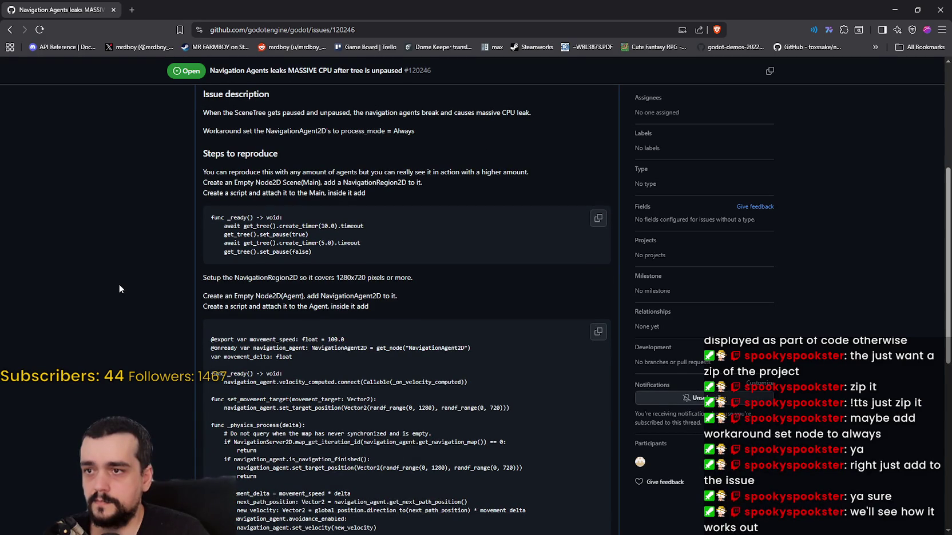
scroll(118, 284, "up", 1)
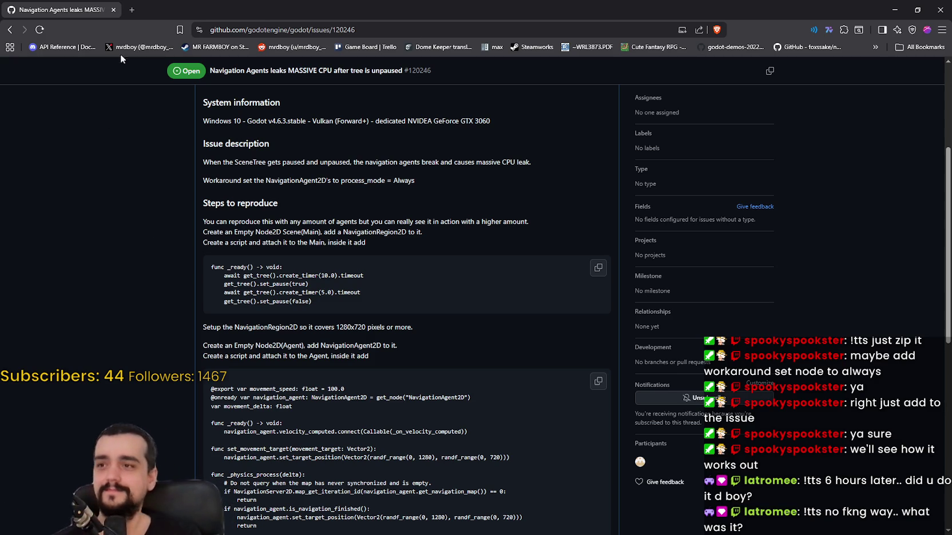
key("ctrl+l")
key("alt+Tab")
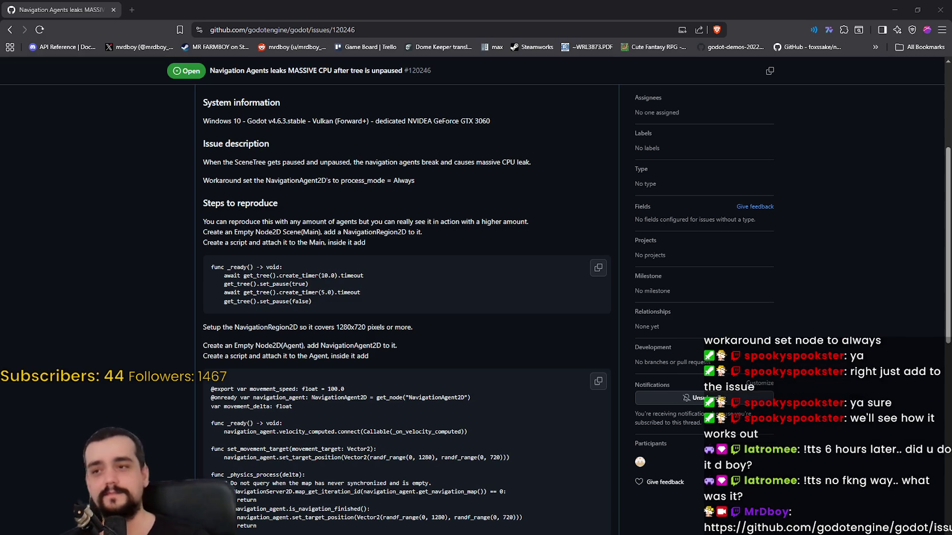
left_click(500, 230)
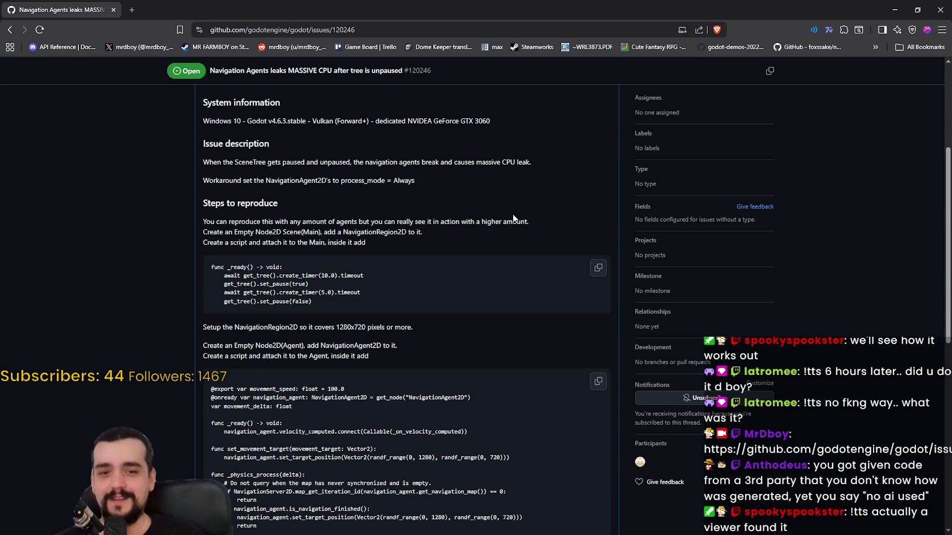
scroll(245, 280, "down", 3)
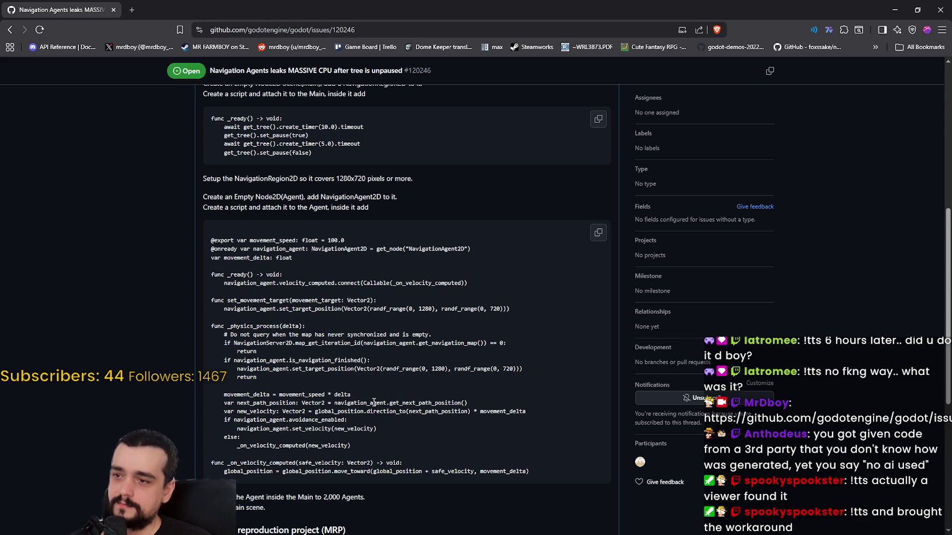
scroll(371, 400, "down", 1)
scroll(395, 461, "up", 5)
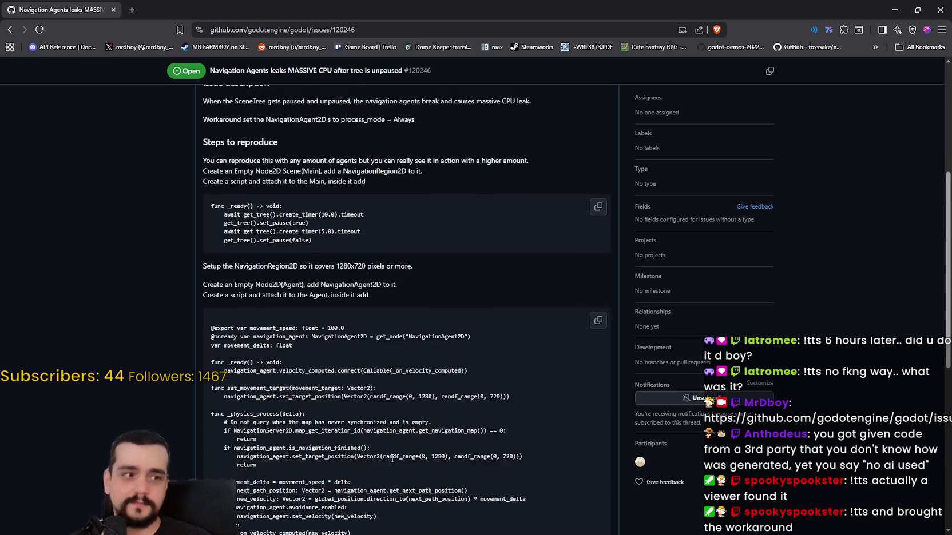
scroll(371, 430, "down", 5)
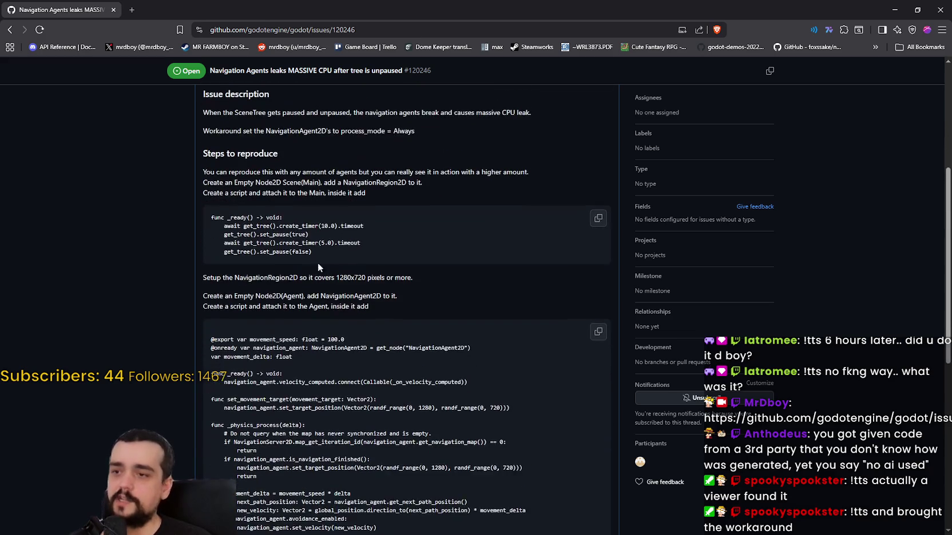
mouse_move(208, 189)
left_mouse_down()
mouse_move(324, 327)
mouse_move(528, 432)
left_mouse_up()
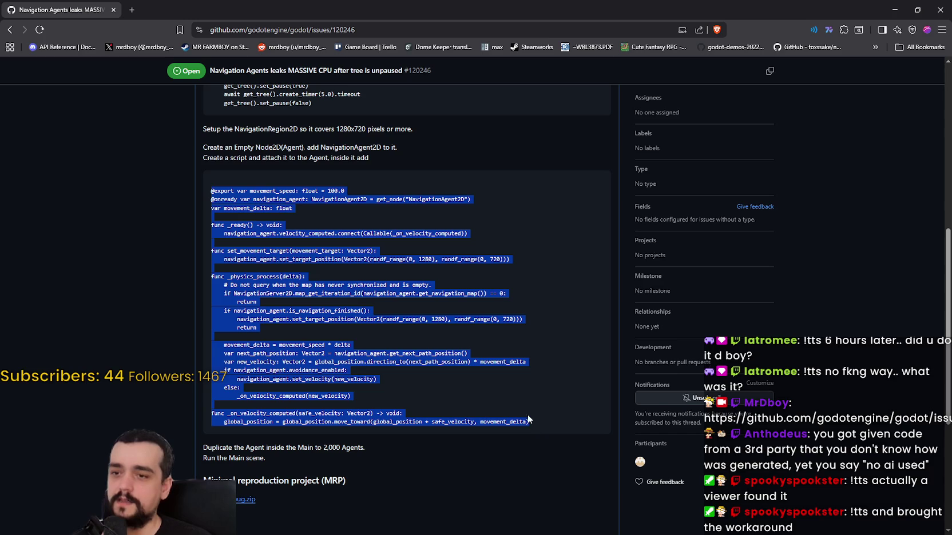
left_click(409, 389)
scroll(392, 423, "up", 4)
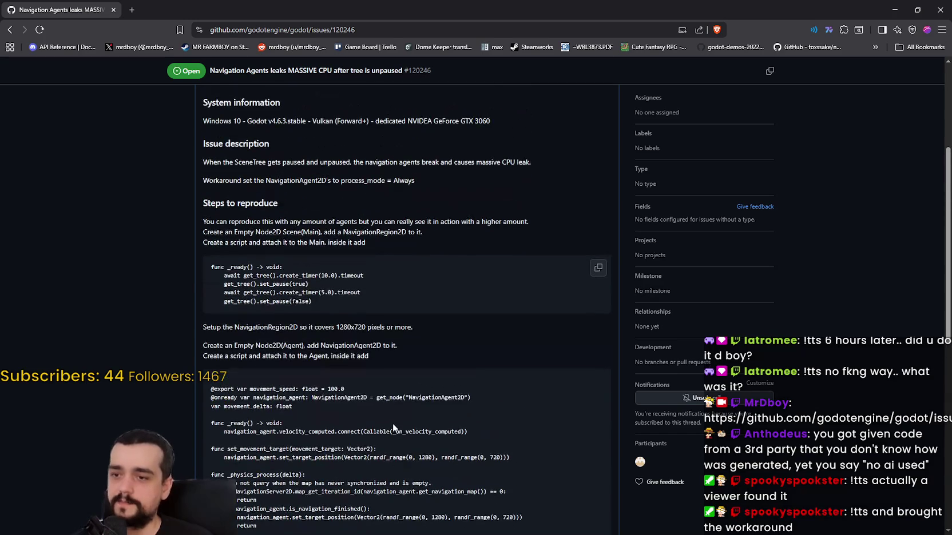
scroll(388, 409, "up", 4)
scroll(389, 405, "down", 5)
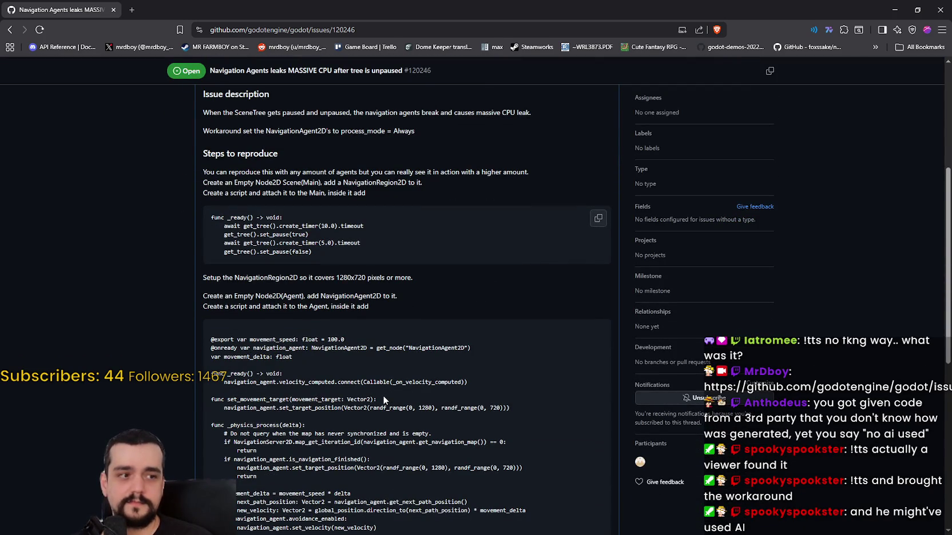
scroll(383, 399, "up", 1)
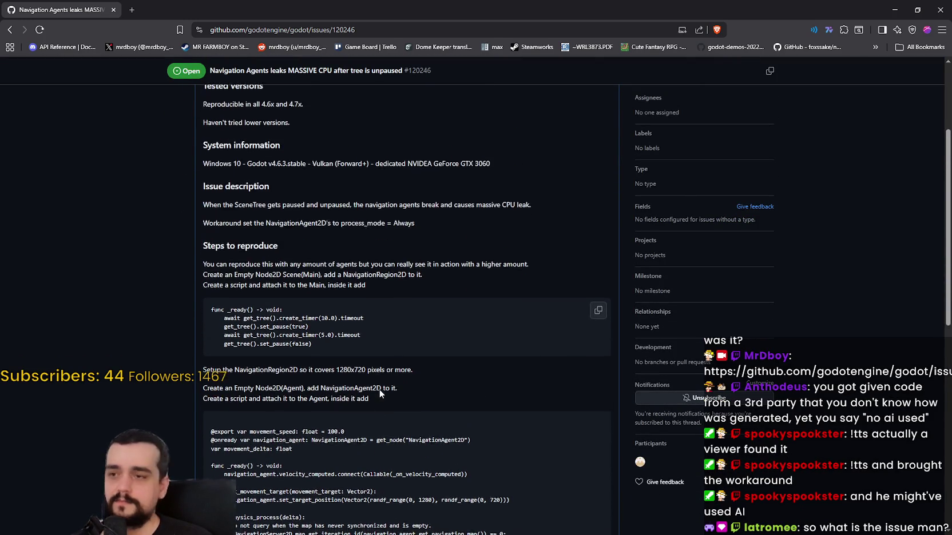
scroll(381, 394, "up", 1)
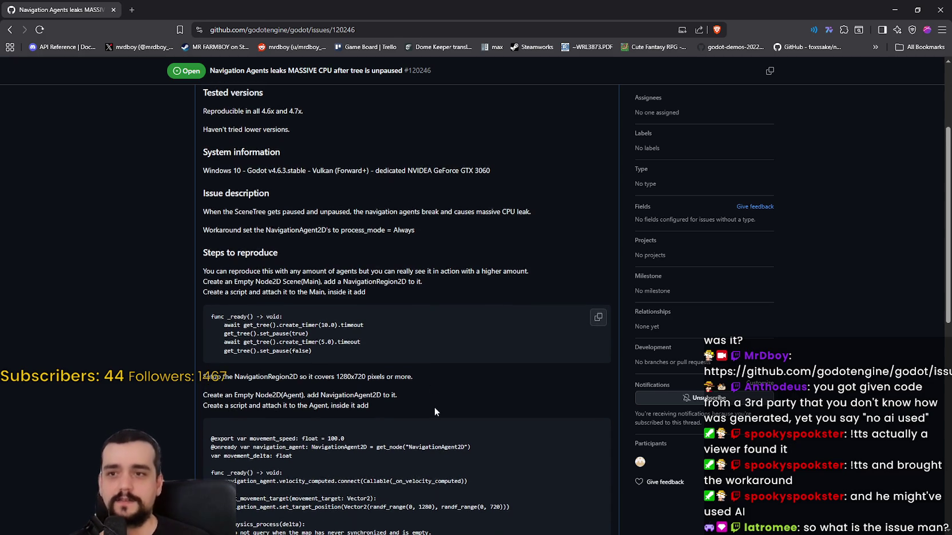
scroll(434, 407, "up", 3)
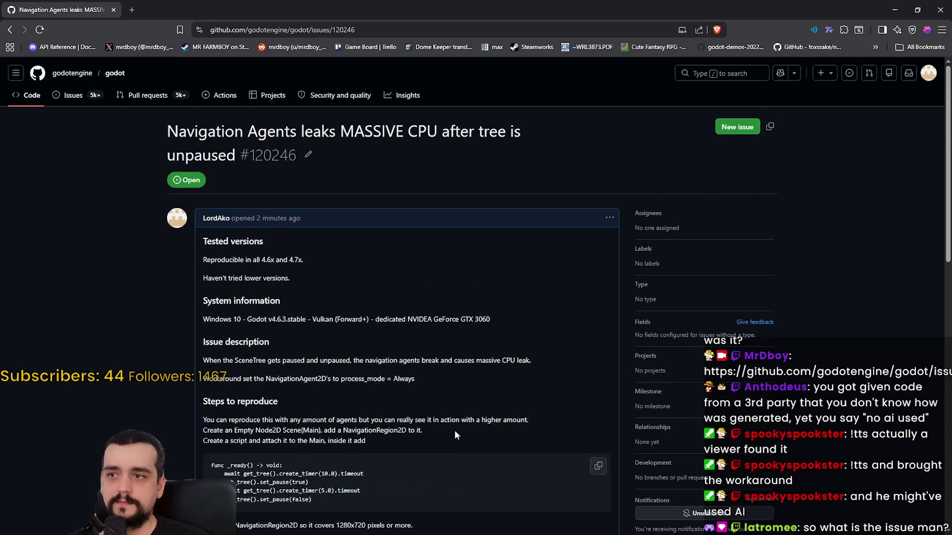
left_click(307, 157)
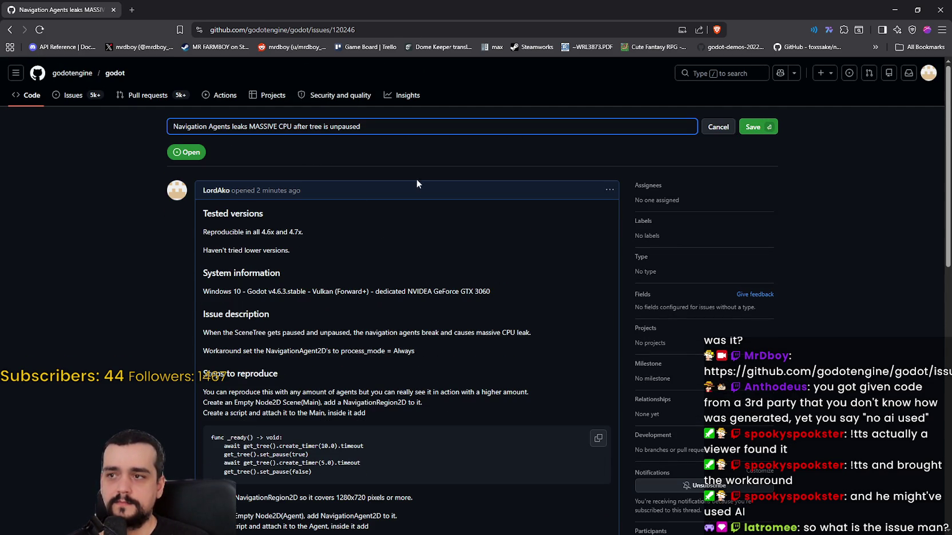
left_click(718, 127)
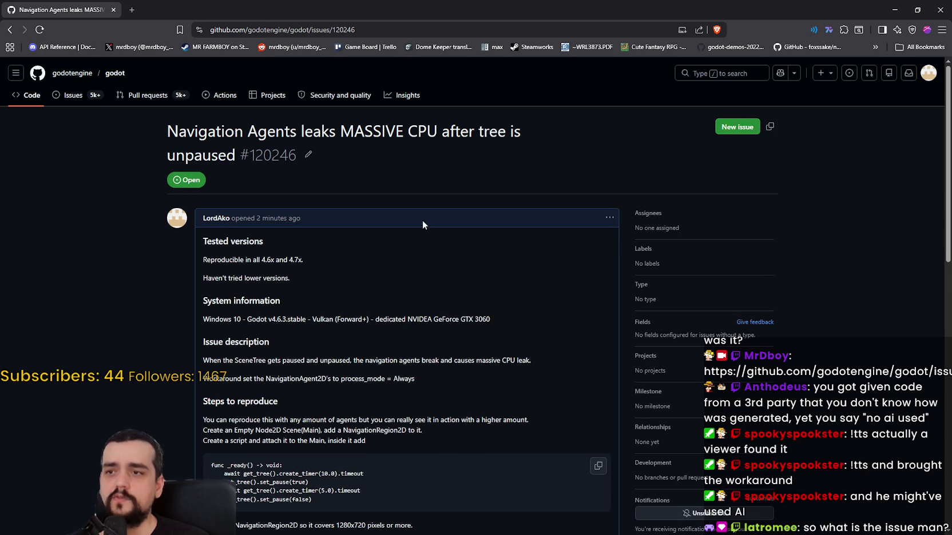
mouse_move(642, 213)
left_mouse_down()
mouse_move(652, 377)
mouse_move(711, 457)
mouse_move(742, 478)
left_mouse_up()
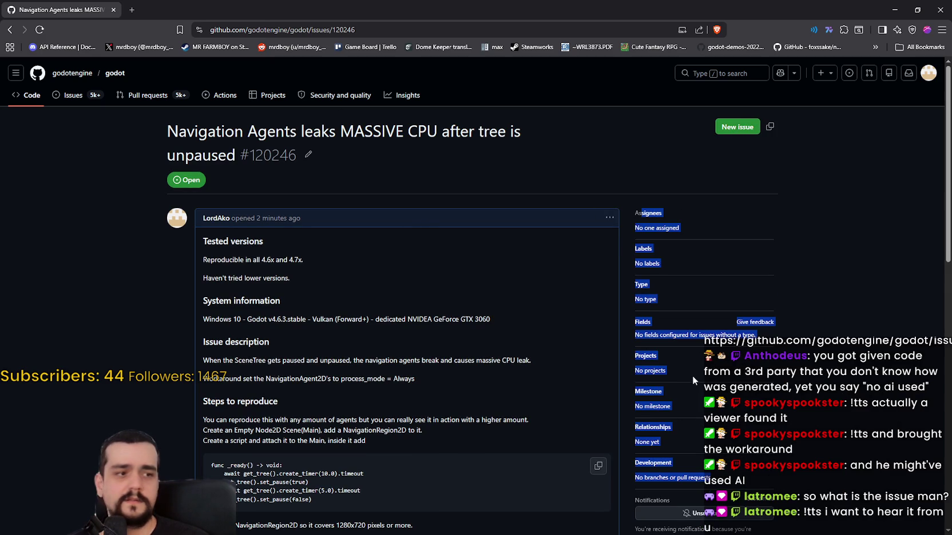
scroll(696, 374, "down", 1)
scroll(658, 192, "down", 1)
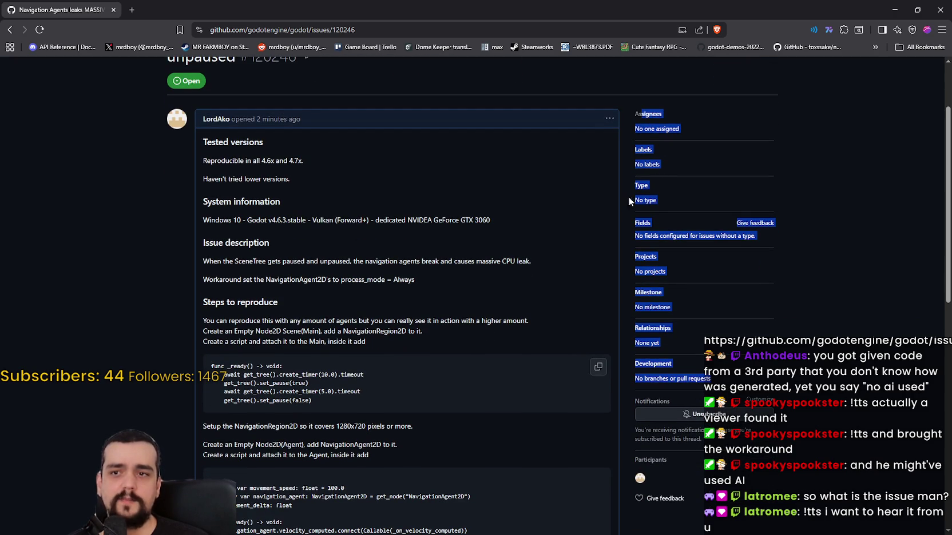
left_click(833, 433)
scroll(832, 433, "down", 3)
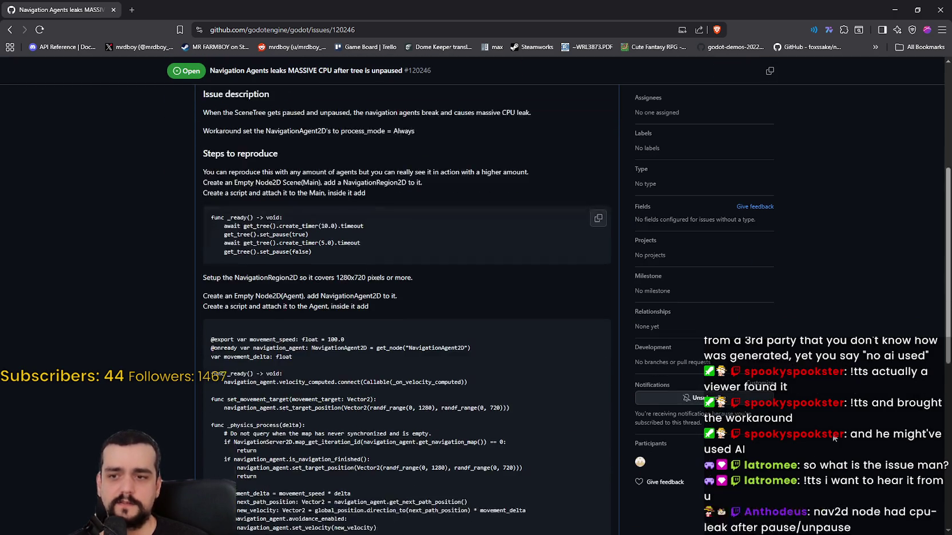
scroll(832, 433, "down", 1)
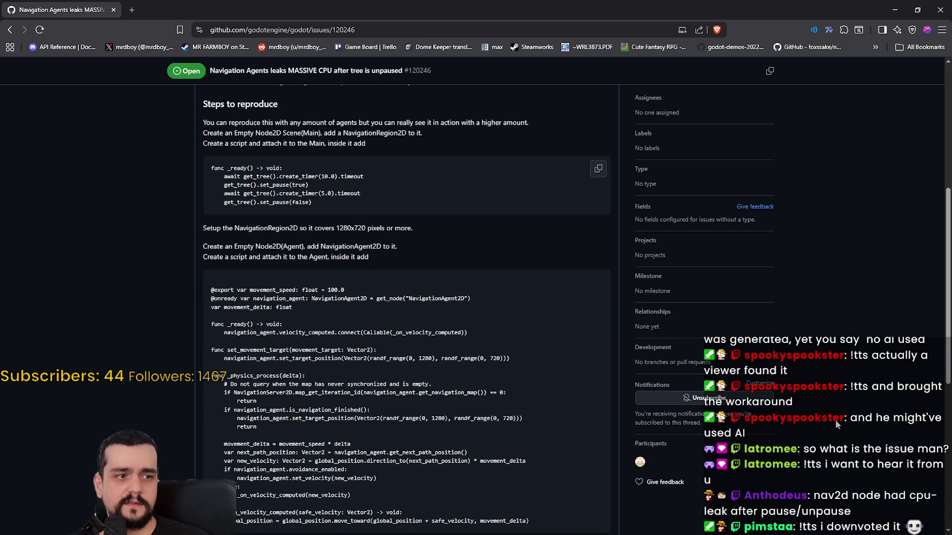
scroll(835, 417, "up", 6)
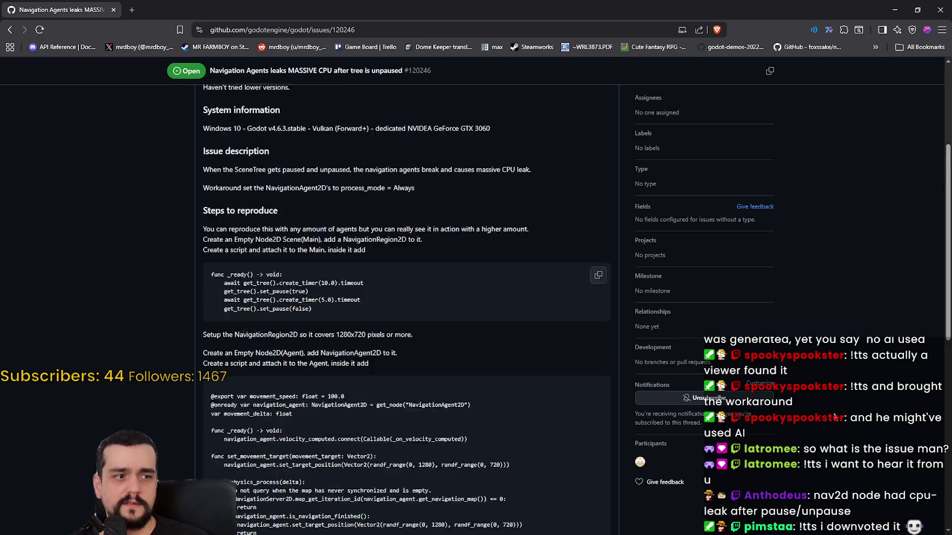
scroll(832, 412, "down", 5)
scroll(832, 407, "down", 4)
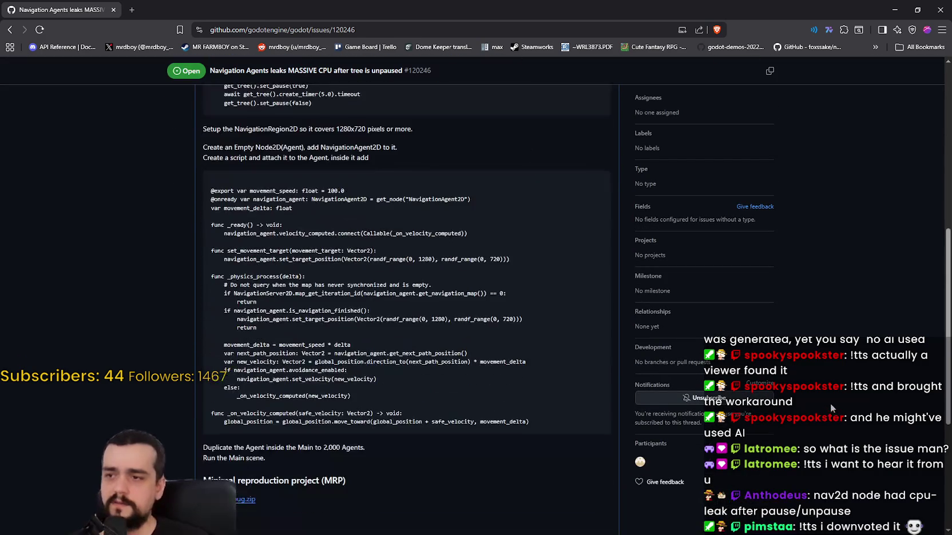
scroll(830, 400, "down", 1)
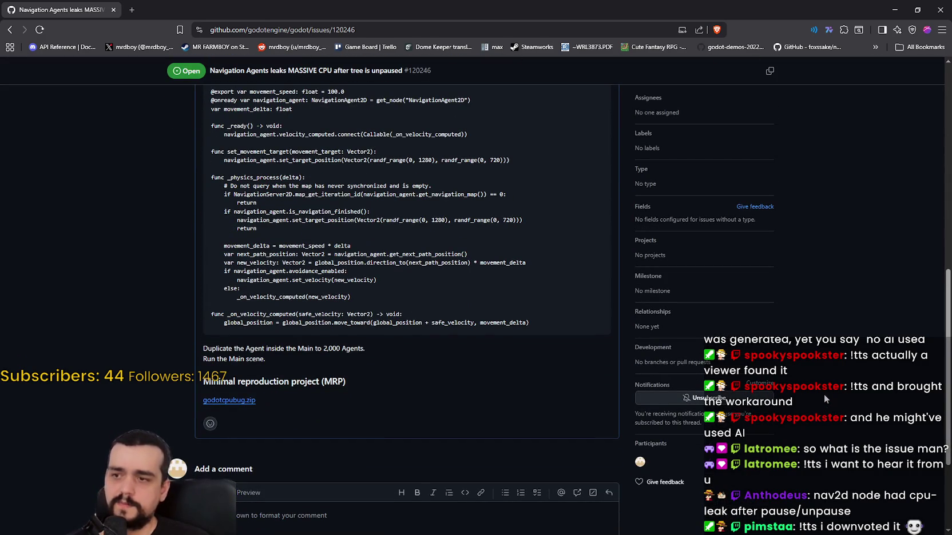
scroll(824, 397, "up", 10)
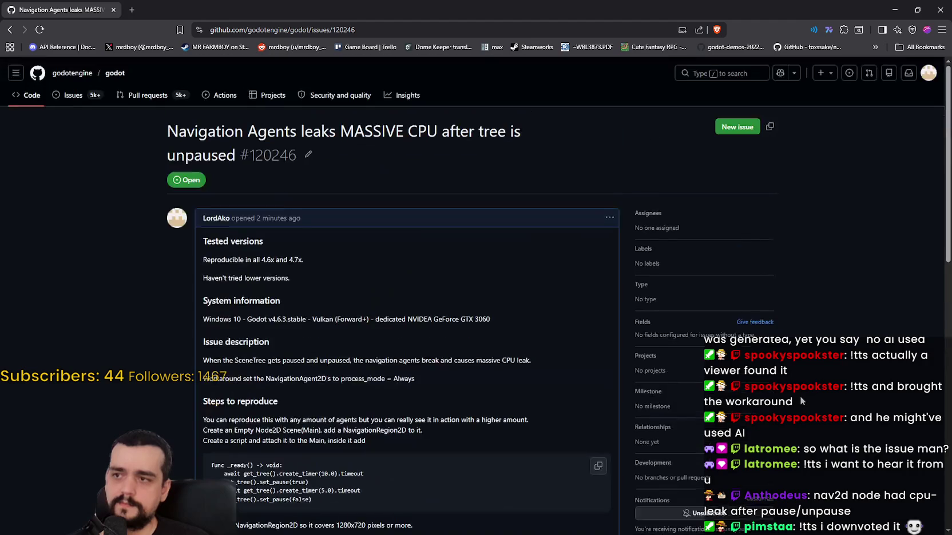
scroll(836, 387, "down", 2)
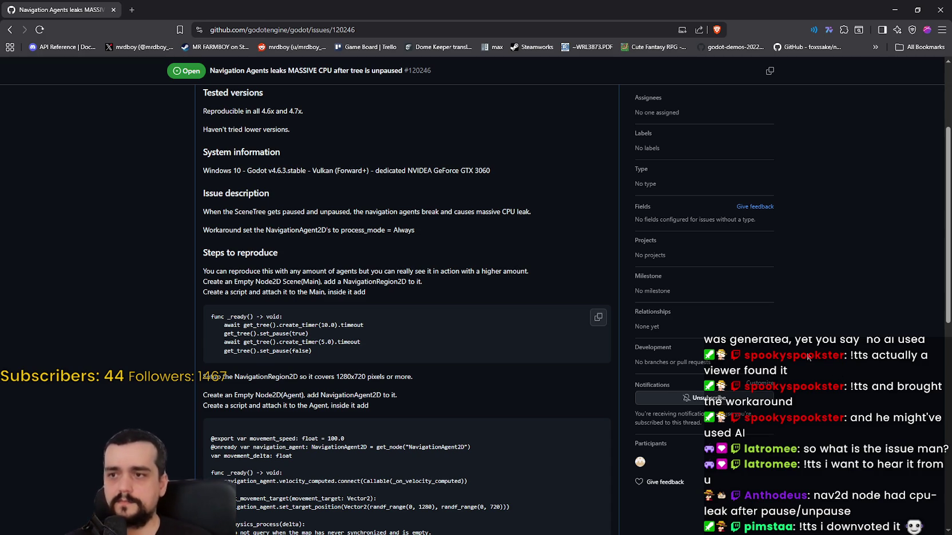
scroll(375, 339, "down", 2)
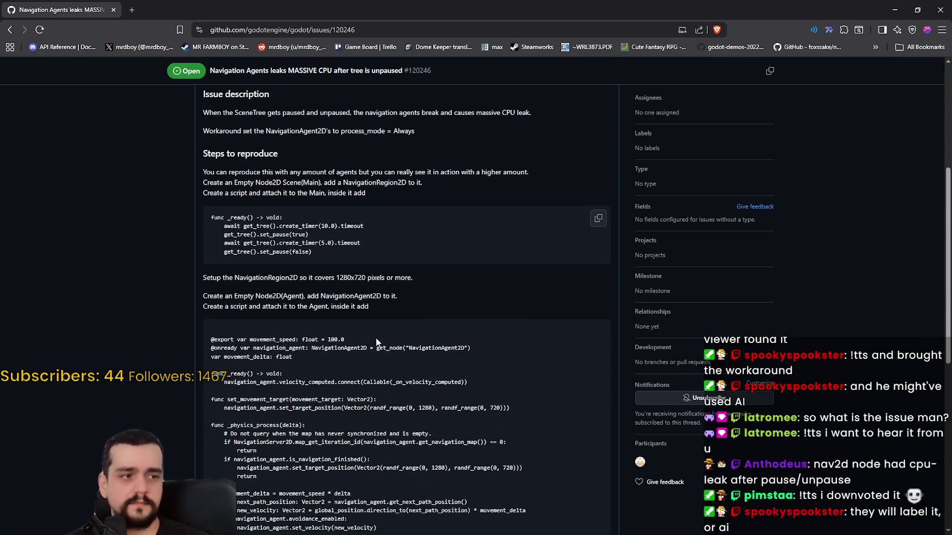
scroll(373, 338, "down", 5)
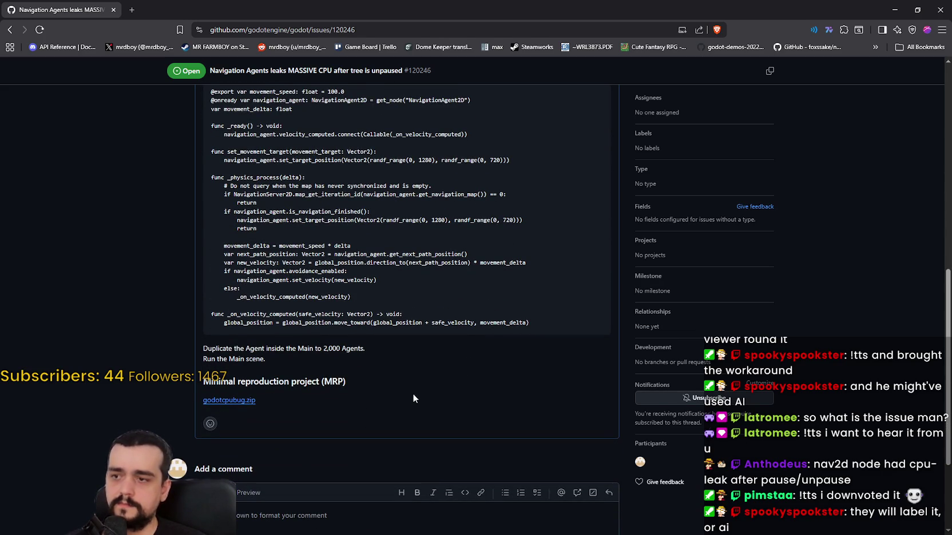
scroll(413, 394, "up", 3)
scroll(476, 444, "up", 2)
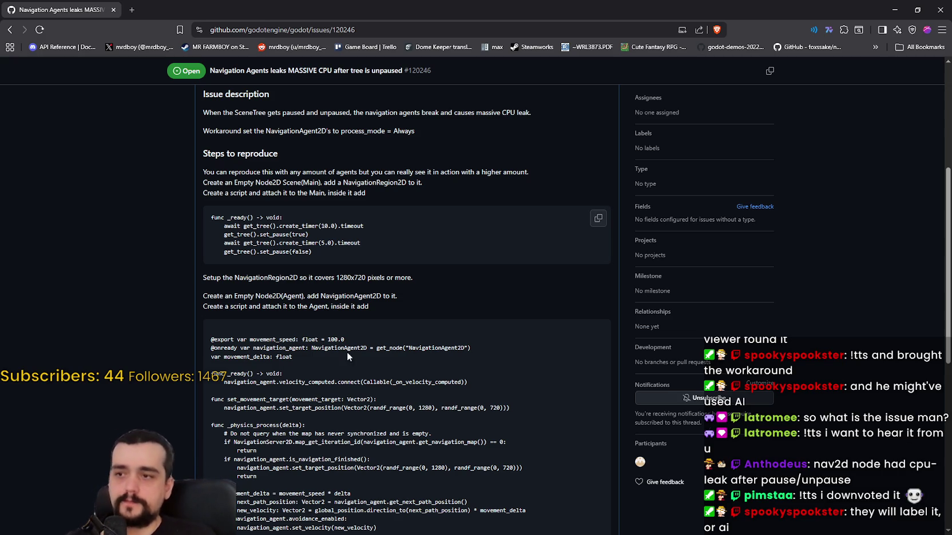
scroll(362, 351, "down", 1)
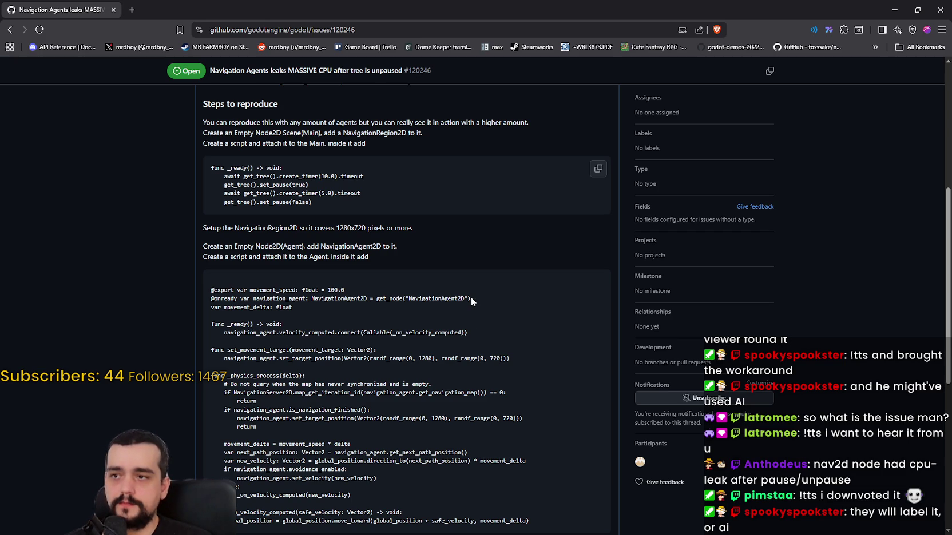
scroll(403, 270, "down", 2)
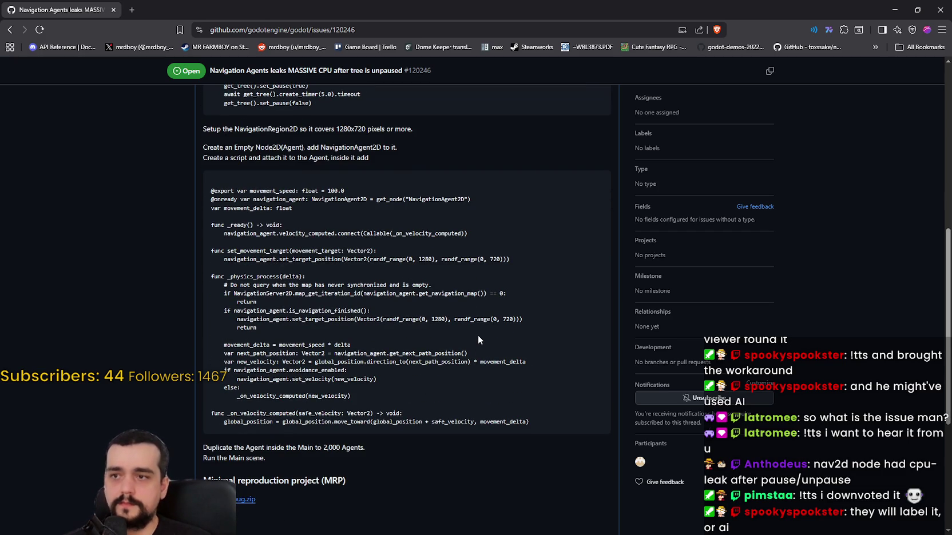
scroll(476, 330, "down", 3)
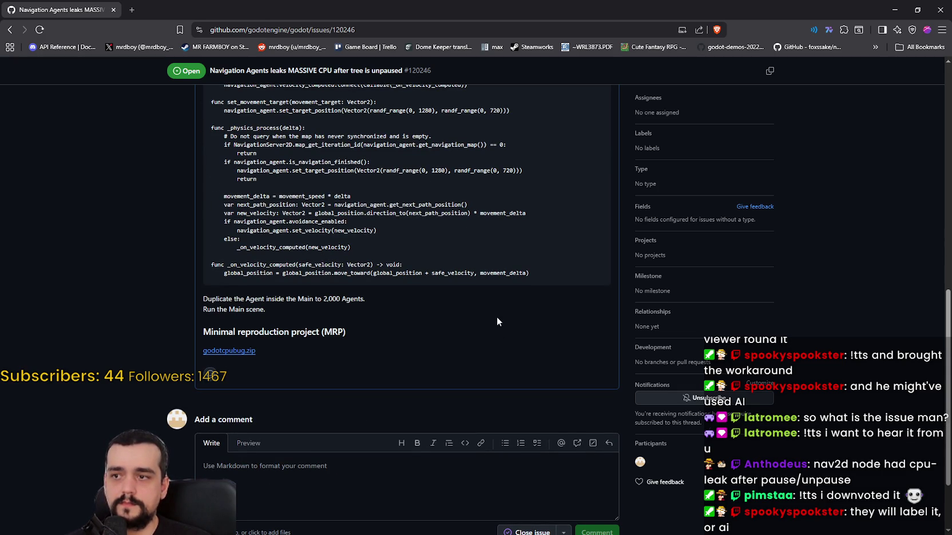
scroll(496, 316, "up", 10)
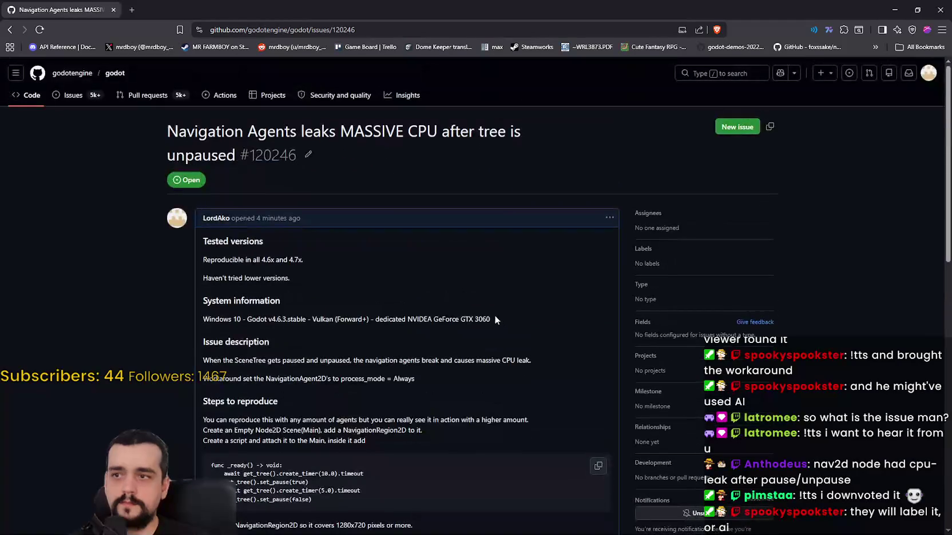
Reload issue #120246 and open the godot repository's Issues list
scroll(496, 319, "down", 1)
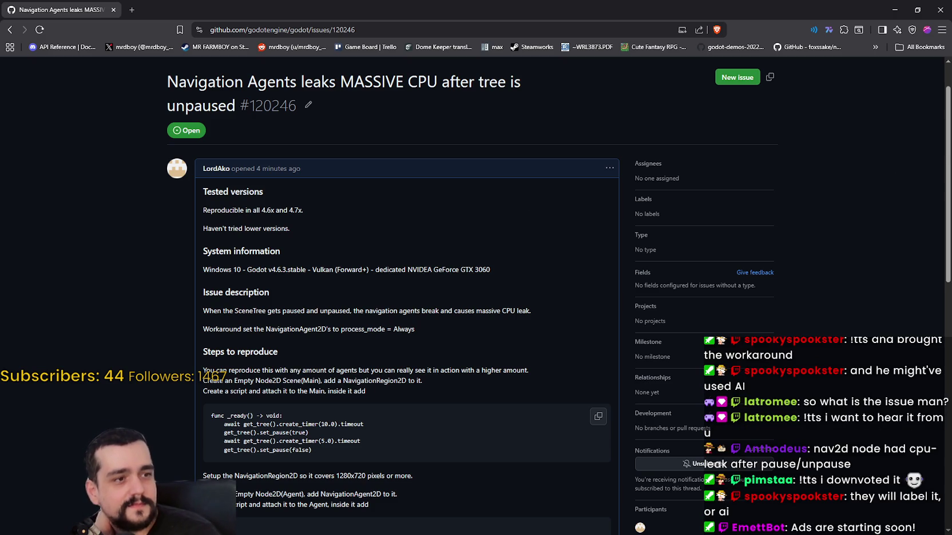
key("alt+Tab")
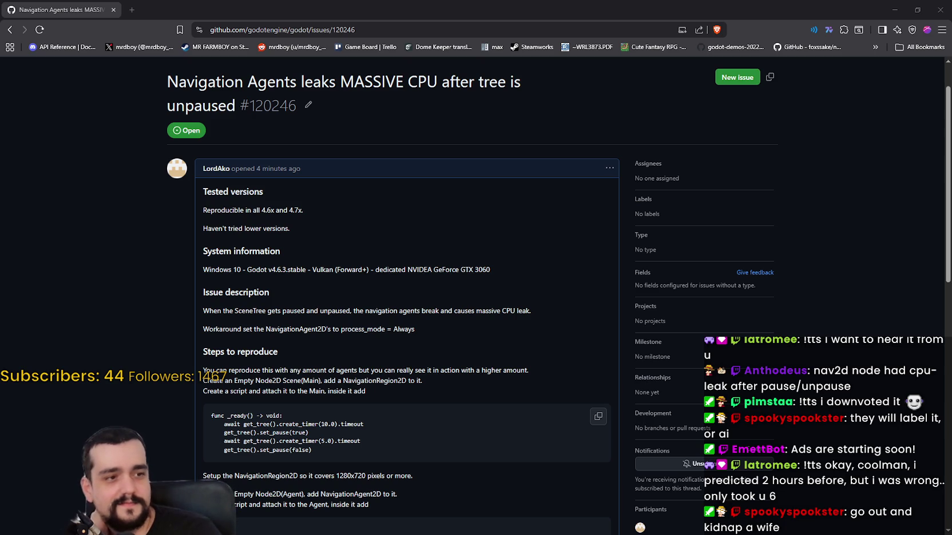
right_click(565, 187)
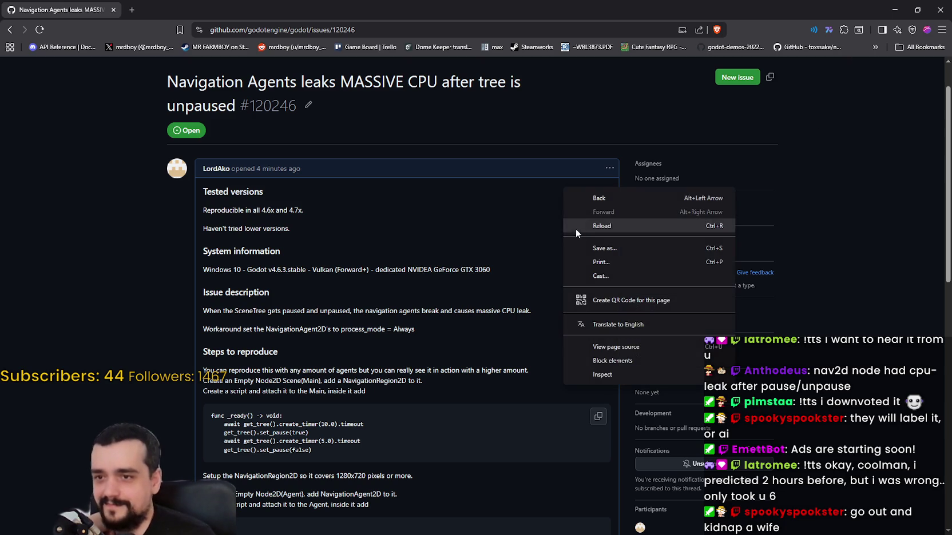
left_click(584, 228)
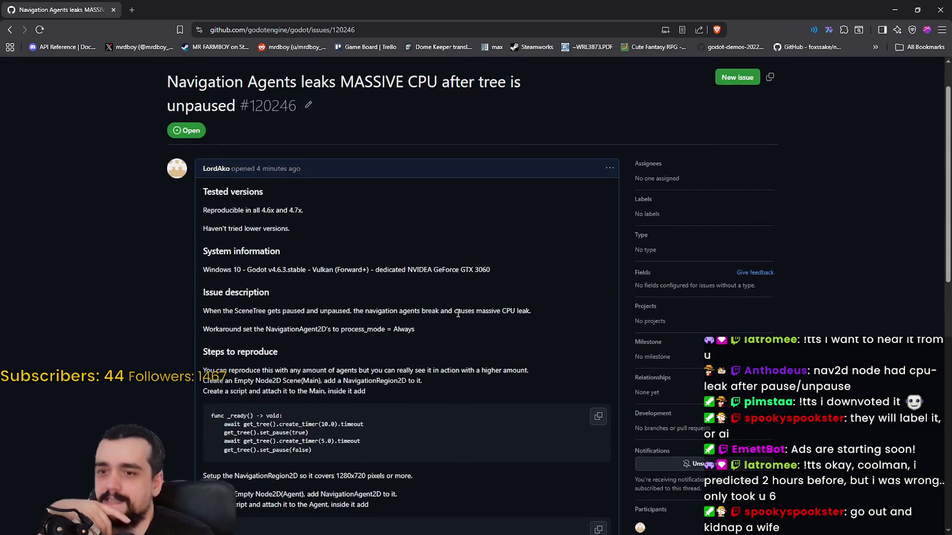
scroll(437, 284, "up", 1)
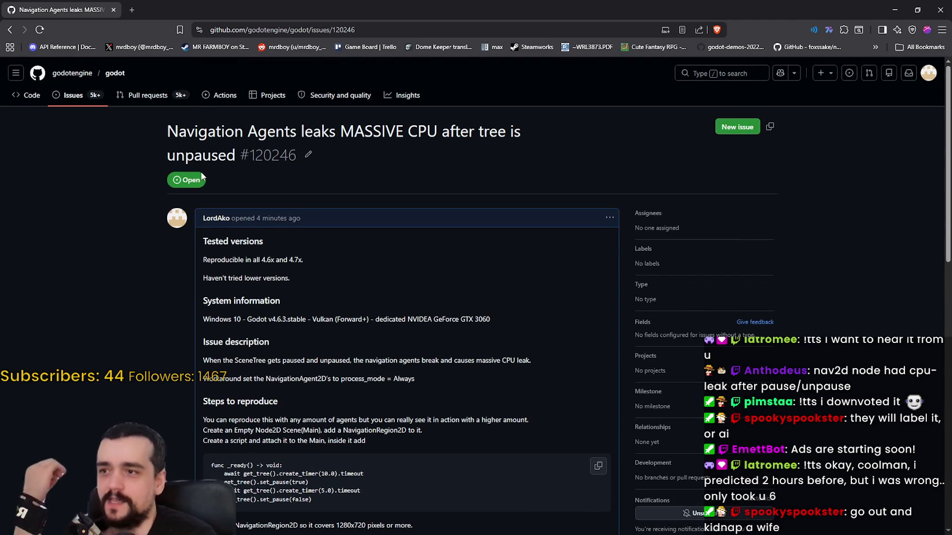
left_click(73, 95)
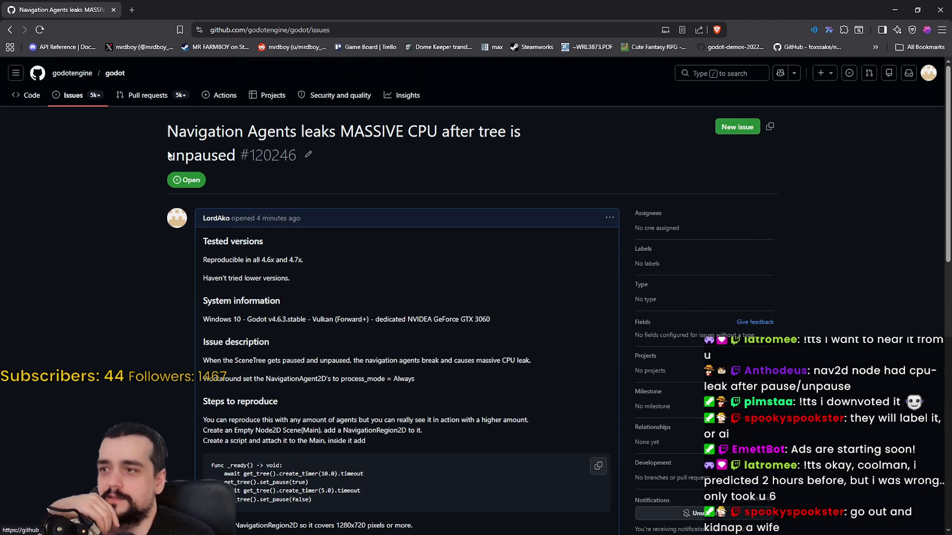
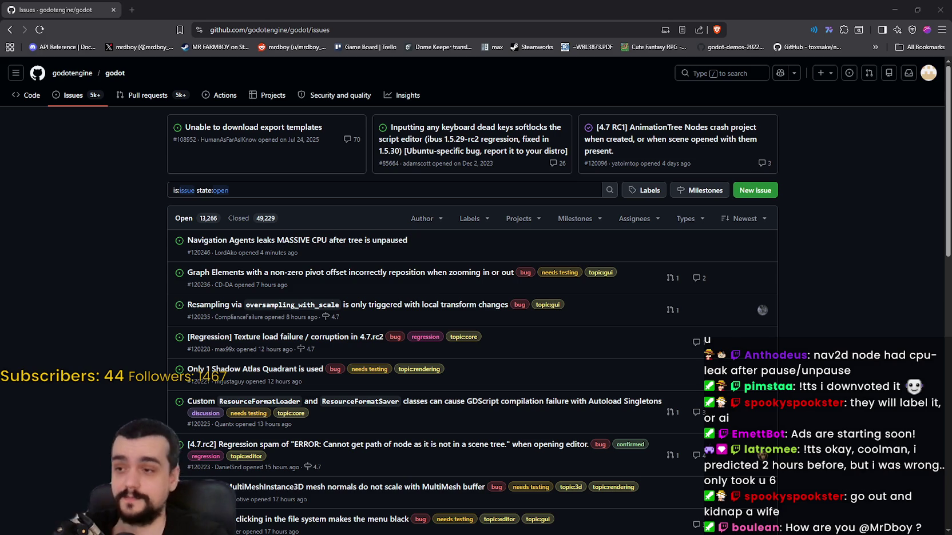
Open issue #120246 'Navigation Agents leaks MASSIVE CPU after tree is unpaused' and read its reproduction scripts
left_click(252, 241)
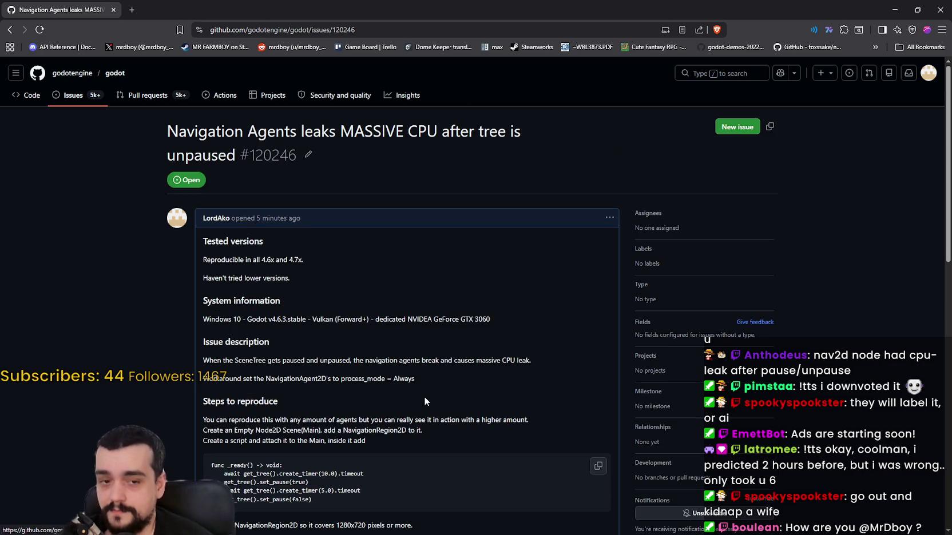
scroll(410, 364, "down", 3)
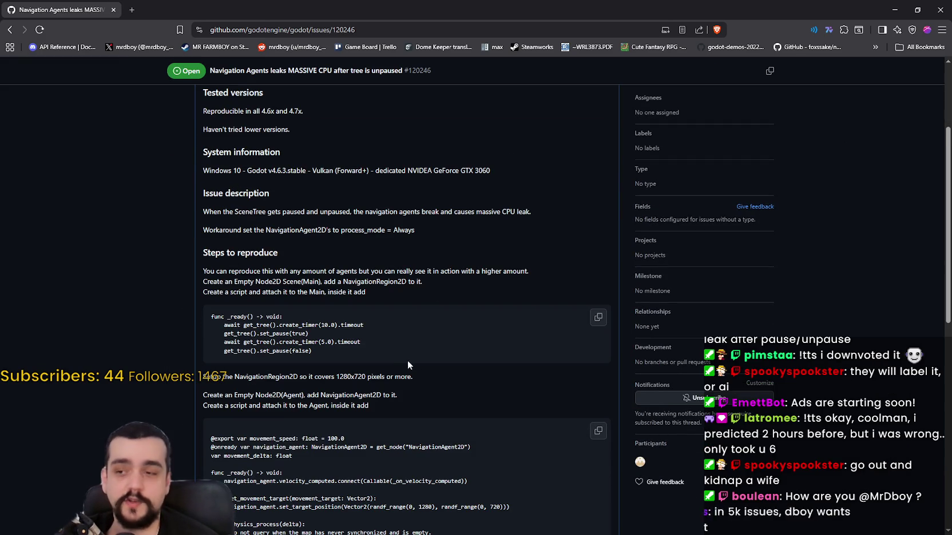
scroll(370, 324, "down", 3)
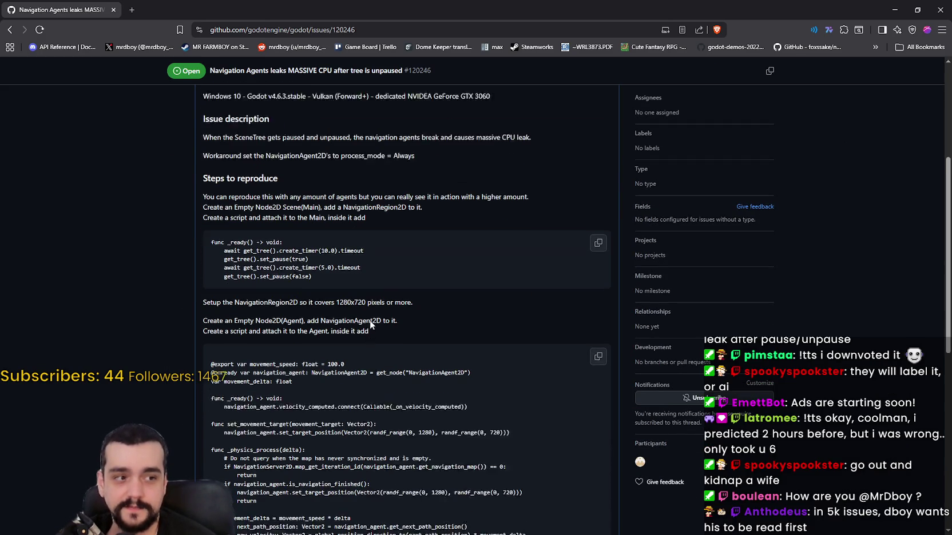
scroll(461, 398, "up", 3)
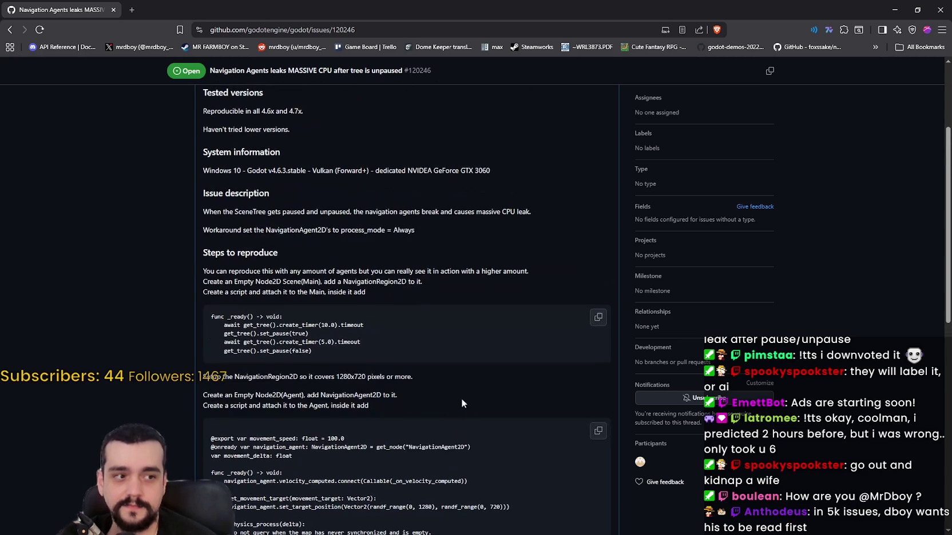
scroll(450, 385, "up", 3)
scroll(436, 346, "down", 4)
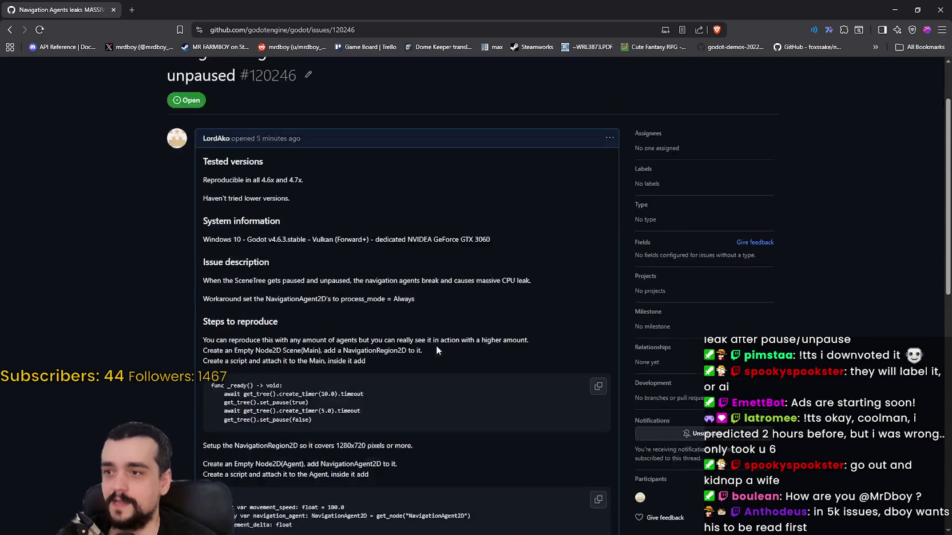
scroll(428, 345, "up", 3)
scroll(429, 350, "down", 3)
scroll(424, 347, "down", 5)
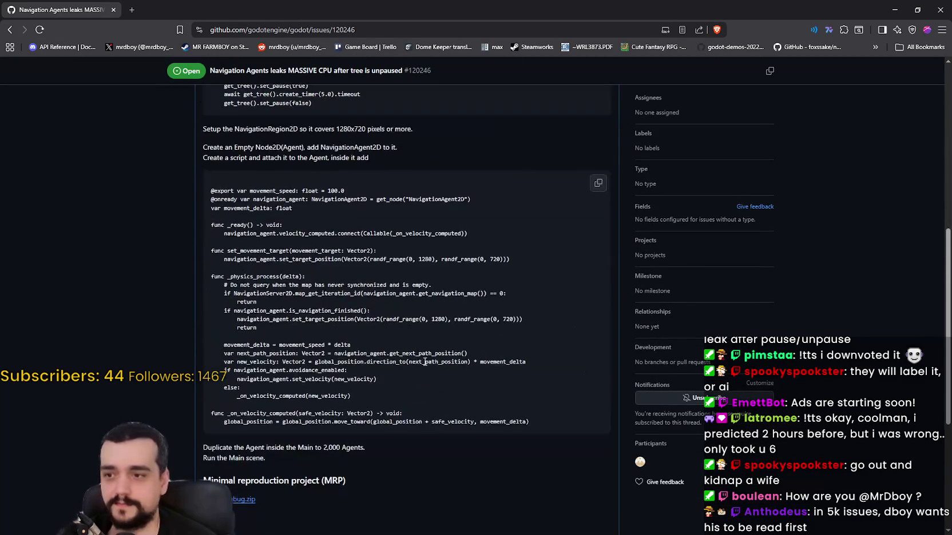
scroll(431, 371, "up", 10)
scroll(428, 379, "down", 6)
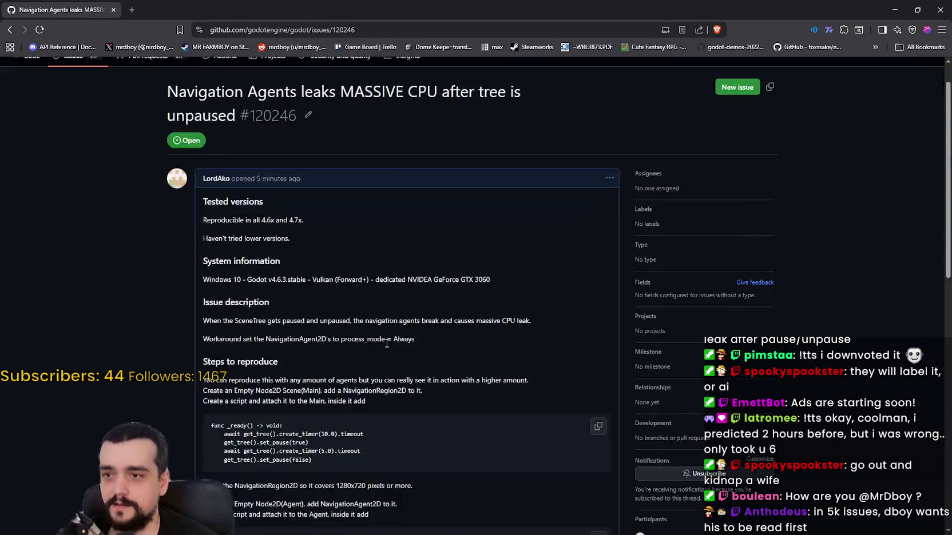
scroll(381, 345, "up", 5)
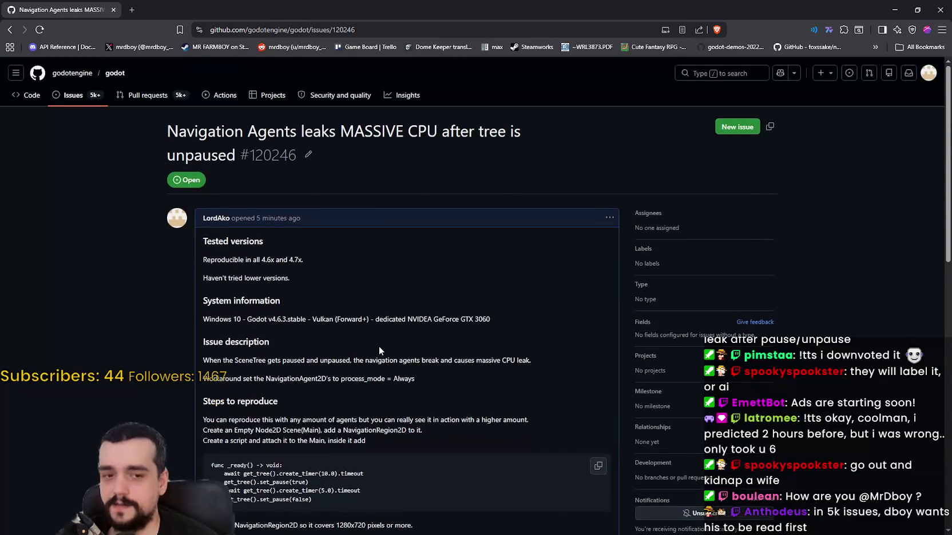
scroll(378, 345, "down", 4)
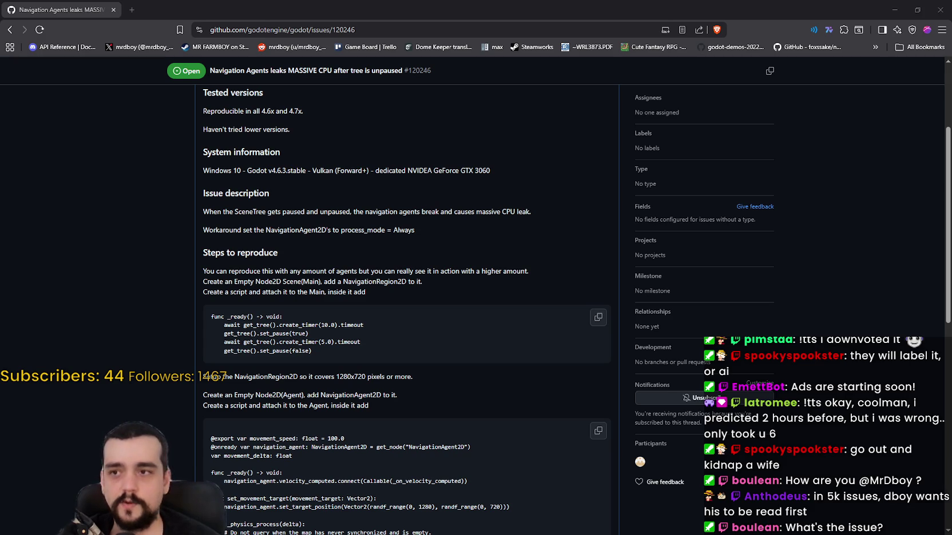
Zoom the main.tscn canvas out until the whole NavigationRegion2D rectangle and its Agent nodes are visible
left_click(306, 30)
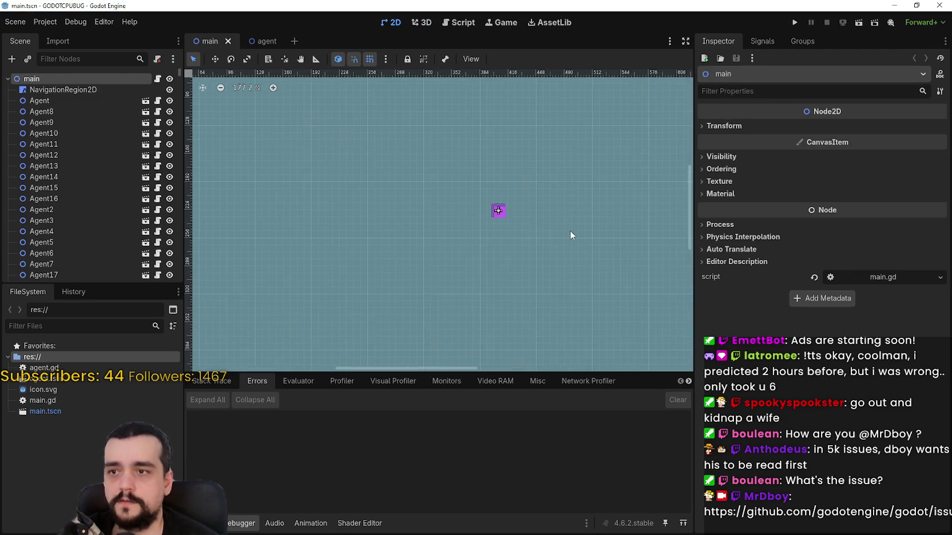
scroll(570, 230, "down", 8)
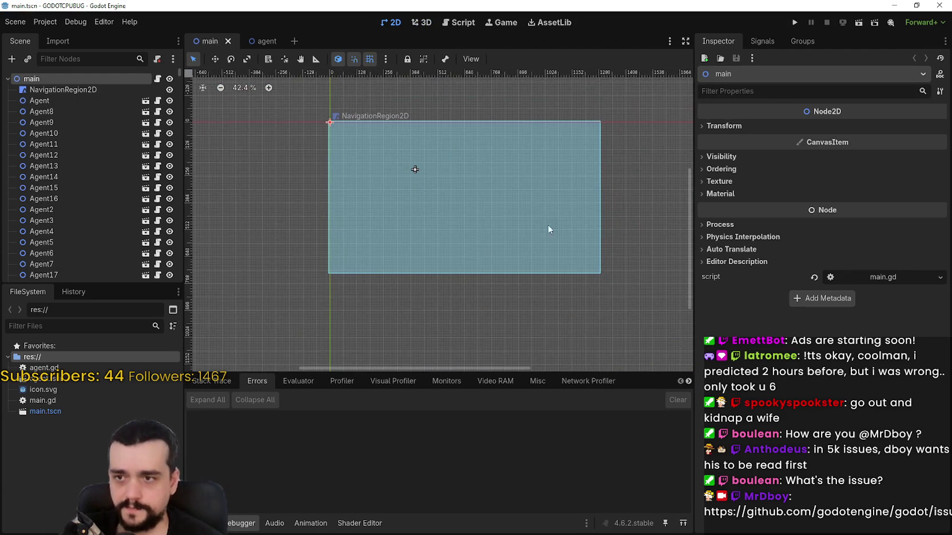
scroll(449, 195, "up", 4)
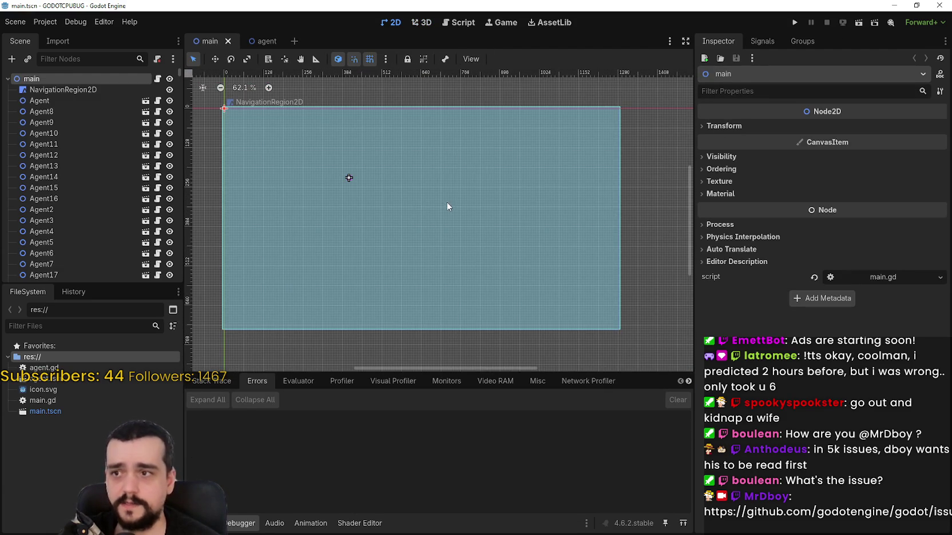
Run the navigation agent test, watch Godot Engine's CPU usage in Task Manager, then stop the game
left_click(794, 23)
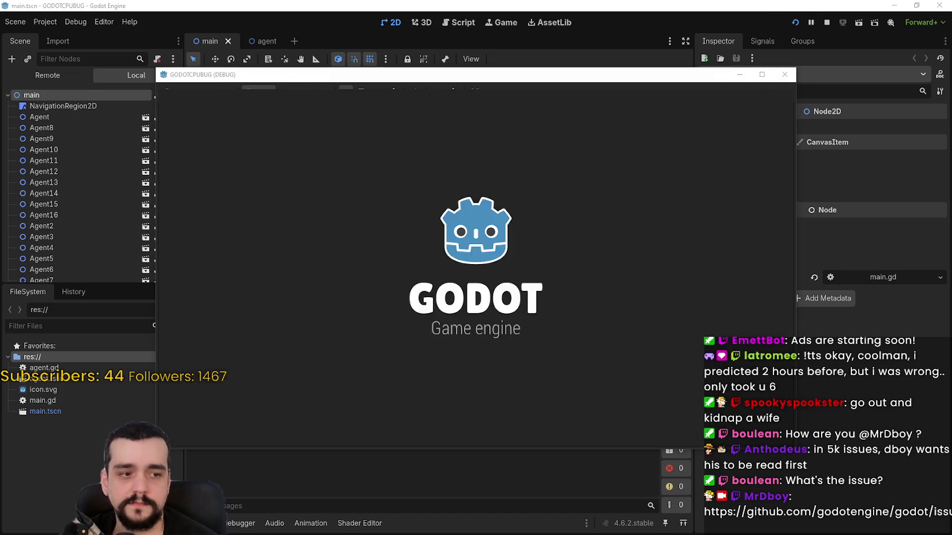
key("ctrl+shift+Escape")
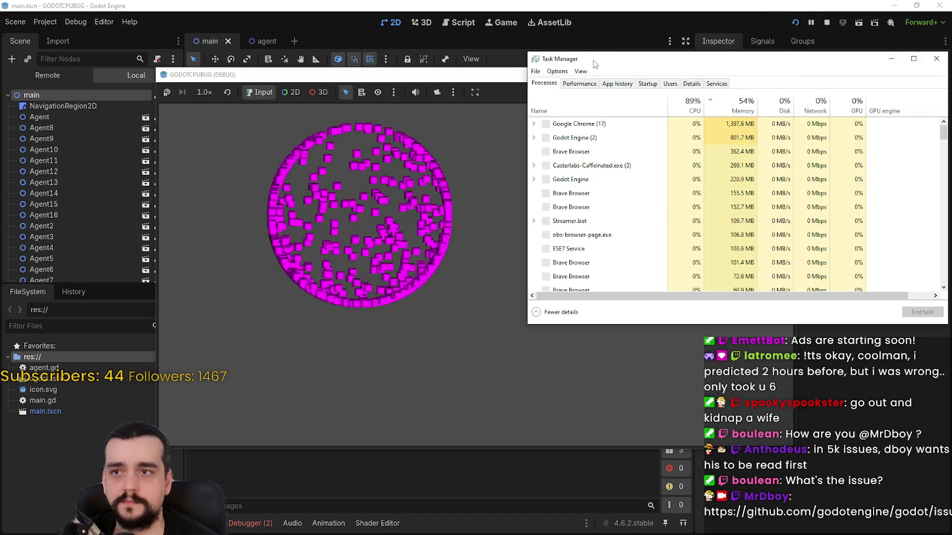
left_click_drag(639, 57, 679, 47)
left_click(679, 47)
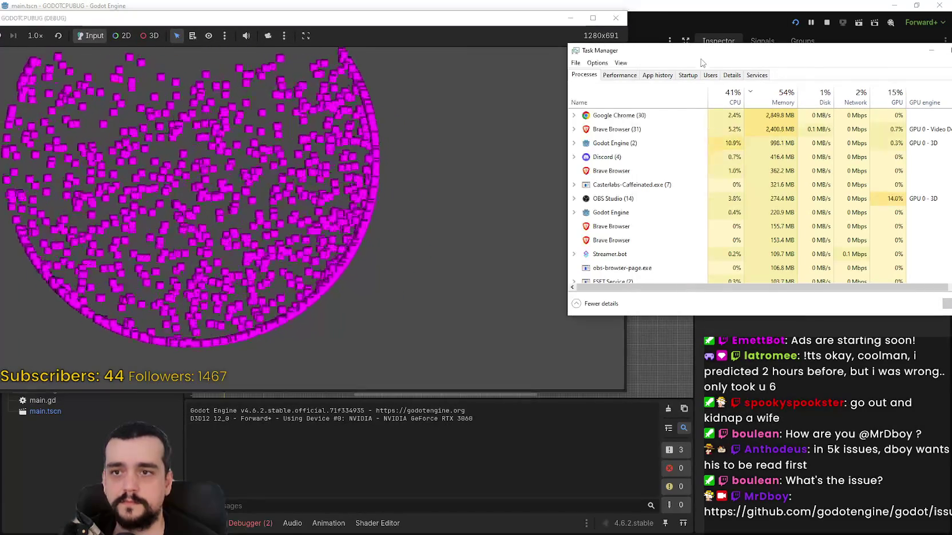
left_click(610, 143)
left_click(574, 143)
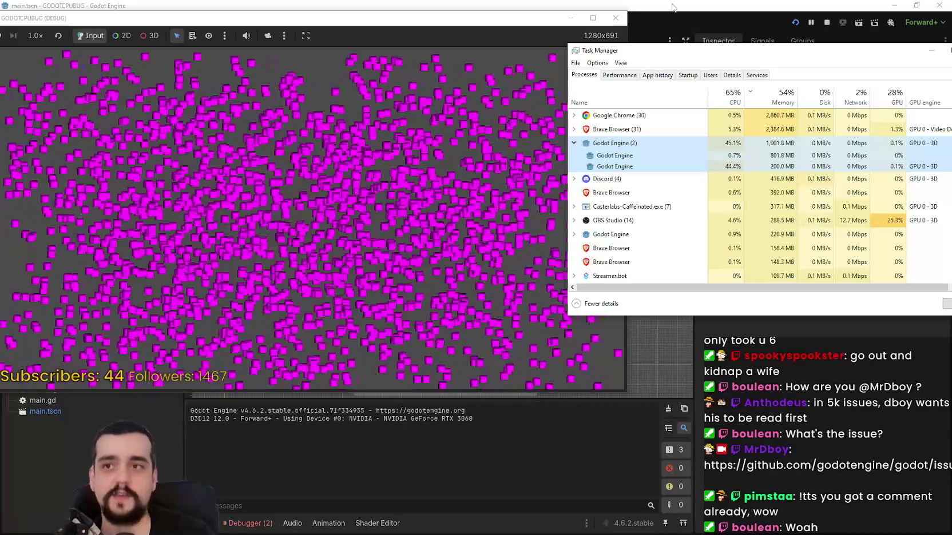
left_click(627, 20)
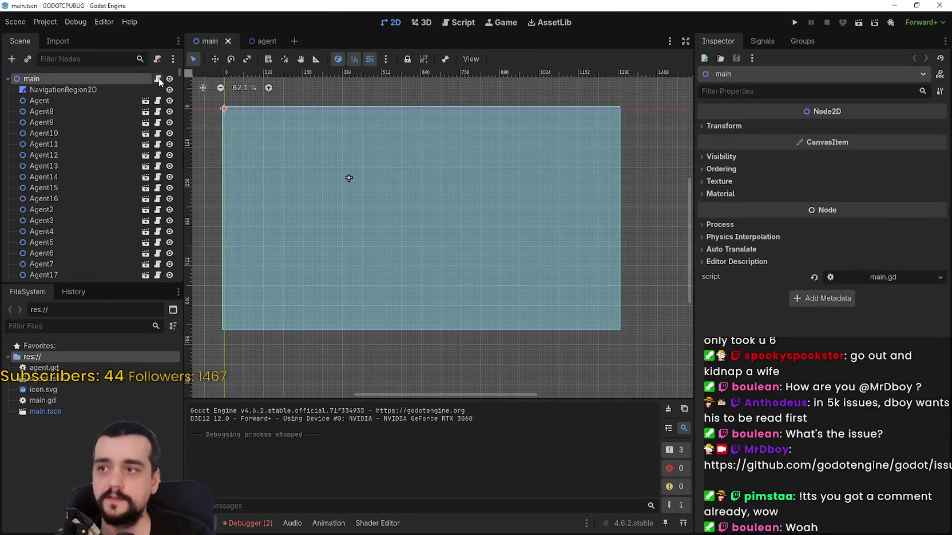
Highlight the set_pause(true) line in main.gd, then open Agent11's agent.tscn scene
left_click(157, 78)
mouse_move(468, 126)
left_mouse_down()
mouse_move(343, 102)
mouse_move(365, 127)
mouse_move(358, 125)
left_mouse_up()
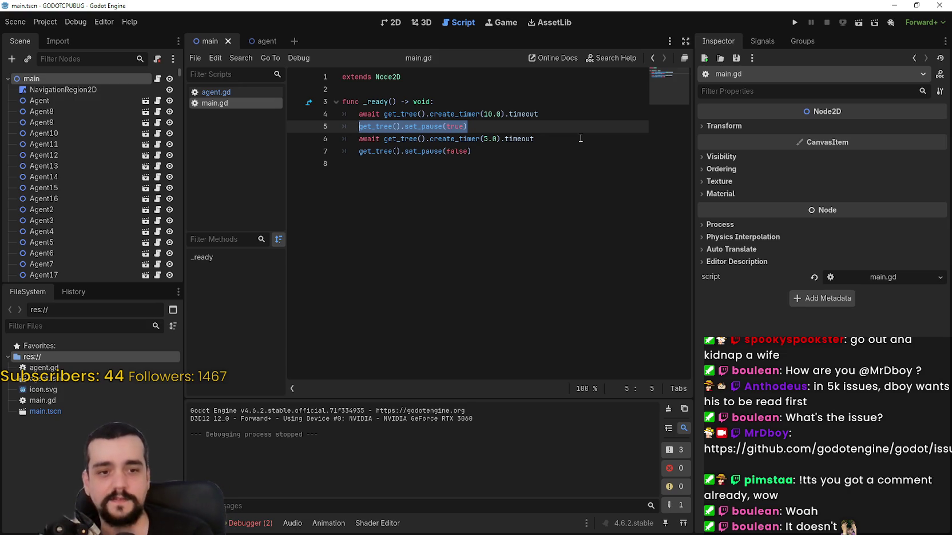
left_click(72, 145)
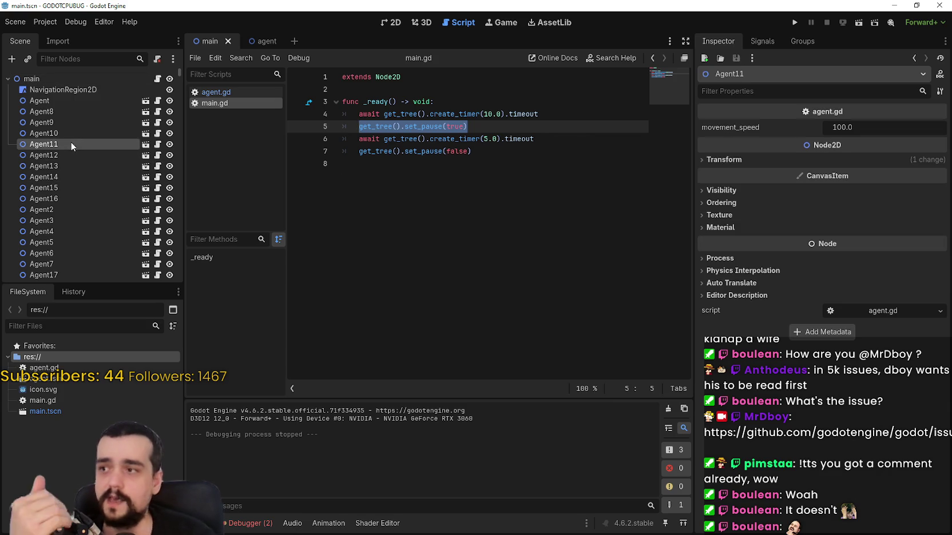
left_click(145, 147)
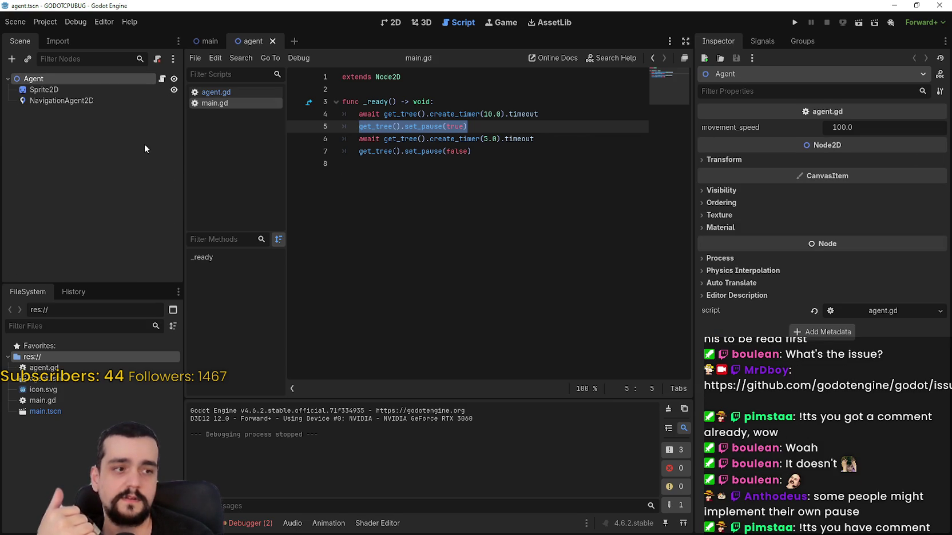
Switch to the 2D view and select the agent's NavigationAgent2D node
left_click(378, 113)
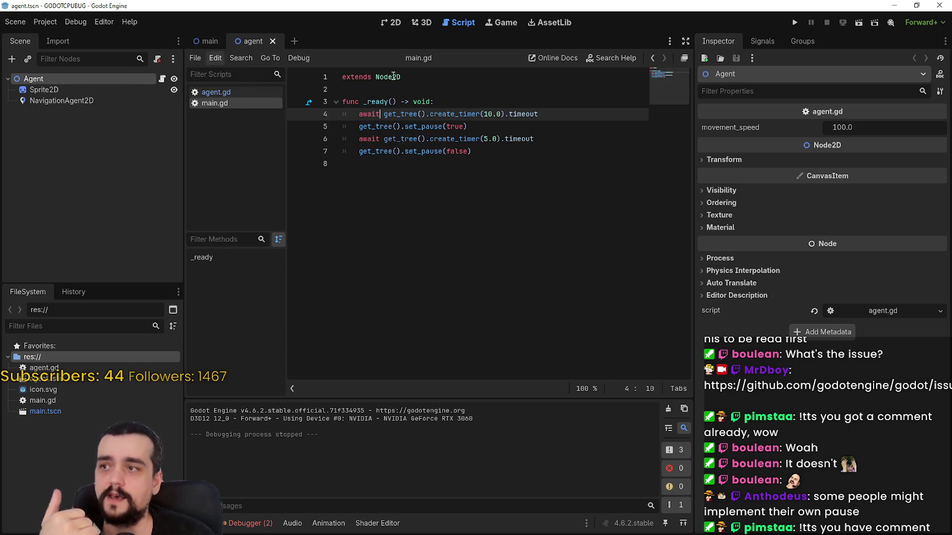
left_click(390, 22)
left_click(138, 100)
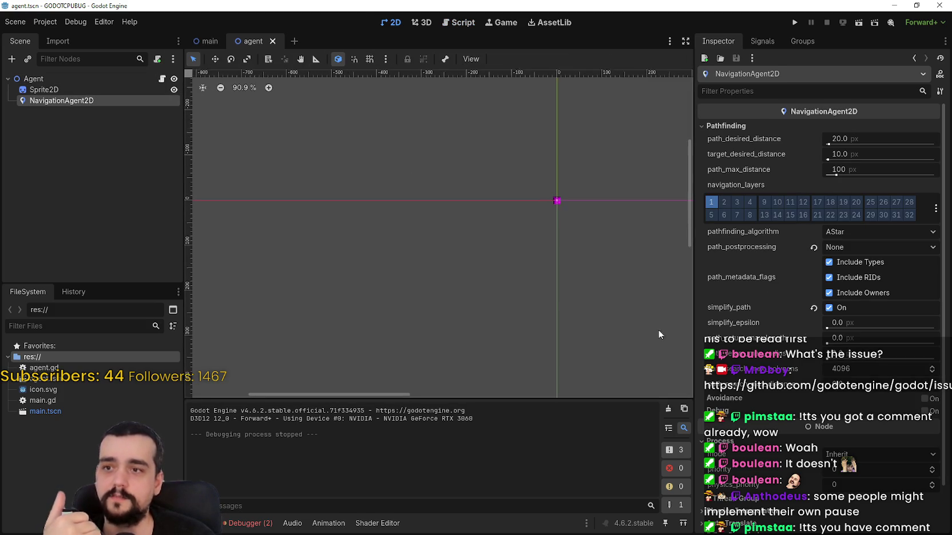
scroll(545, 166, "up", 7)
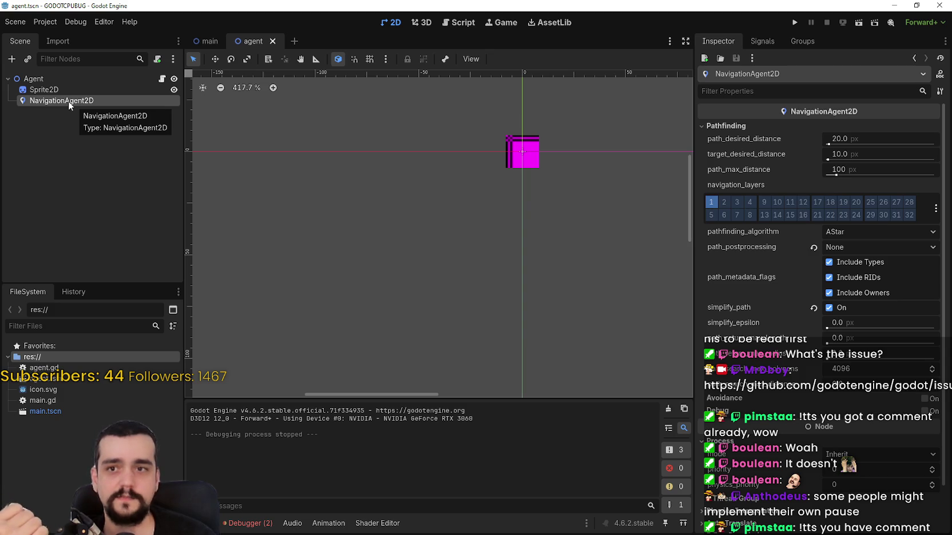
scroll(801, 364, "down", 2)
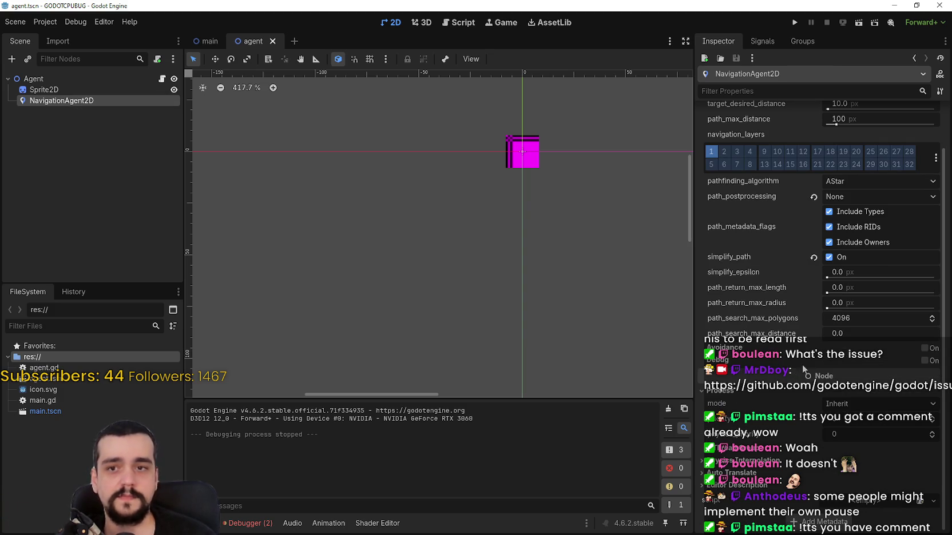
Revert path_postprocessing to Corridorfunnel and turn simplify_path off in the Inspector
left_click(813, 197)
left_click(813, 258)
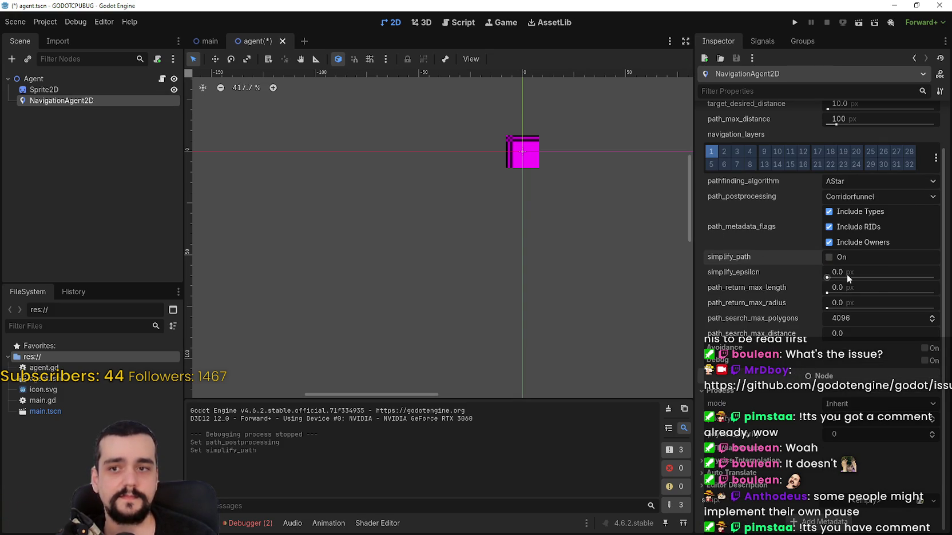
scroll(844, 274, "up", 2)
scroll(389, 175, "down", 4)
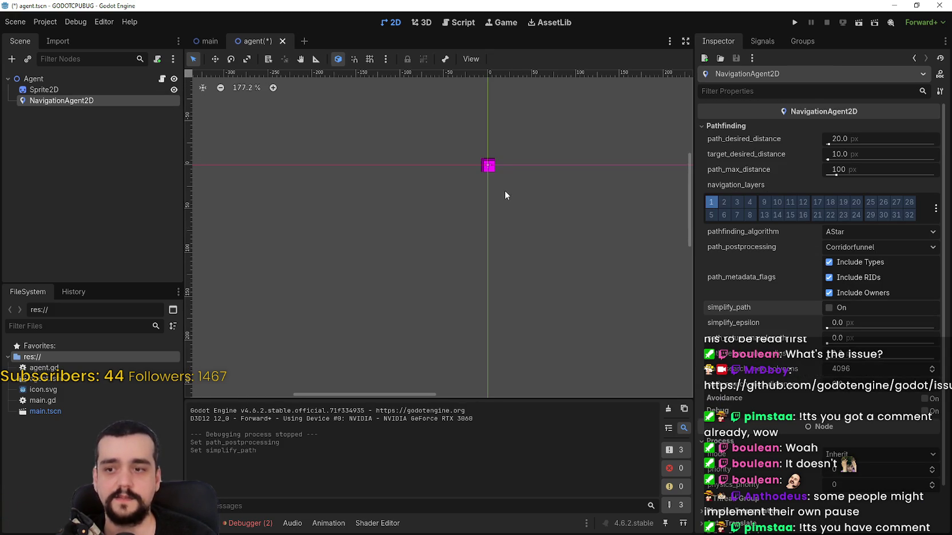
scroll(445, 318, "right", 2)
scroll(382, 169, "up", 1)
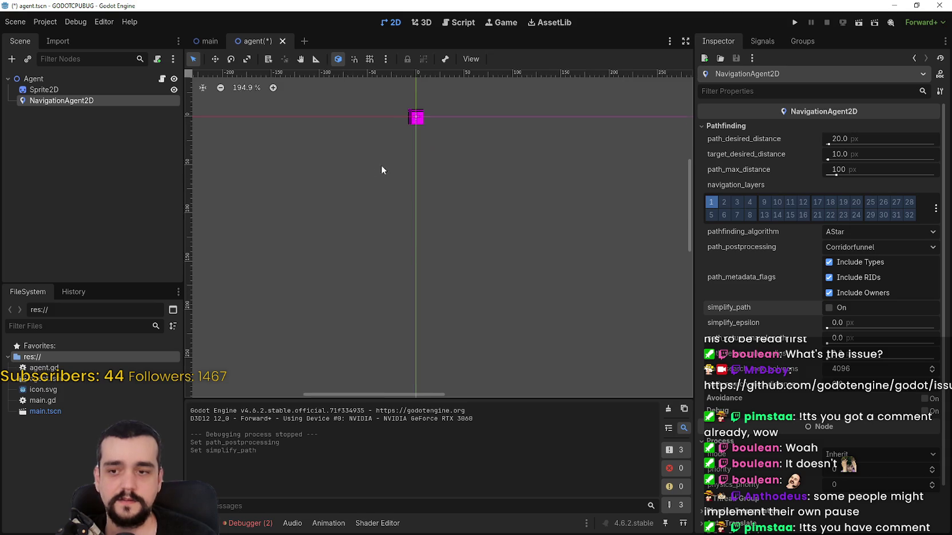
scroll(394, 218, "up", 3)
scroll(429, 217, "down", 10)
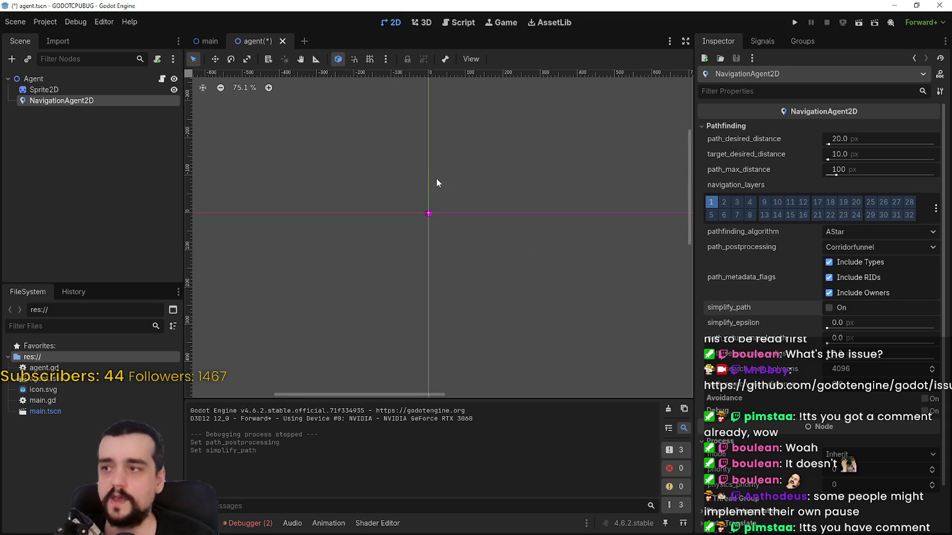
scroll(456, 189, "up", 6)
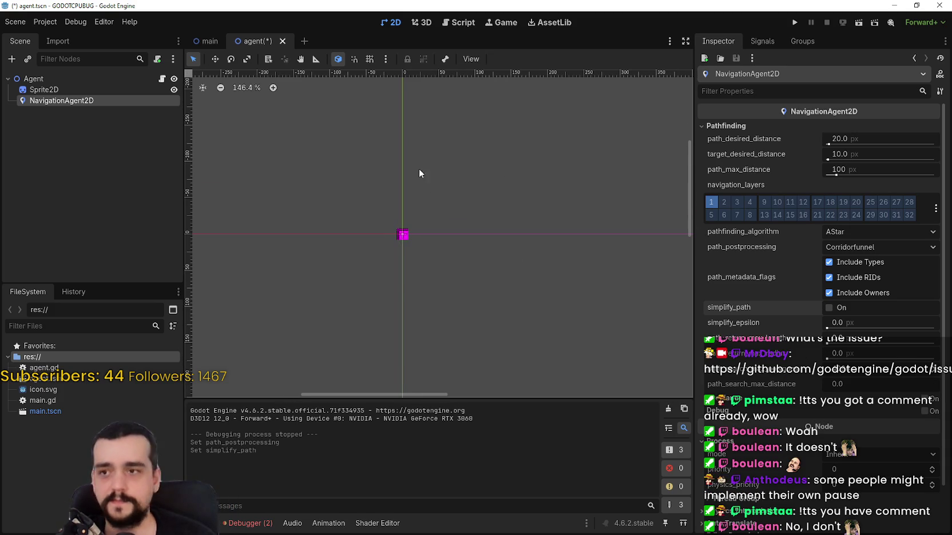
scroll(447, 306, "up", 2)
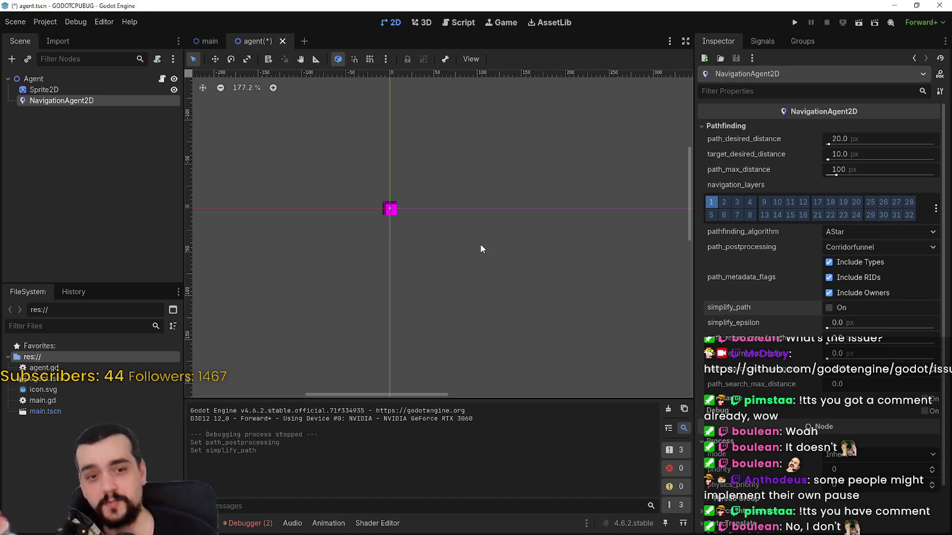
Return to the browser and reload the issue #120246 page
left_click(891, 4)
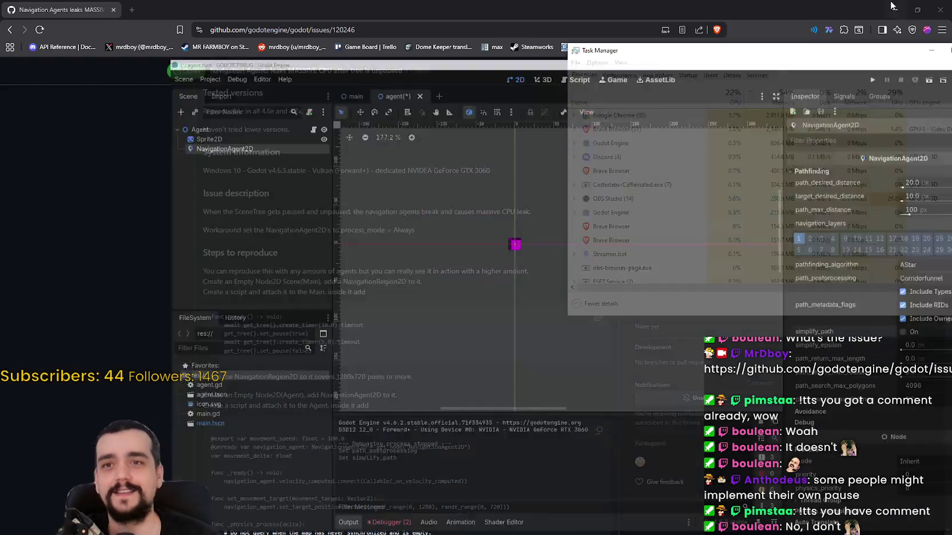
right_click(106, 237)
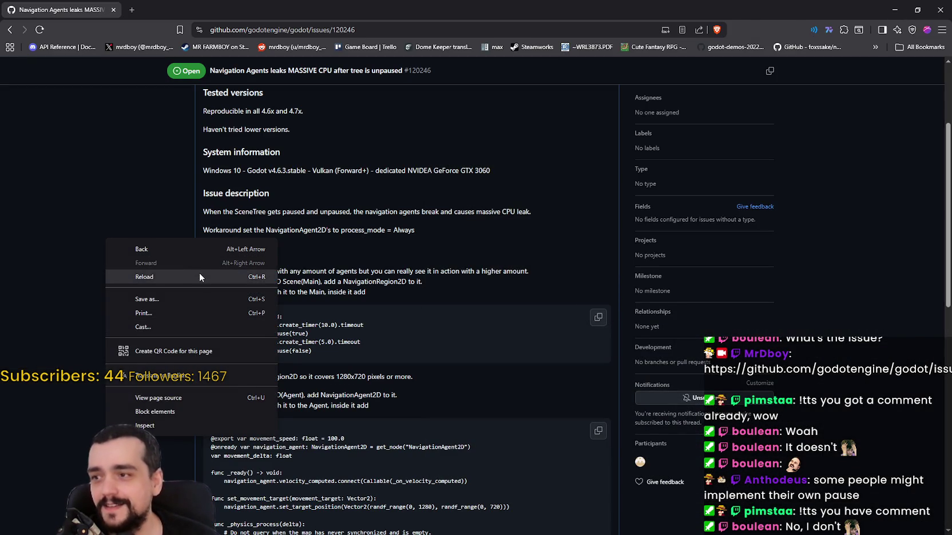
left_click(200, 273)
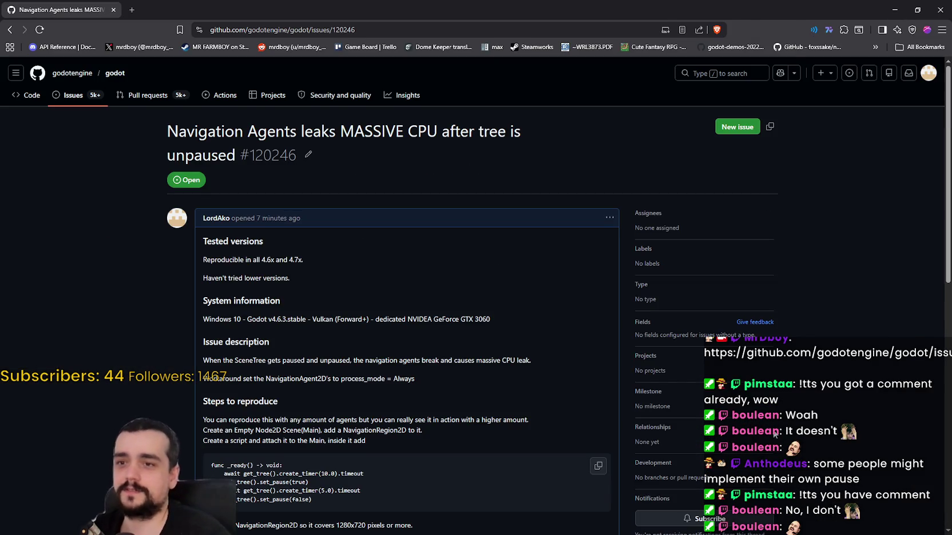
scroll(692, 437, "down", 15)
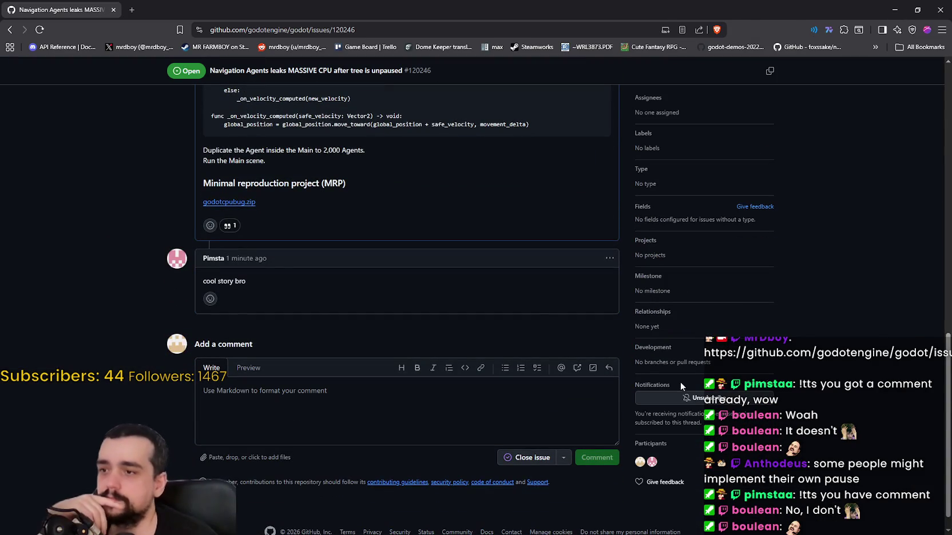
Select the 'cool story bro' reply text, then reload the issue page again
mouse_move(233, 281)
left_mouse_down()
mouse_move(186, 275)
mouse_move(254, 277)
mouse_move(157, 270)
left_mouse_up()
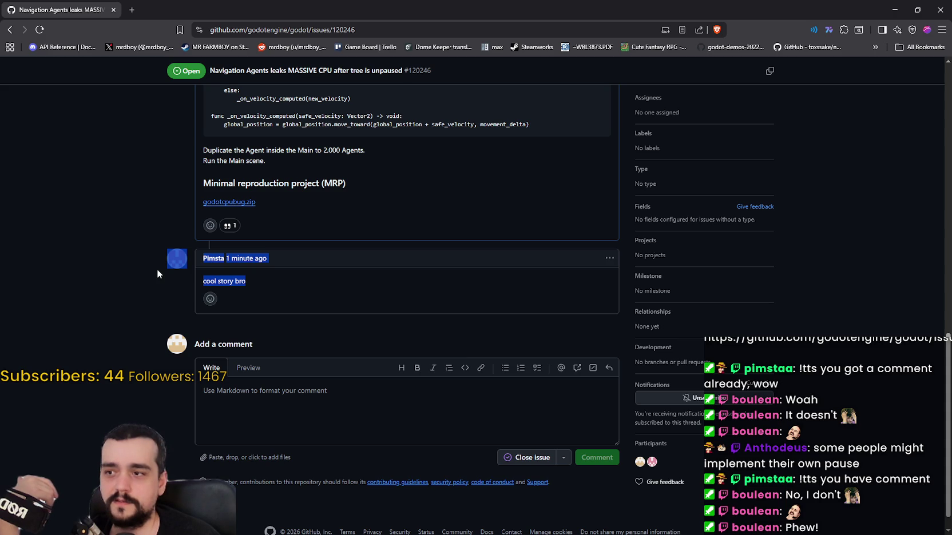
left_click(155, 270)
left_click_drag(267, 287, 145, 262)
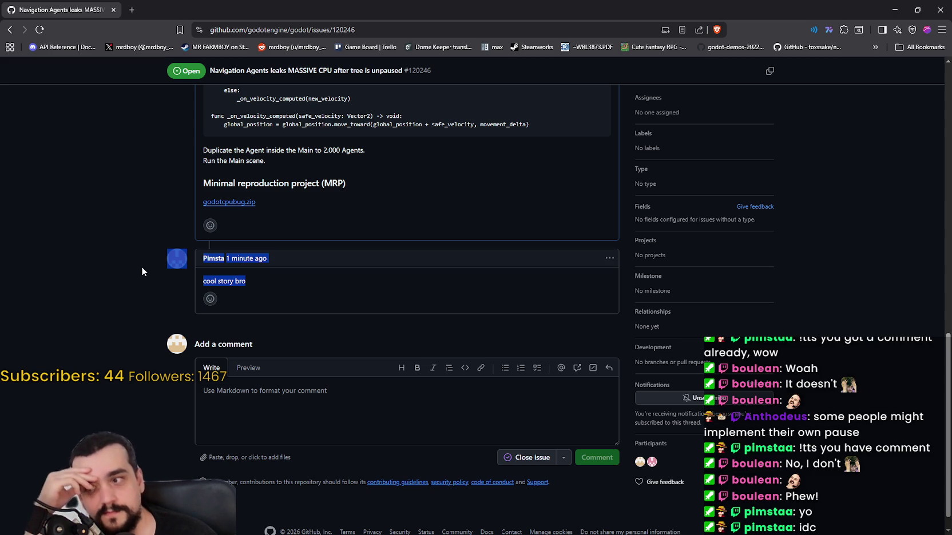
left_click(315, 291)
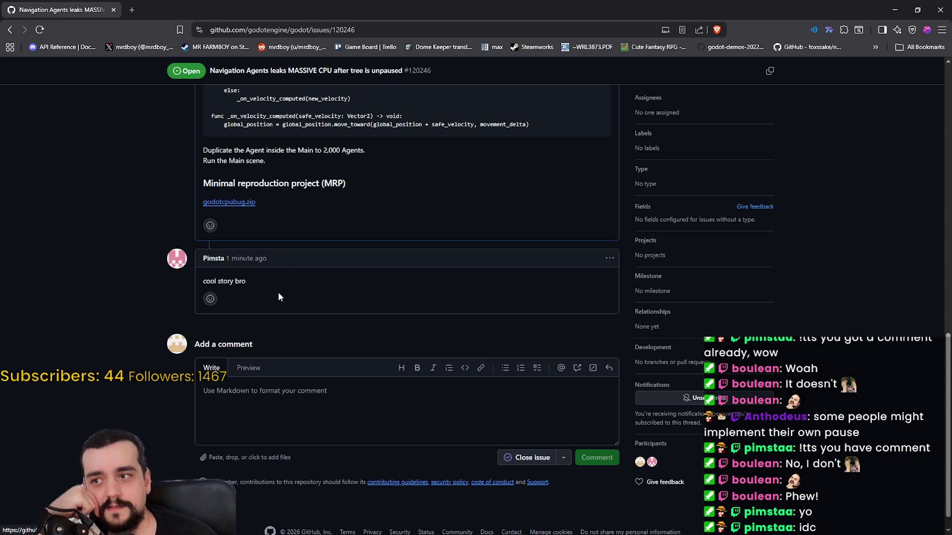
triple_click(228, 279)
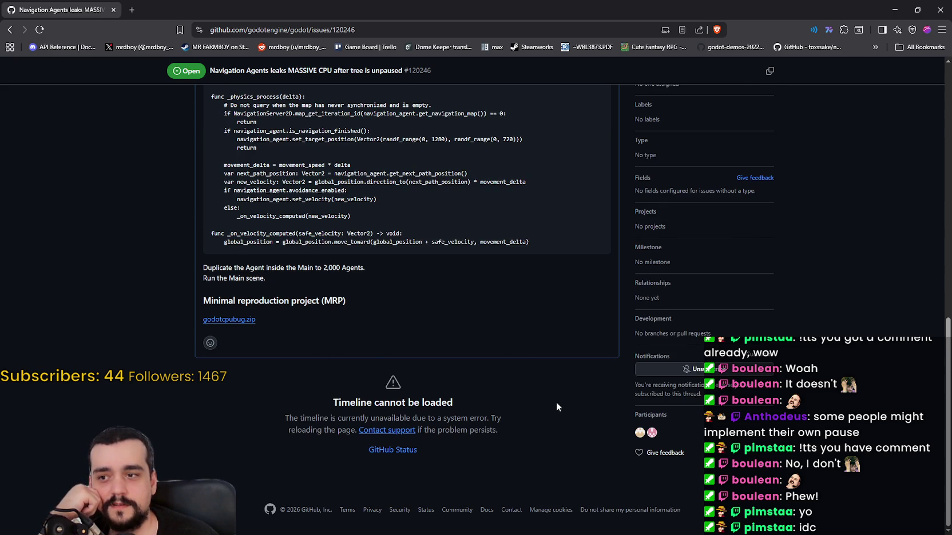
scroll(554, 400, "up", 10)
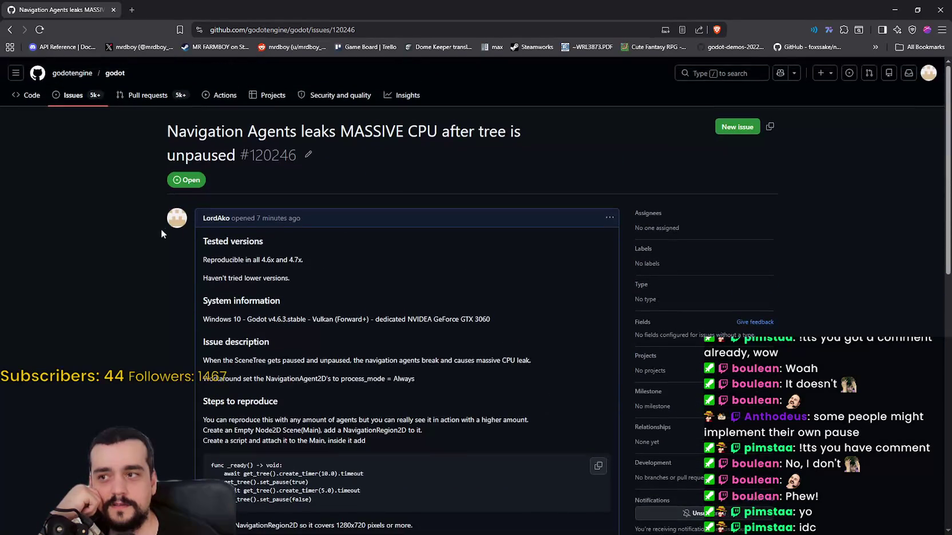
scroll(160, 229, "down", 2)
left_click(200, 265)
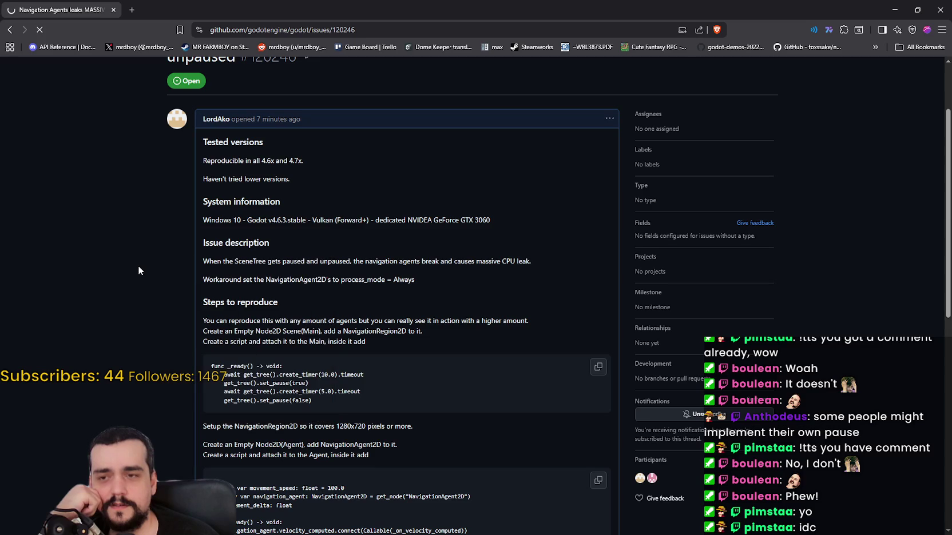
scroll(143, 257, "down", 15)
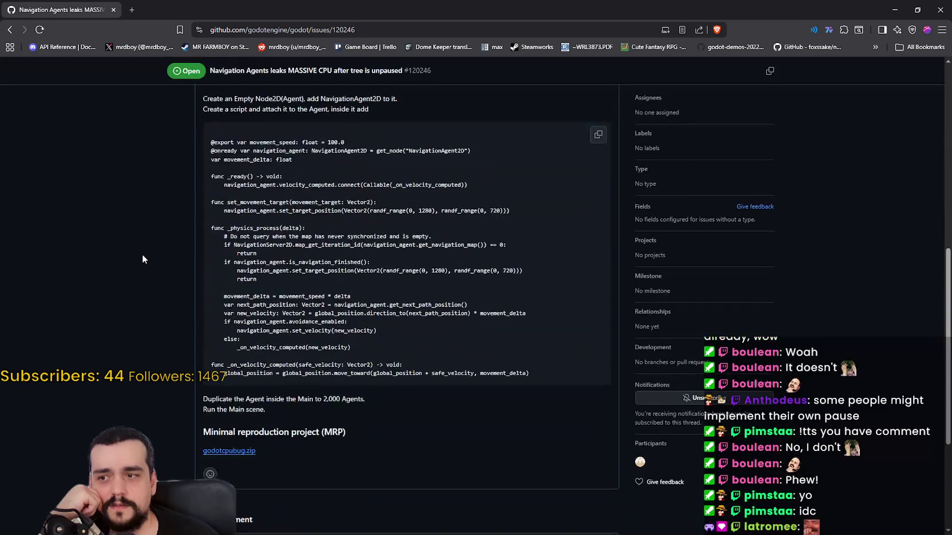
scroll(147, 251, "up", 15)
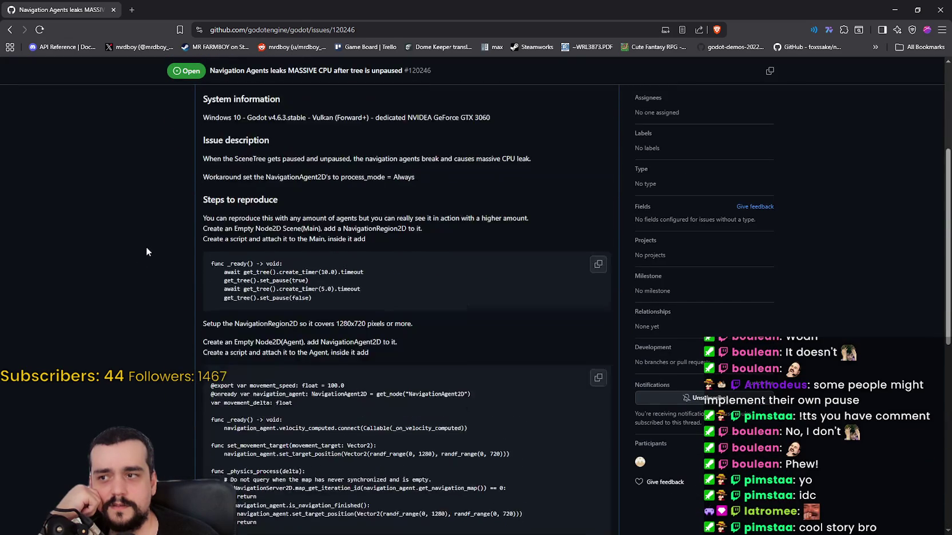
Reload the Issues list and reopen issue #120246, scrolling through its description
left_click(8, 31)
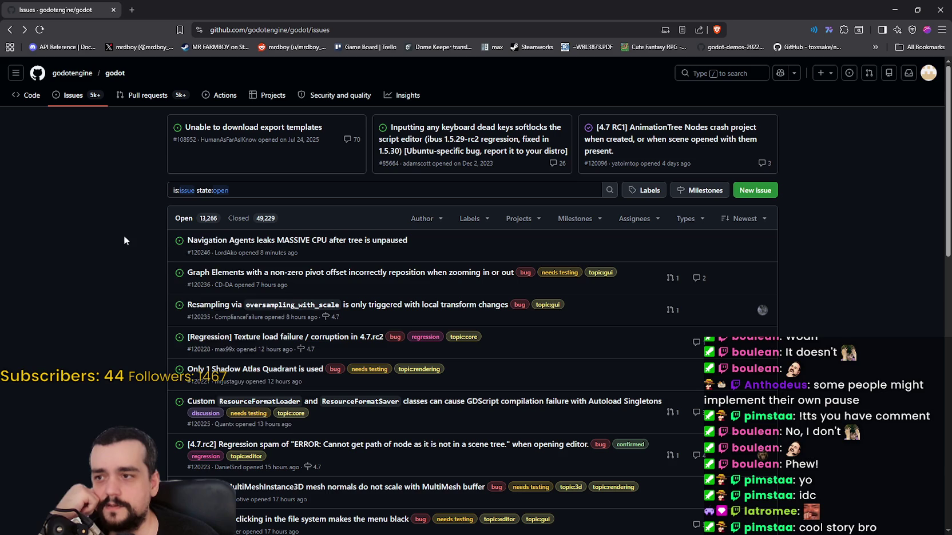
right_click(124, 236)
left_click(129, 267)
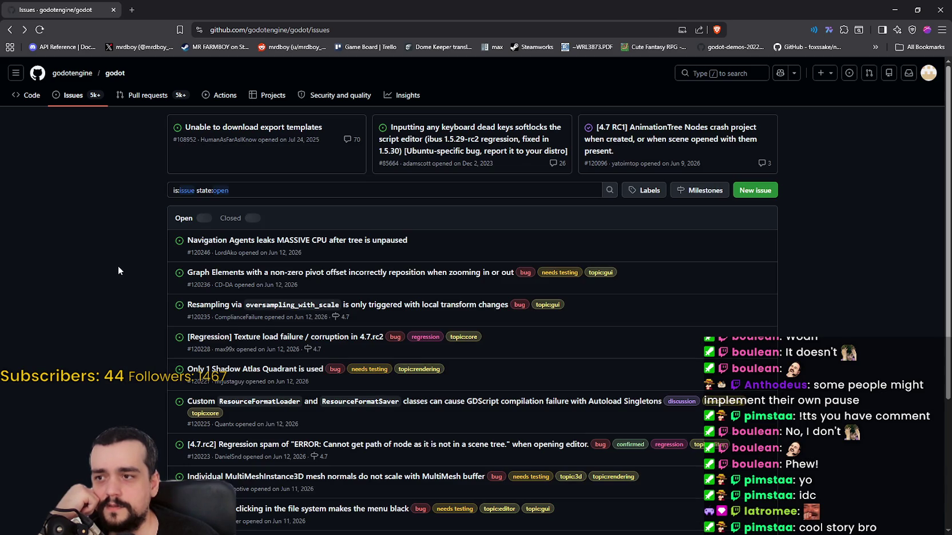
left_click(354, 241)
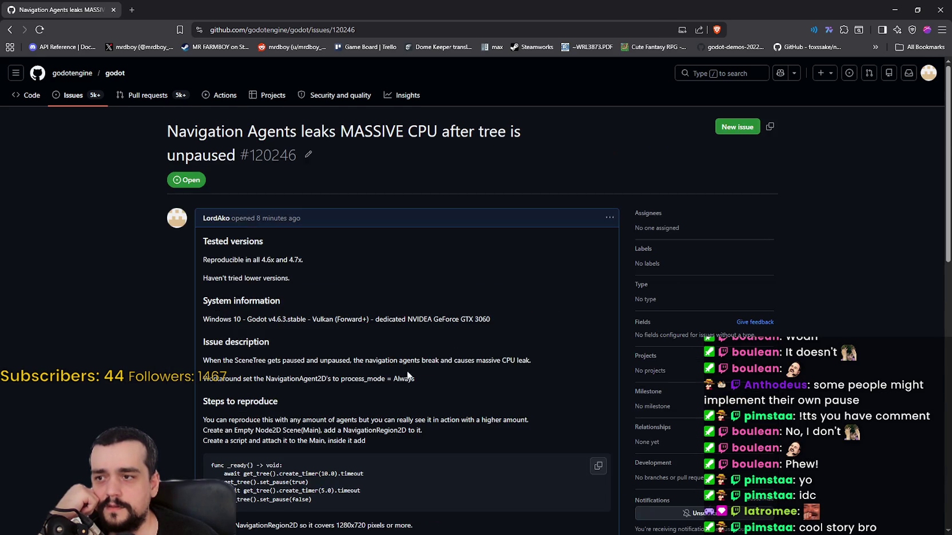
scroll(402, 344, "down", 15)
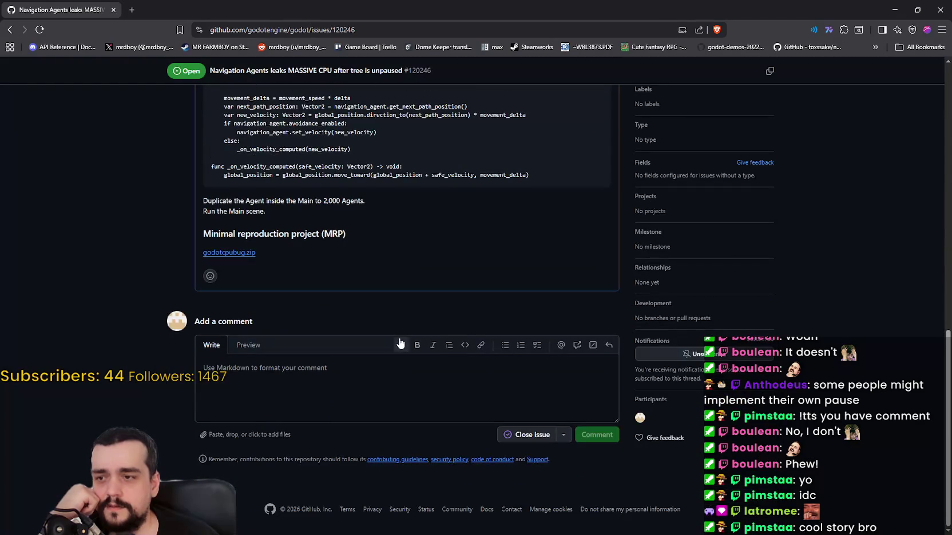
scroll(276, 400, "up", 12)
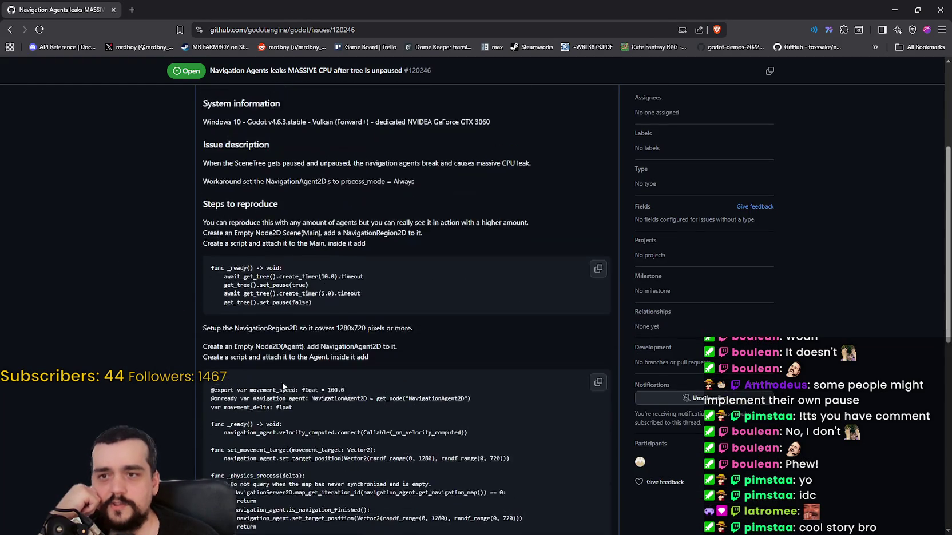
scroll(278, 370, "down", 9)
scroll(278, 371, "down", 4)
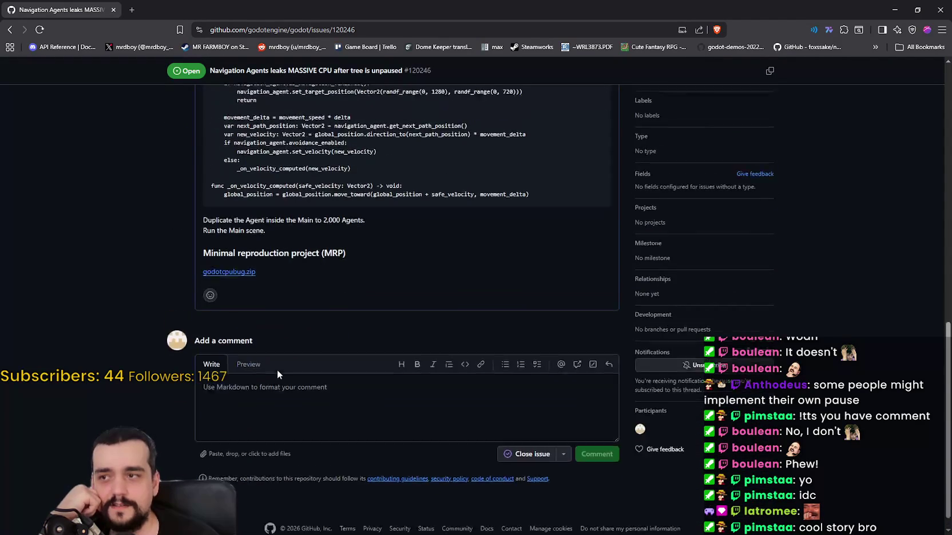
scroll(278, 370, "up", 13)
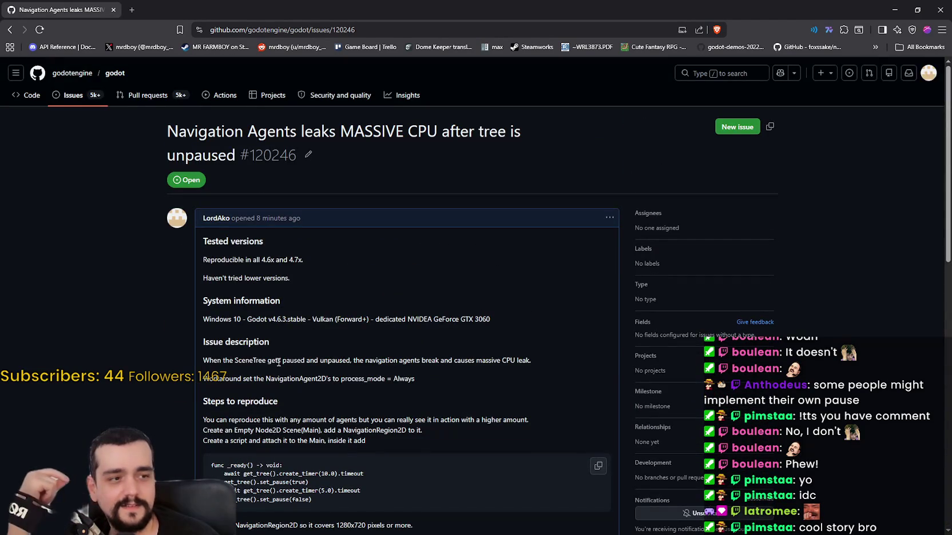
scroll(278, 367, "down", 13)
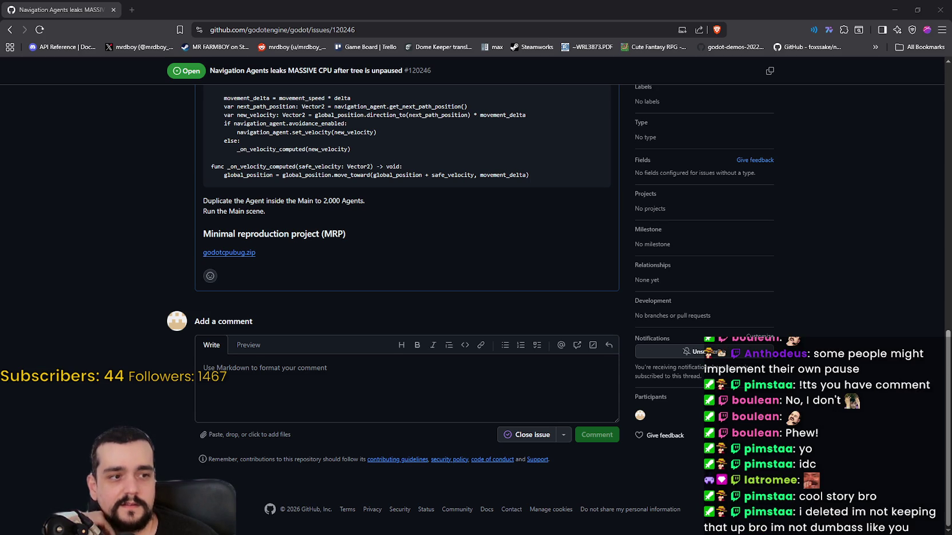
Select the issue's web address and reload the page once more to recheck the thread
left_click(329, 30)
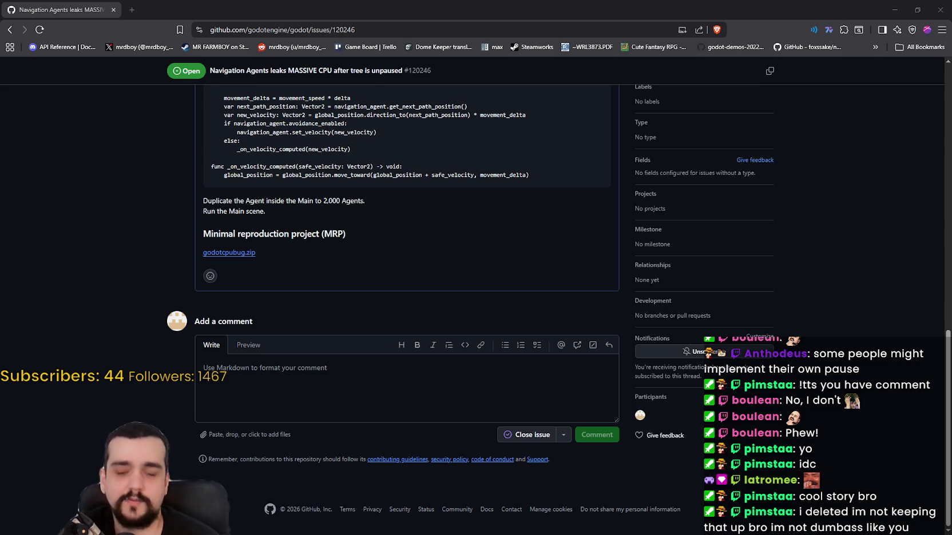
scroll(307, 311, "up", 15)
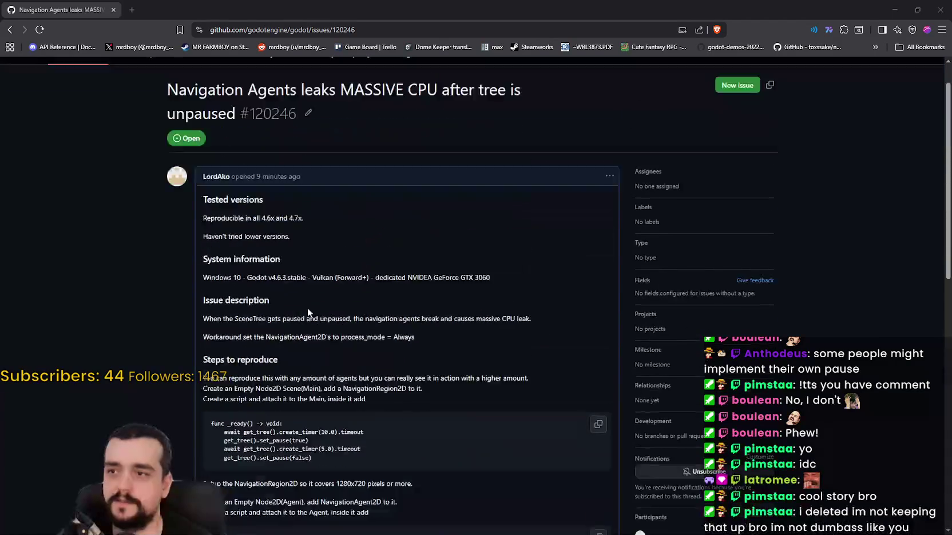
scroll(298, 315, "up", 1)
right_click(286, 325)
left_click(330, 351)
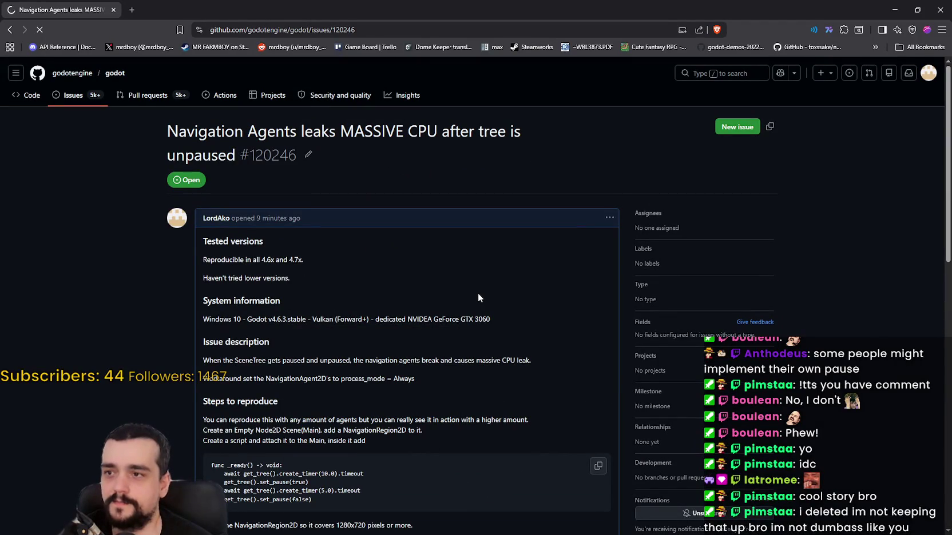
scroll(475, 291, "down", 4)
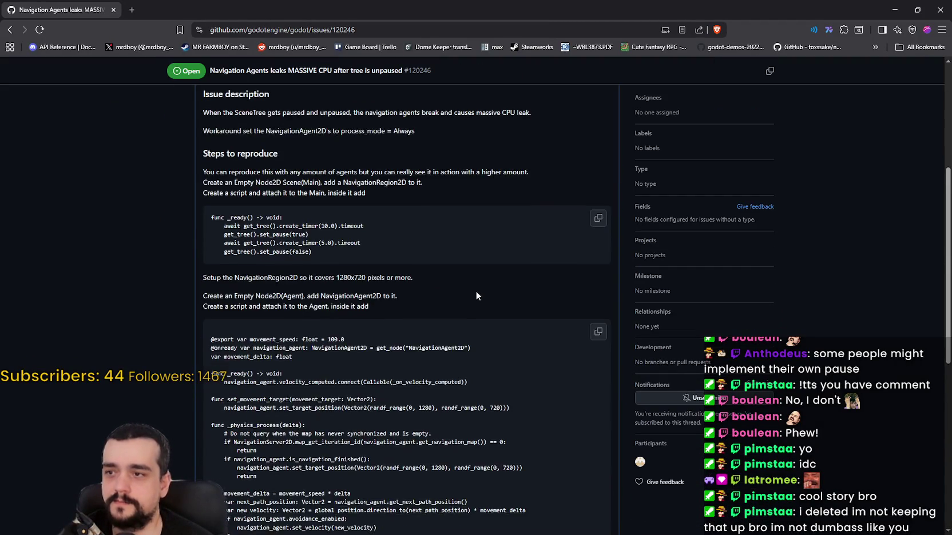
scroll(472, 288, "down", 3)
scroll(461, 301, "up", 8)
scroll(533, 179, "down", 1)
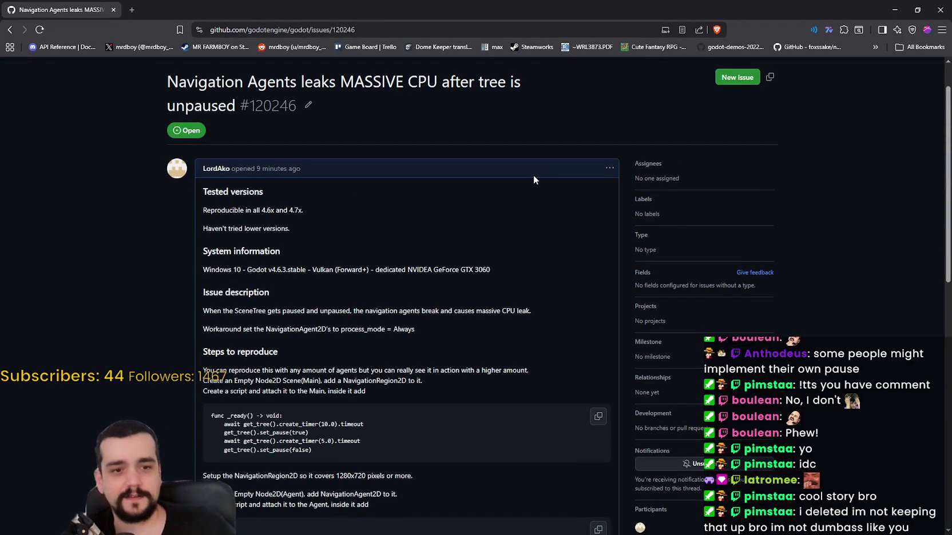
scroll(258, 246, "up", 1)
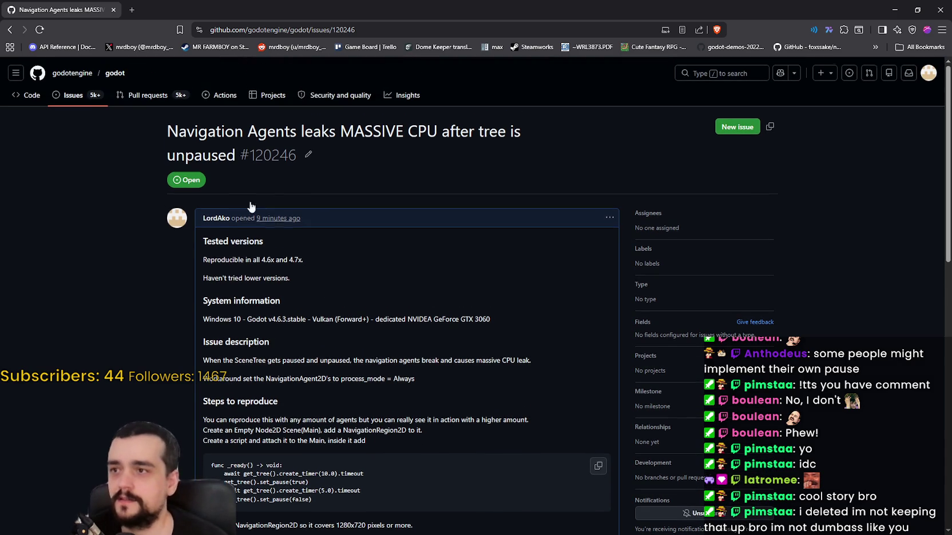
Open the repository's issues list and scroll through the first page
left_click(73, 94)
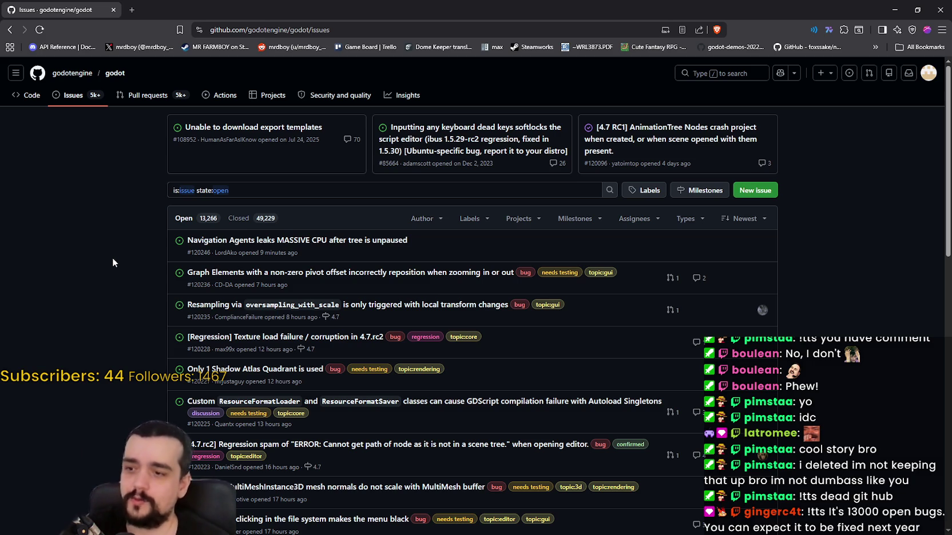
scroll(34, 346, "down", 3)
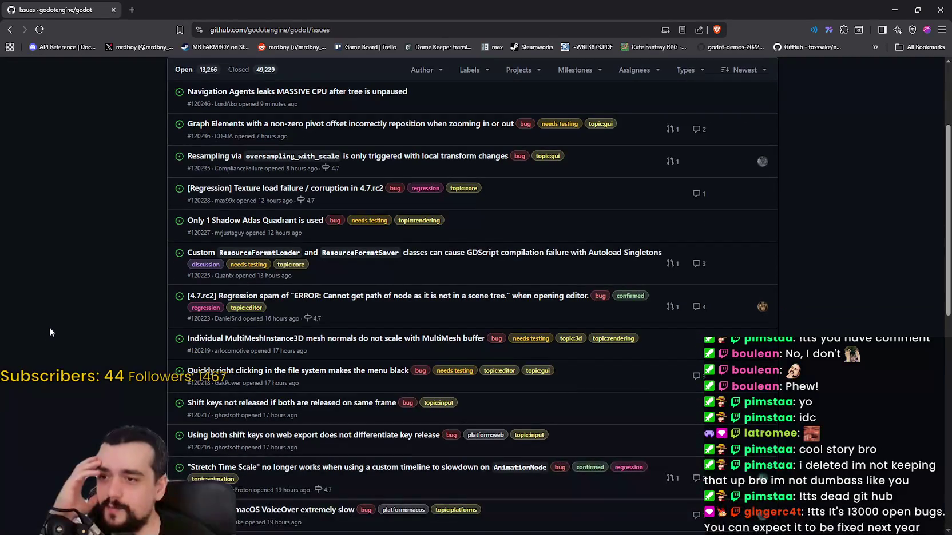
scroll(124, 273, "down", 3)
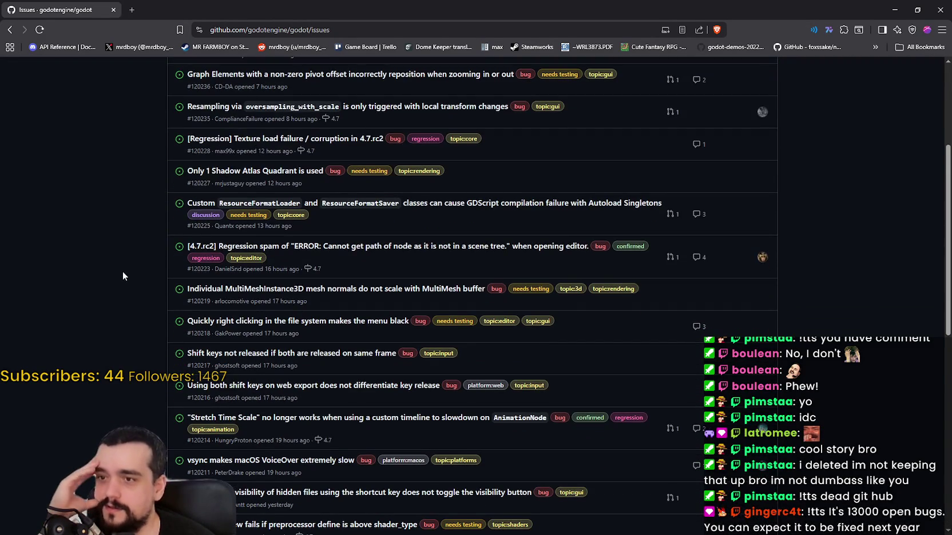
scroll(120, 273, "down", 3)
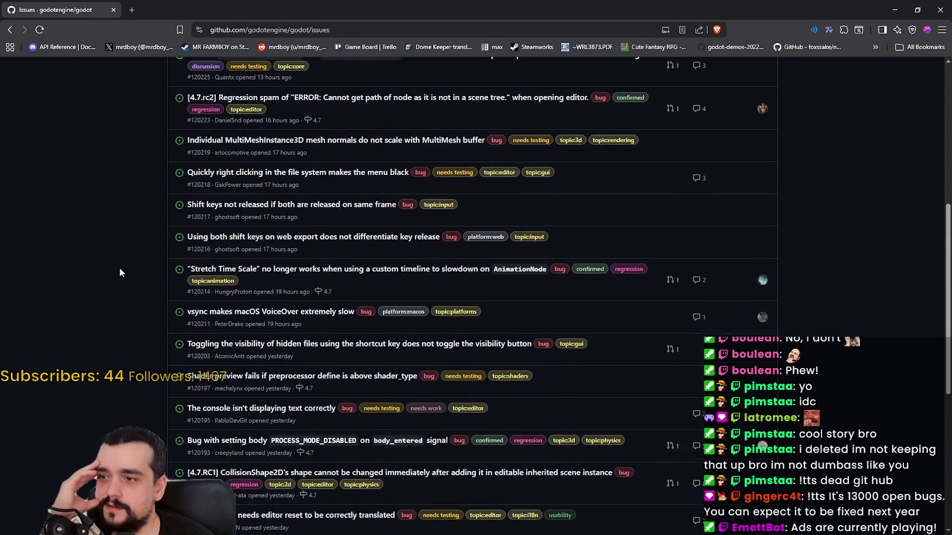
scroll(120, 273, "down", 4)
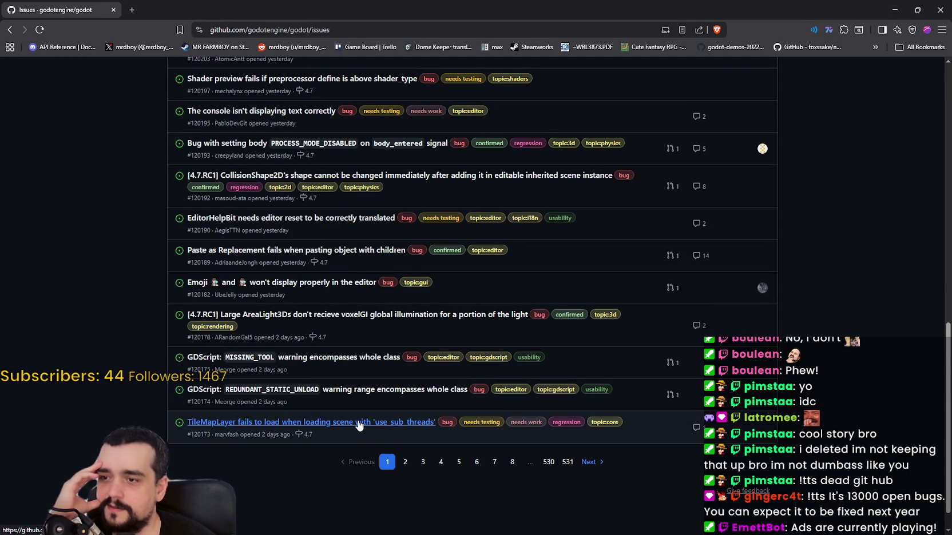
mouse_move(359, 425)
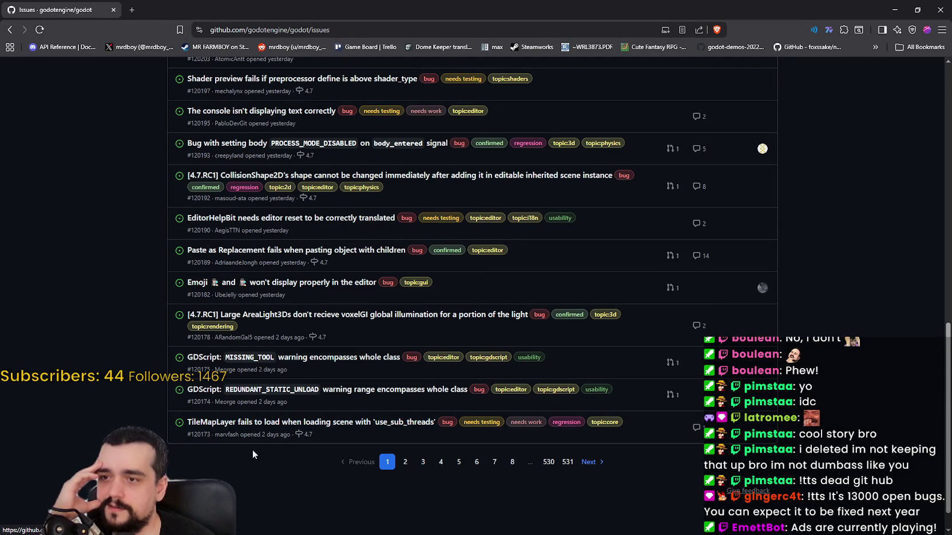
scroll(151, 391, "up", 4)
scroll(152, 389, "up", 5)
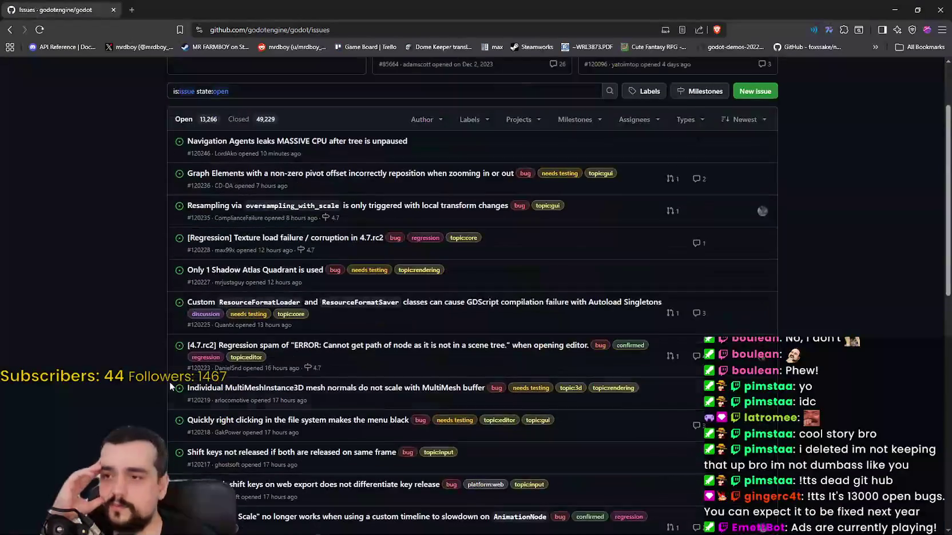
scroll(351, 349, "down", 2)
scroll(352, 348, "down", 7)
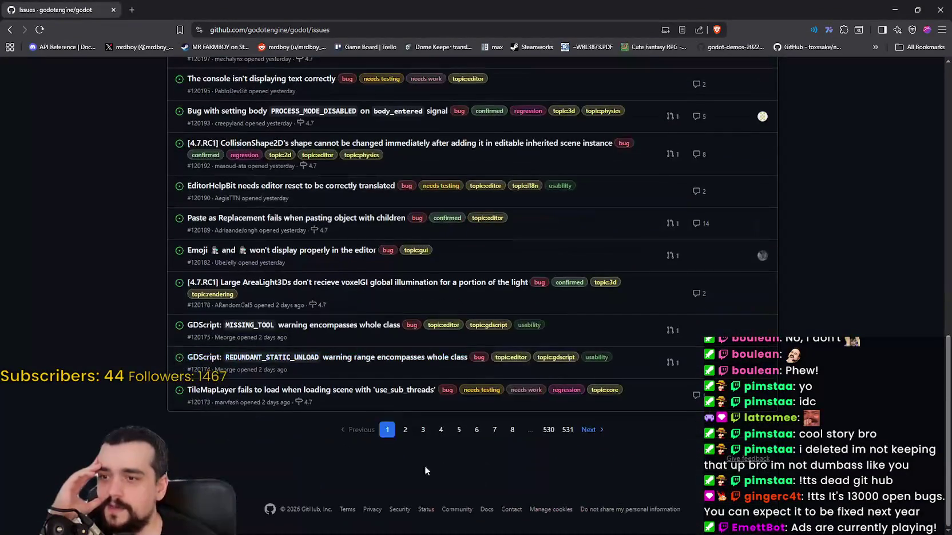
Browse pages 2 and 3 of the open issues
left_click(405, 430)
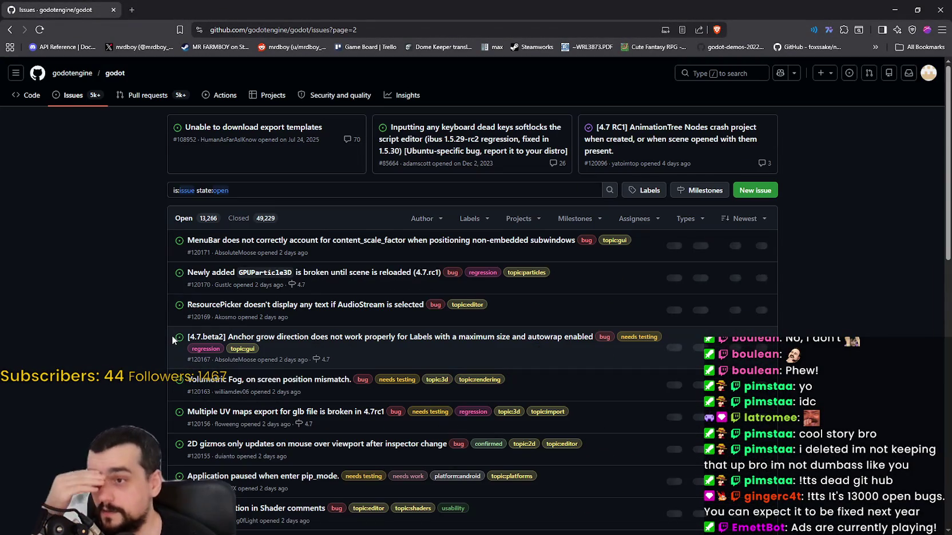
scroll(171, 336, "down", 3)
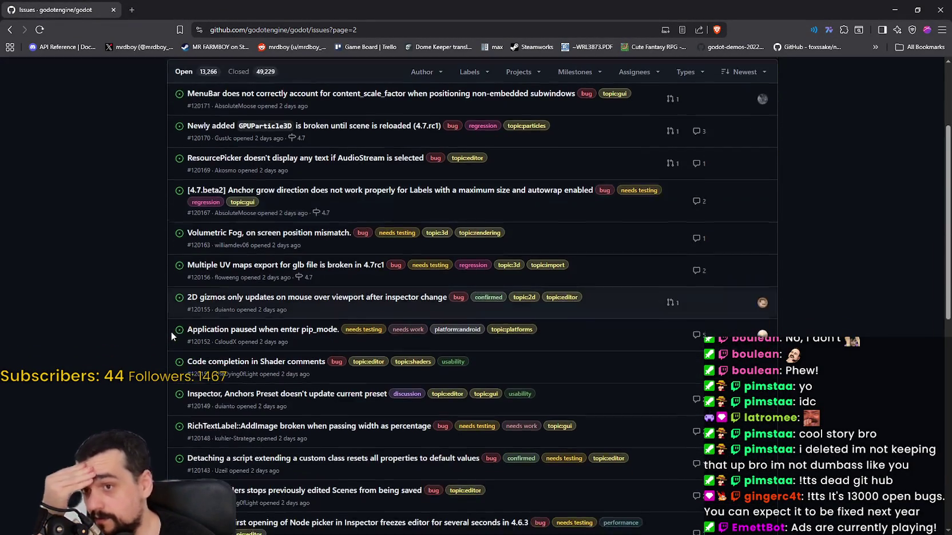
scroll(172, 331, "down", 3)
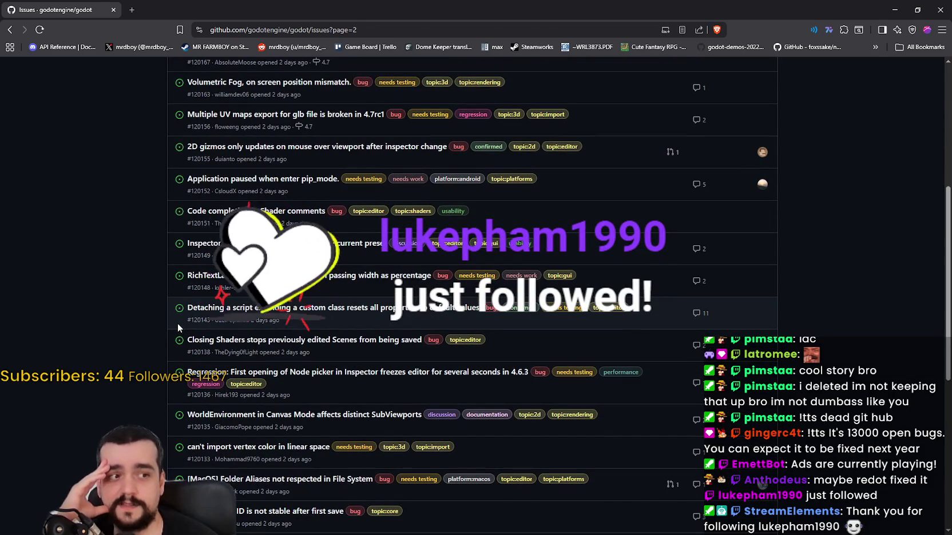
scroll(175, 322, "up", 1)
scroll(271, 397, "down", 7)
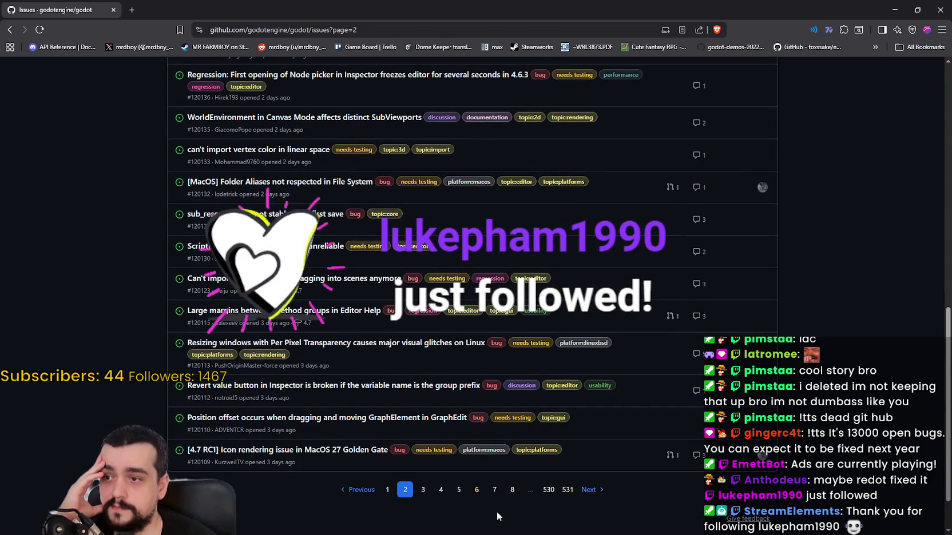
left_click(424, 491)
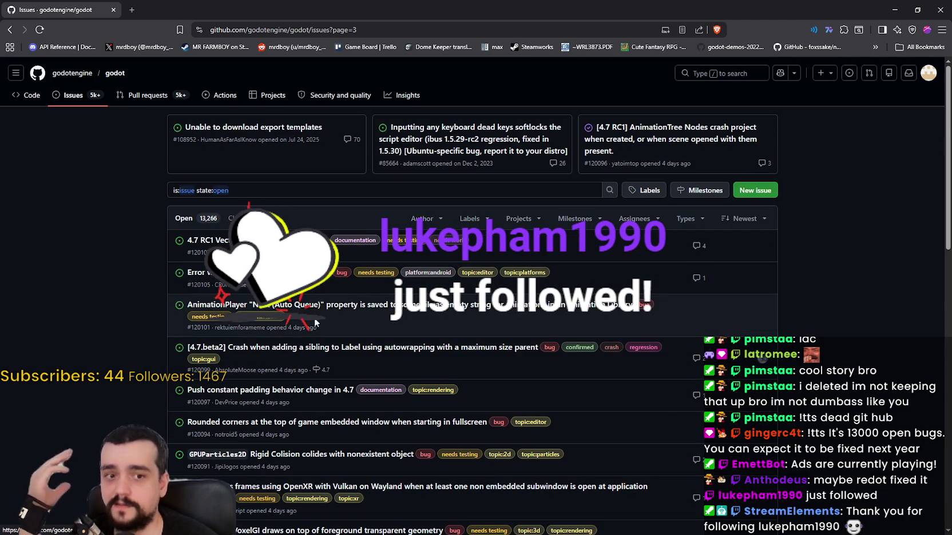
scroll(336, 353, "down", 5)
scroll(412, 366, "down", 10)
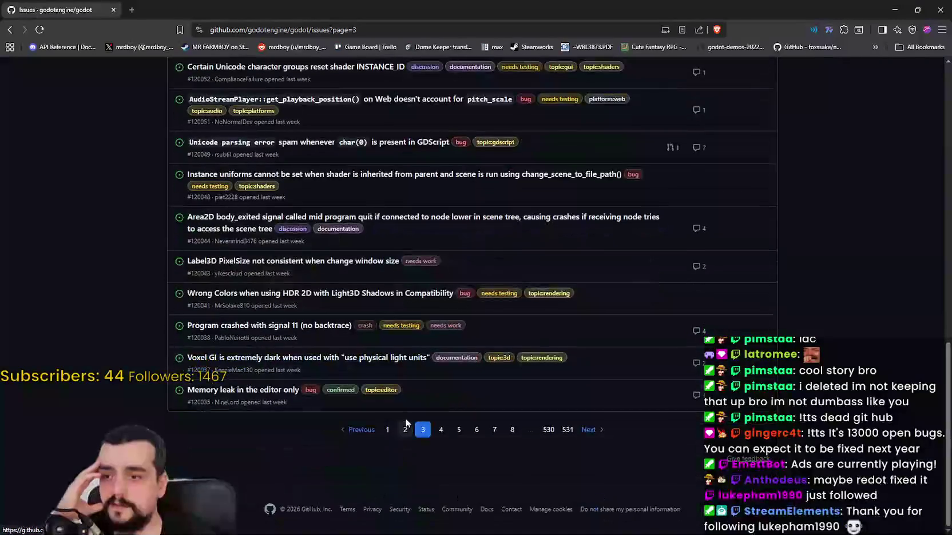
Return to page 1 and open issue #120246
left_click(387, 430)
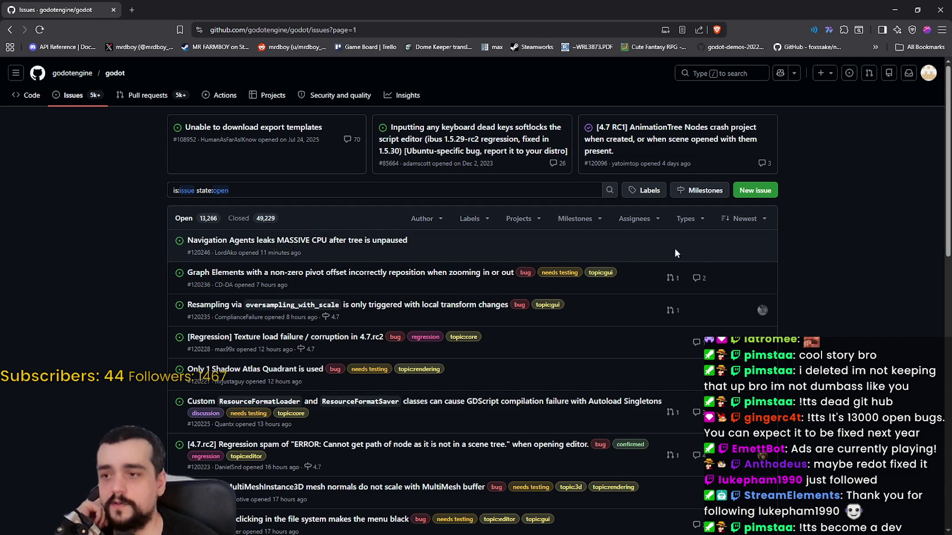
mouse_move(343, 243)
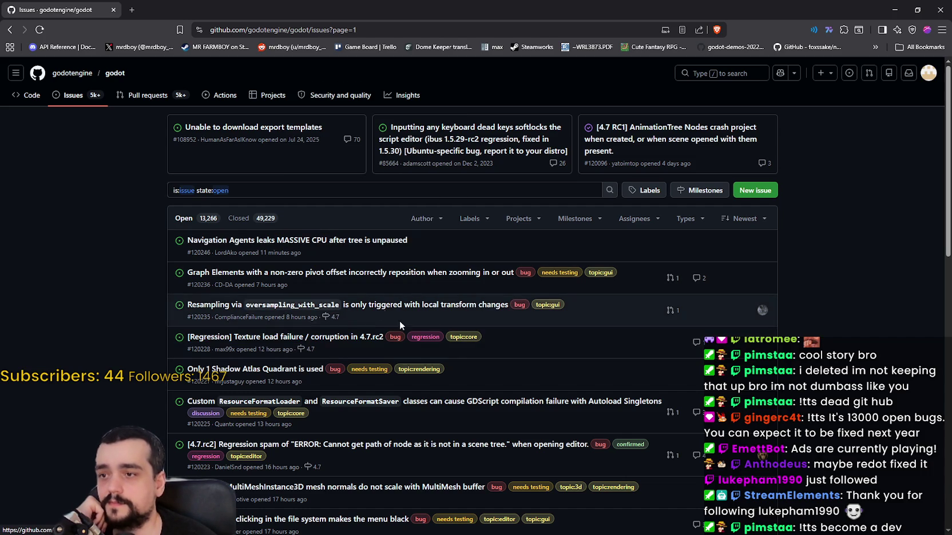
left_click(315, 241)
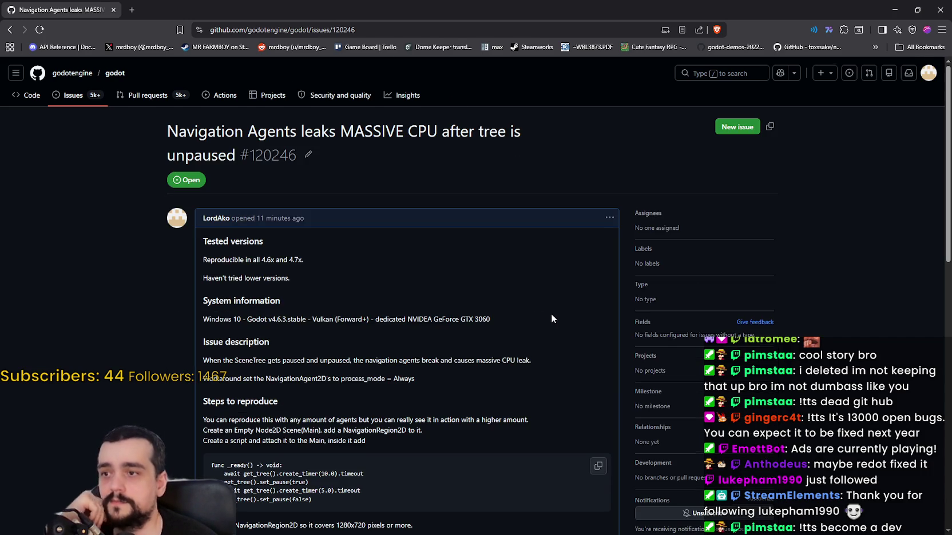
scroll(549, 314, "down", 10)
scroll(549, 326, "up", 10)
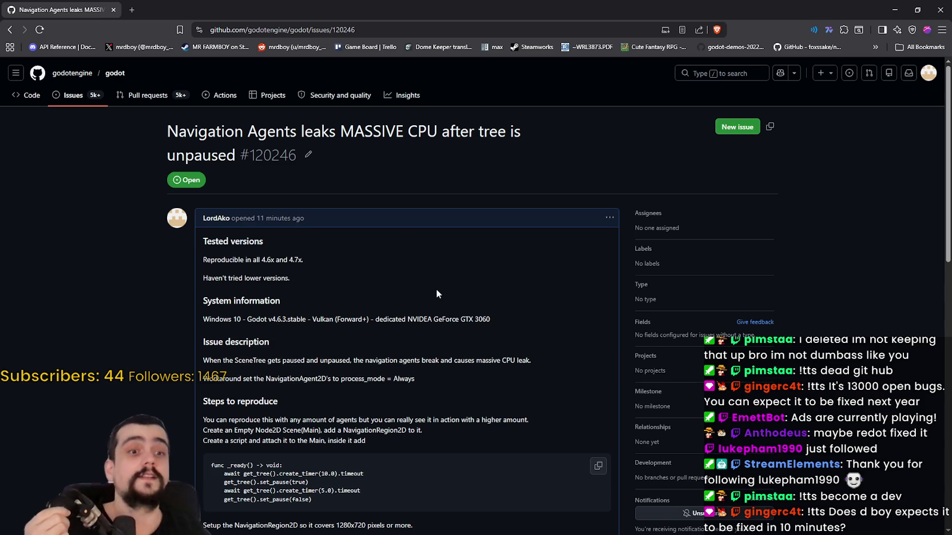
Reload the issue page and reread the report
scroll(442, 267, "down", 3)
right_click(436, 266)
left_click(479, 297)
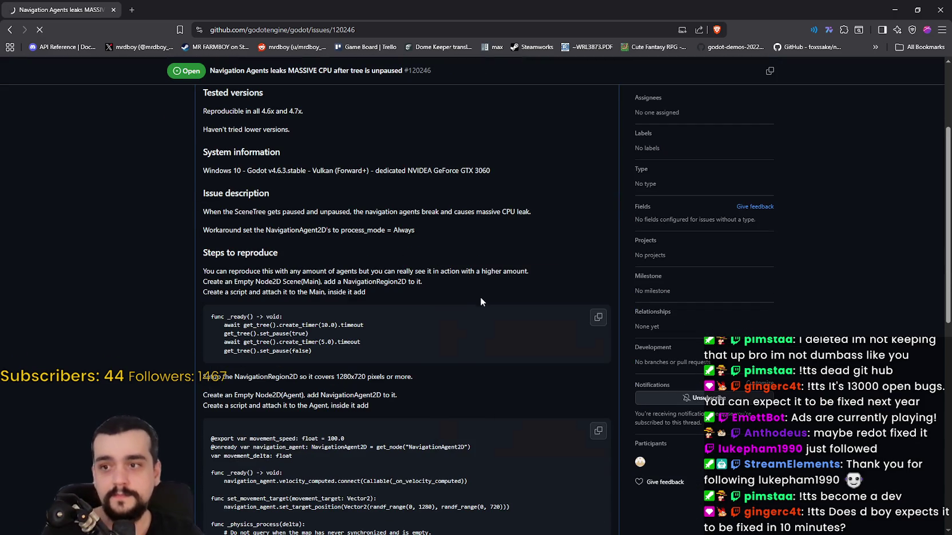
scroll(451, 274, "down", 8)
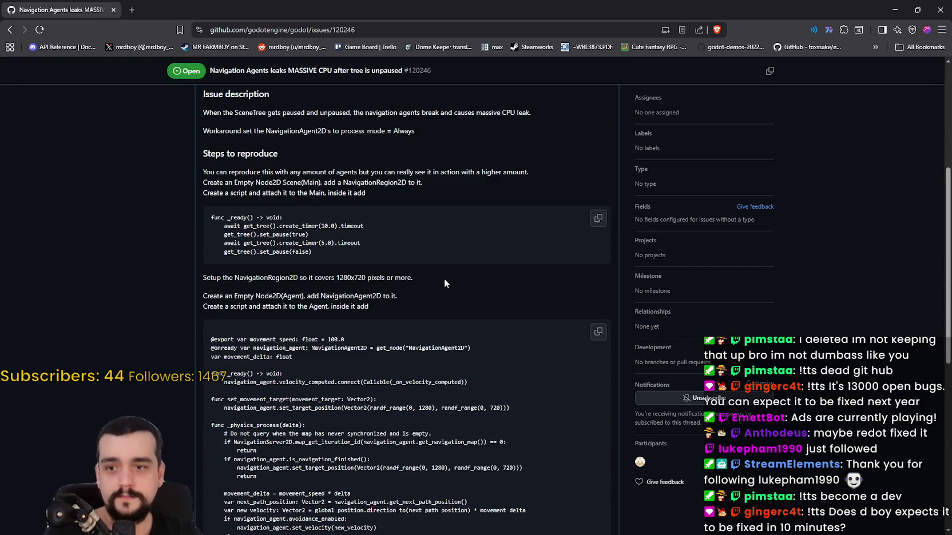
scroll(439, 282, "up", 10)
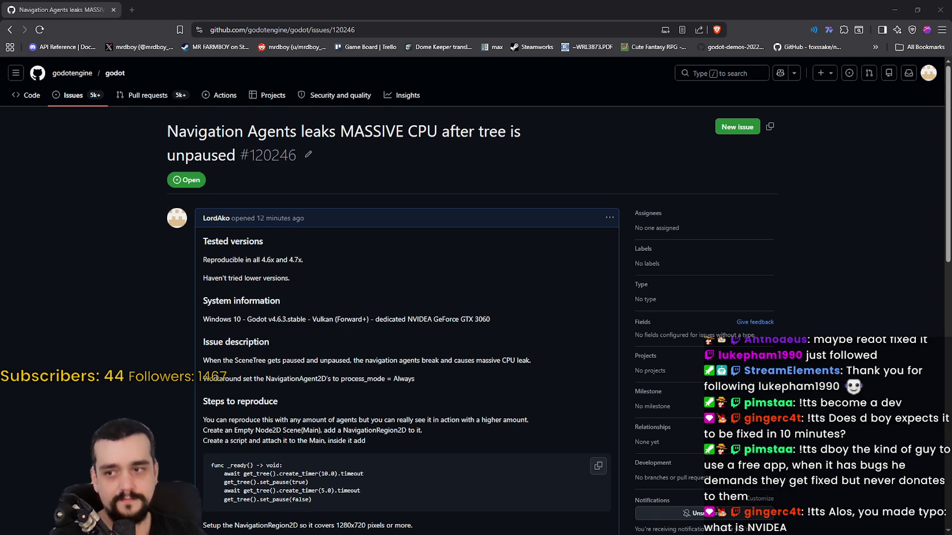
scroll(505, 331, "down", 8)
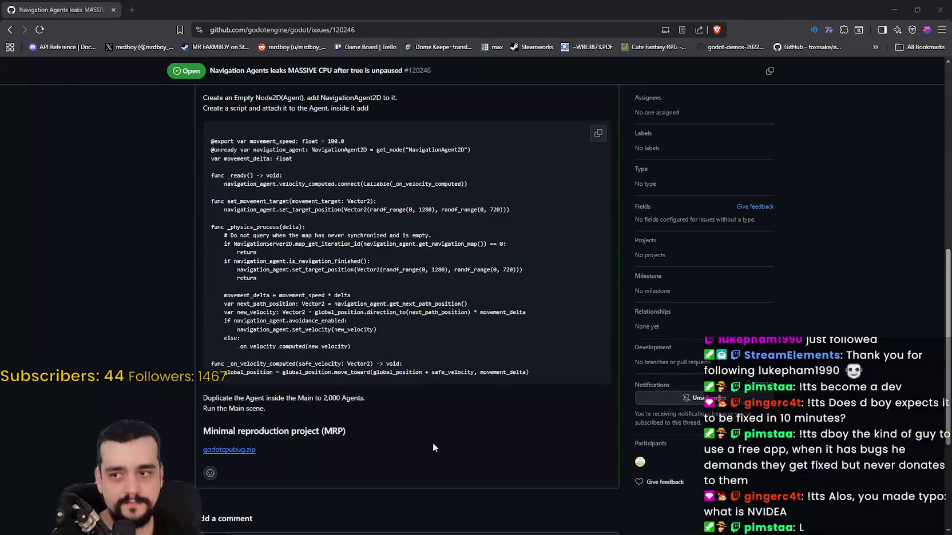
scroll(433, 447, "up", 4)
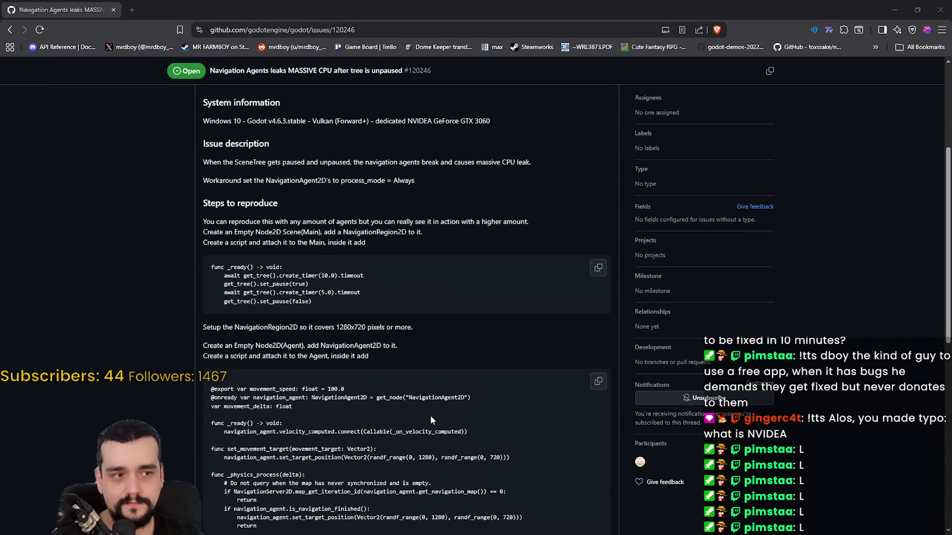
scroll(431, 420, "up", 2)
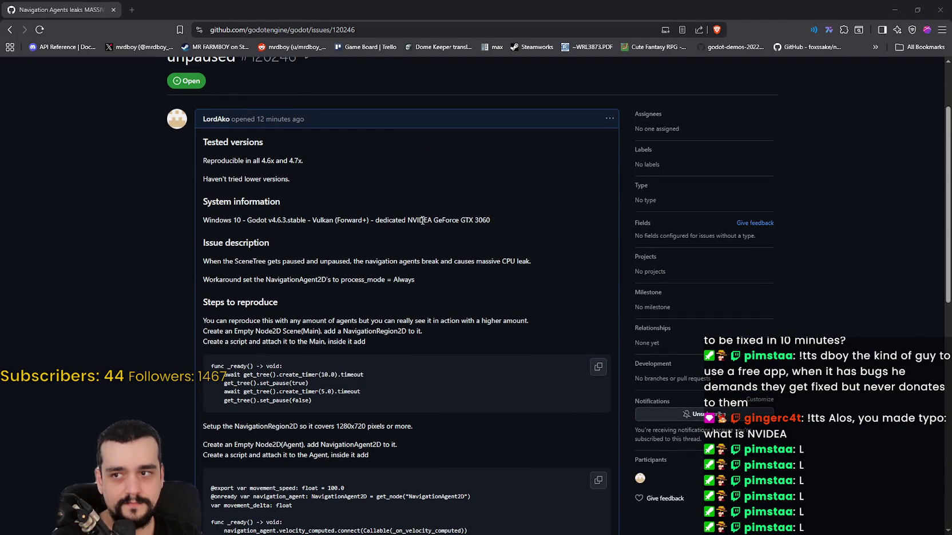
Highlight the misspelled 'NVIDEA GeForce' graphics card line and check the opening comment's actions menu
mouse_move(422, 221)
left_mouse_down()
mouse_move(501, 228)
mouse_move(453, 220)
mouse_move(487, 228)
left_mouse_up()
left_click_drag(375, 221, 515, 227)
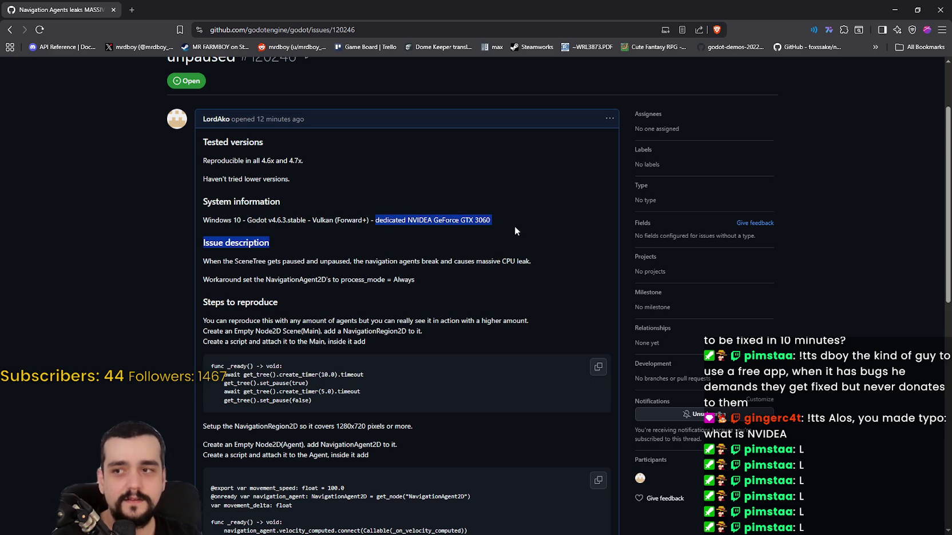
left_click(467, 236)
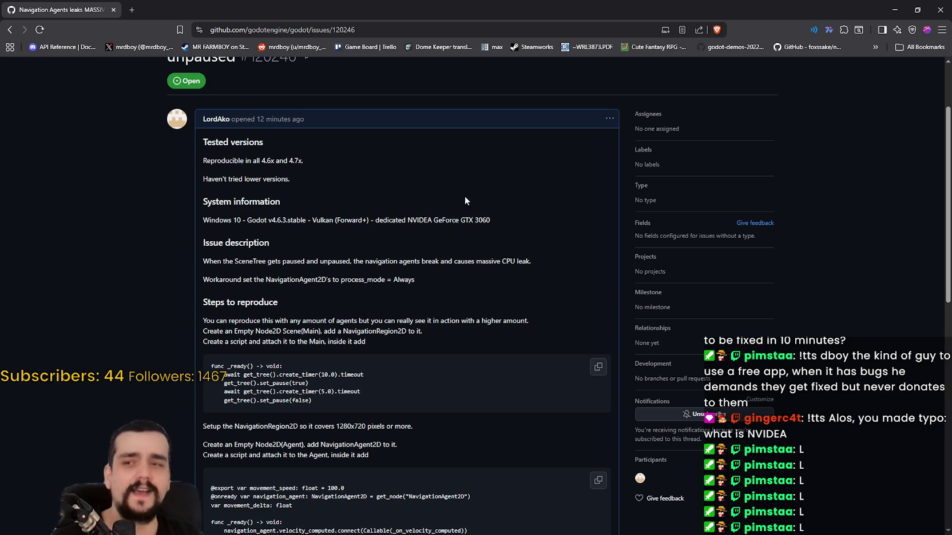
left_click(609, 119)
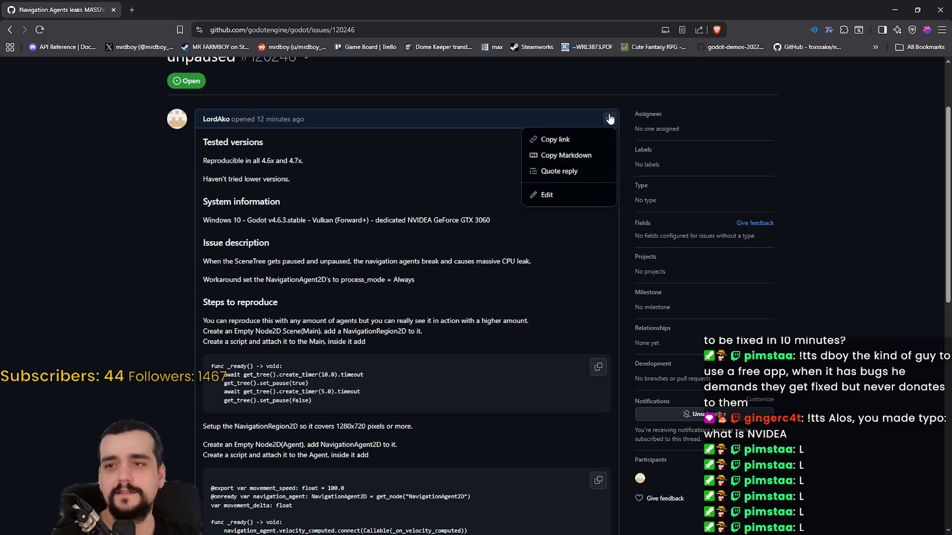
left_click(413, 230)
scroll(449, 212, "down", 10)
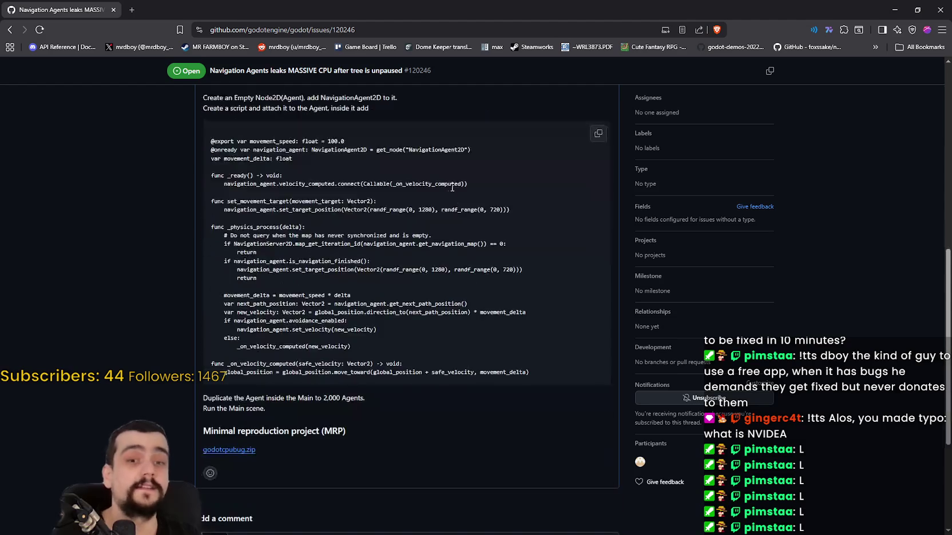
scroll(418, 358, "up", 9)
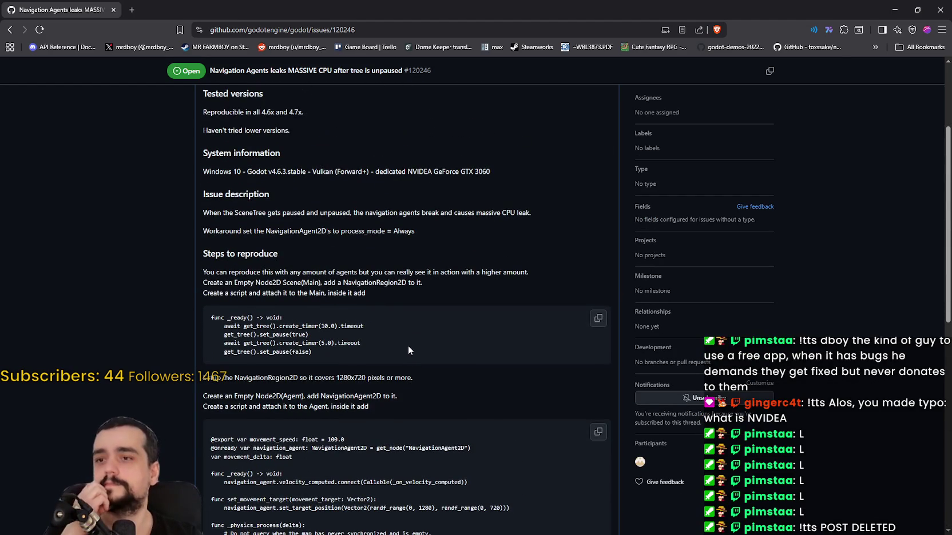
scroll(408, 351, "up", 3)
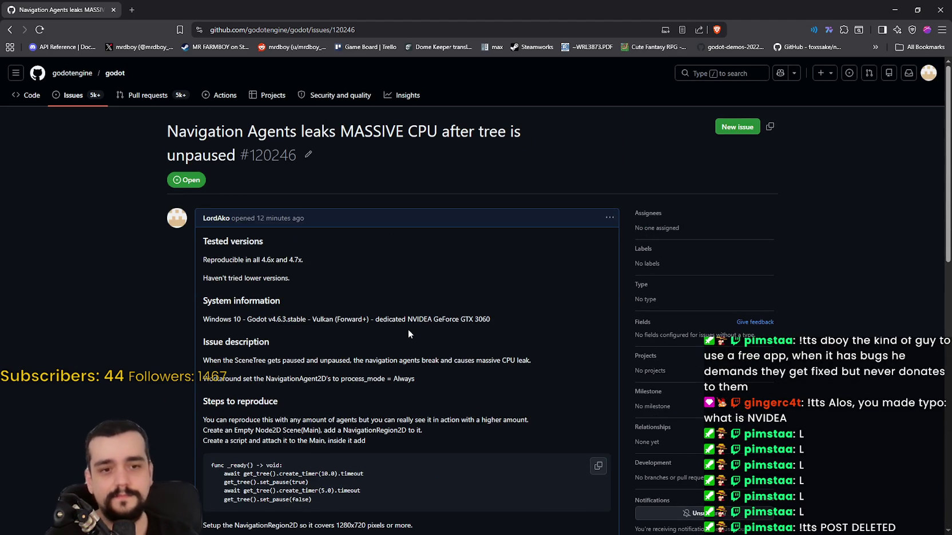
Reload the issue again and scroll back to the top of the report
right_click(177, 230)
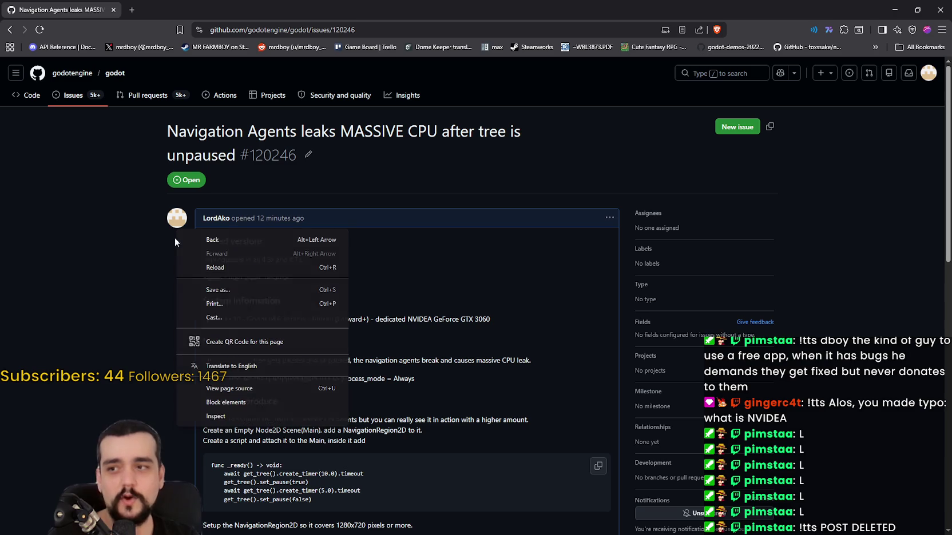
left_click(187, 265)
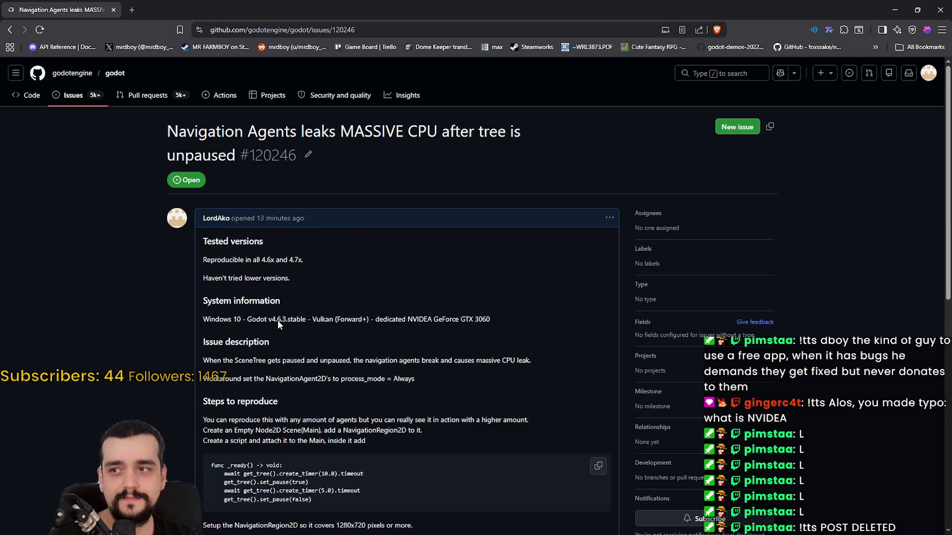
scroll(275, 317, "down", 10)
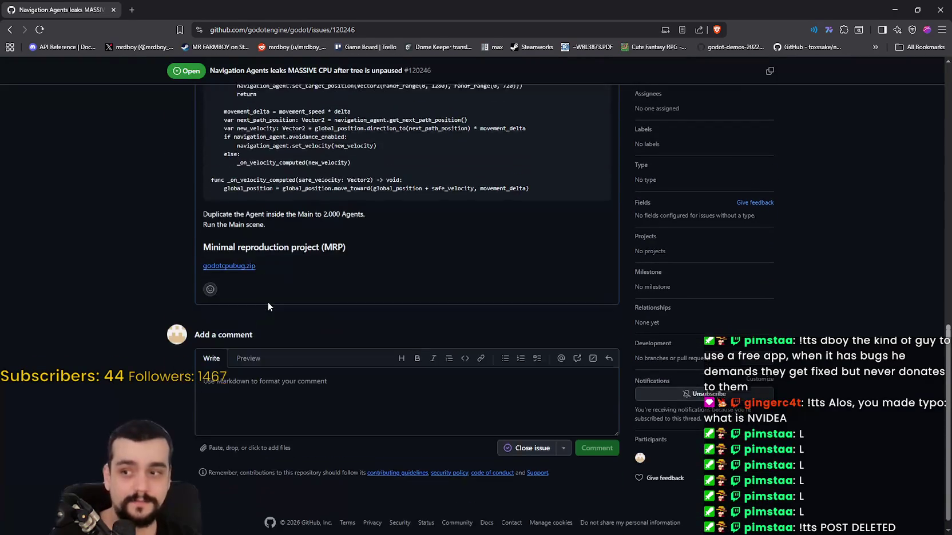
scroll(281, 321, "up", 5)
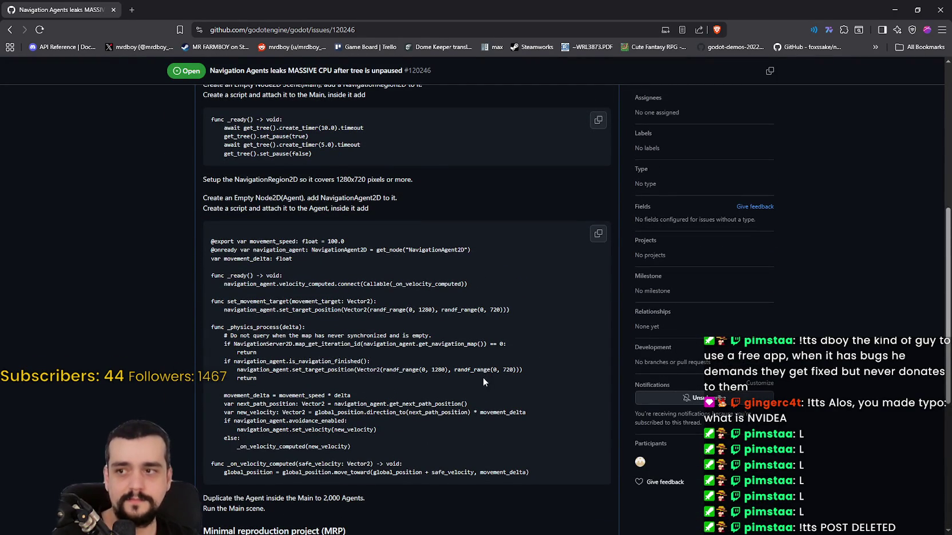
scroll(457, 351, "up", 6)
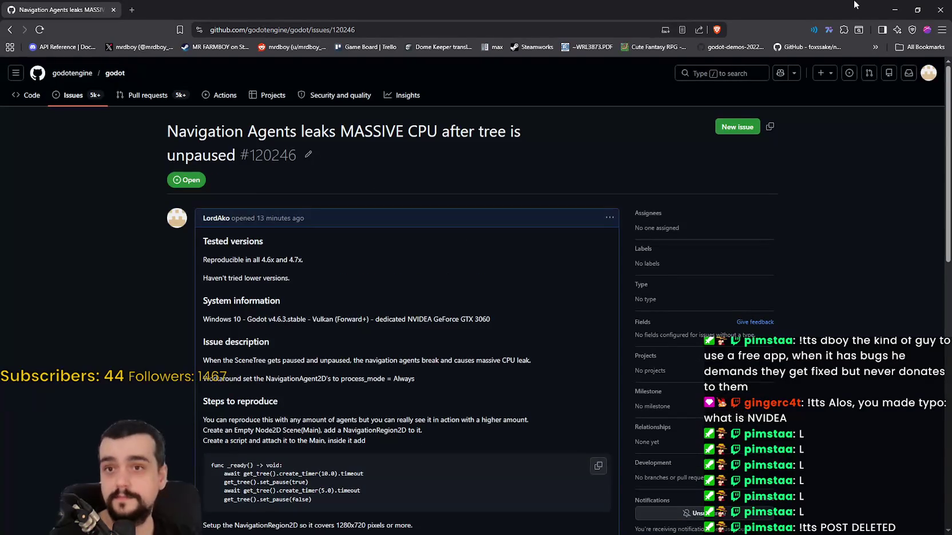
Return to the Godot editor's MR FARMBOY project and open the Project menu
left_click(887, 9)
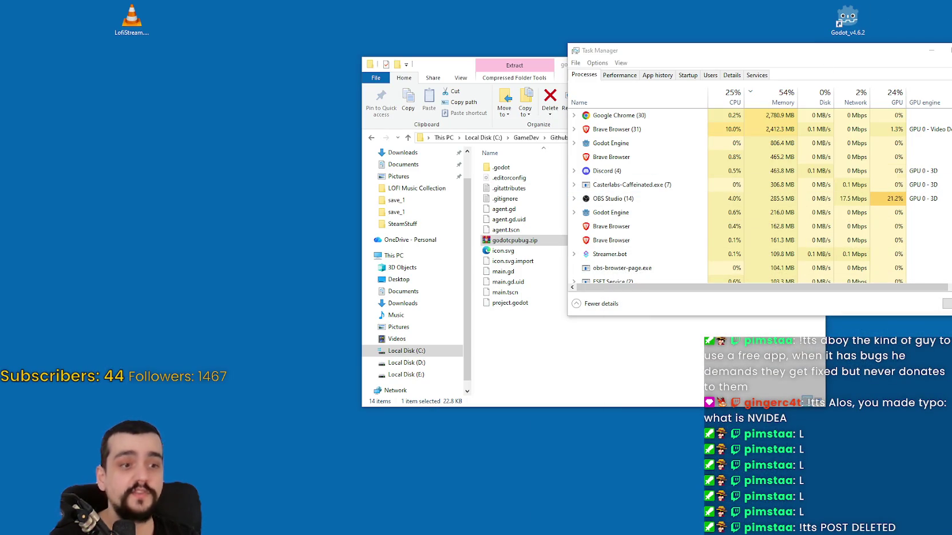
key("alt+Tab")
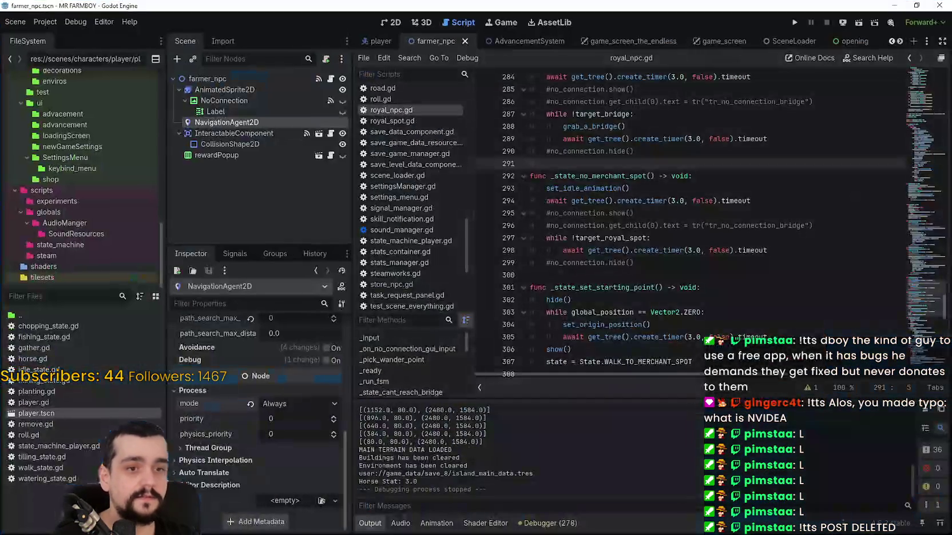
left_click(727, 259)
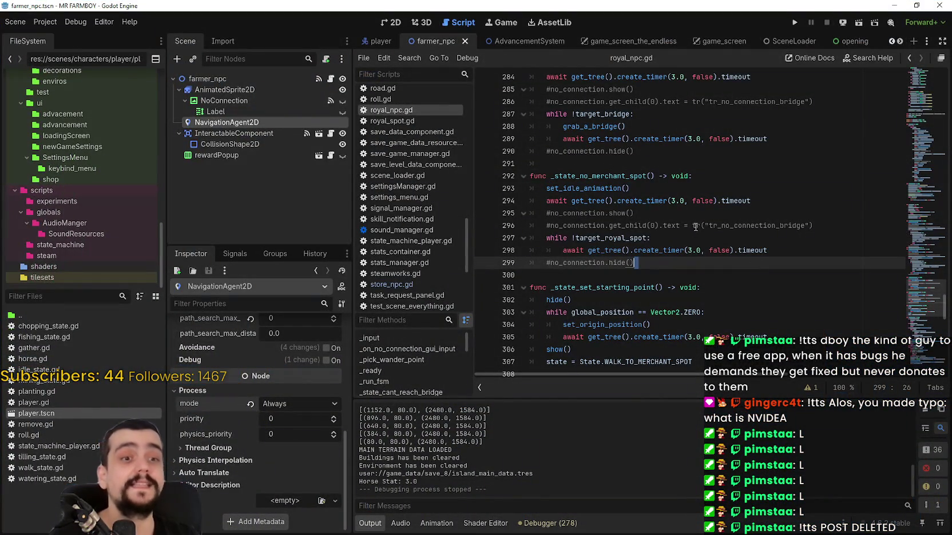
left_click(673, 155)
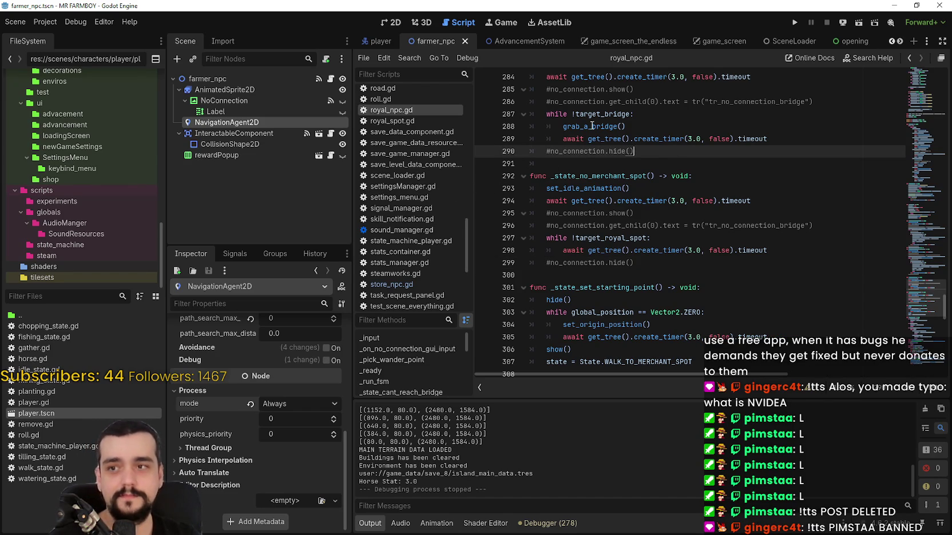
mouse_move(602, 131)
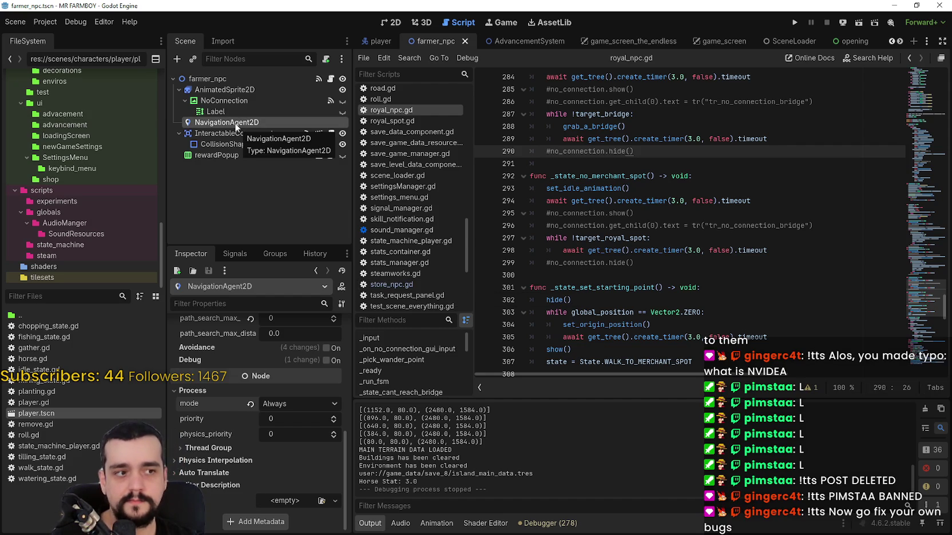
left_click(46, 22)
Open Project Settings and browse the Navigation World, Avoidance, Pathfinding, 2D and 3D pages
left_click(80, 38)
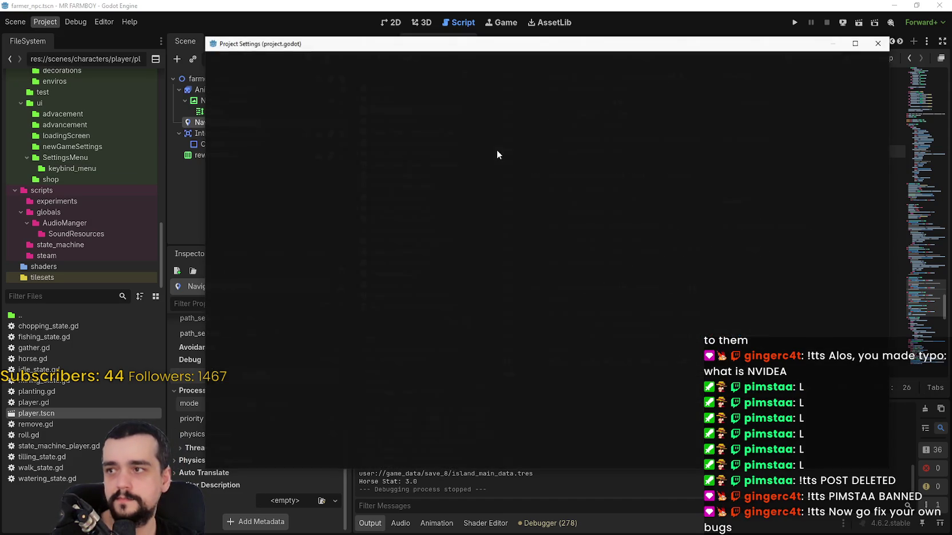
scroll(267, 249, "down", 10)
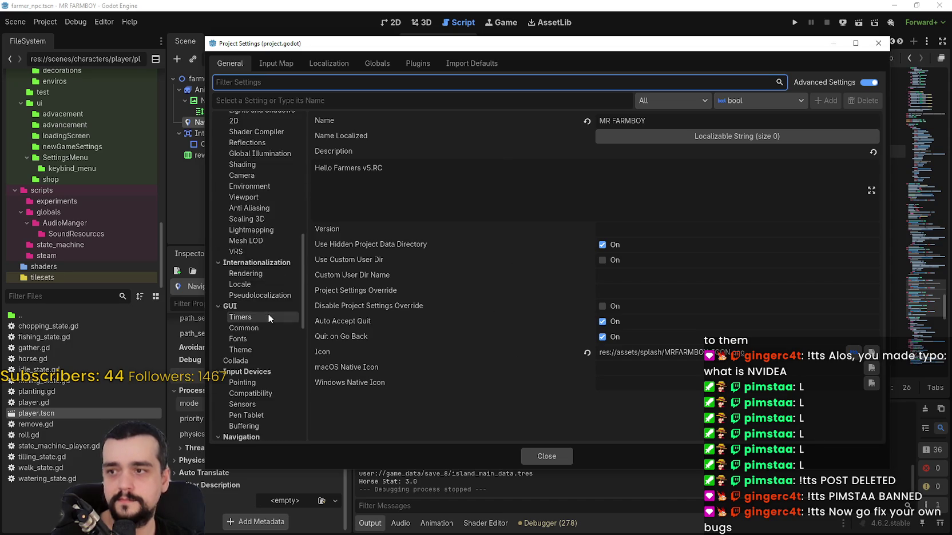
scroll(267, 314, "down", 10)
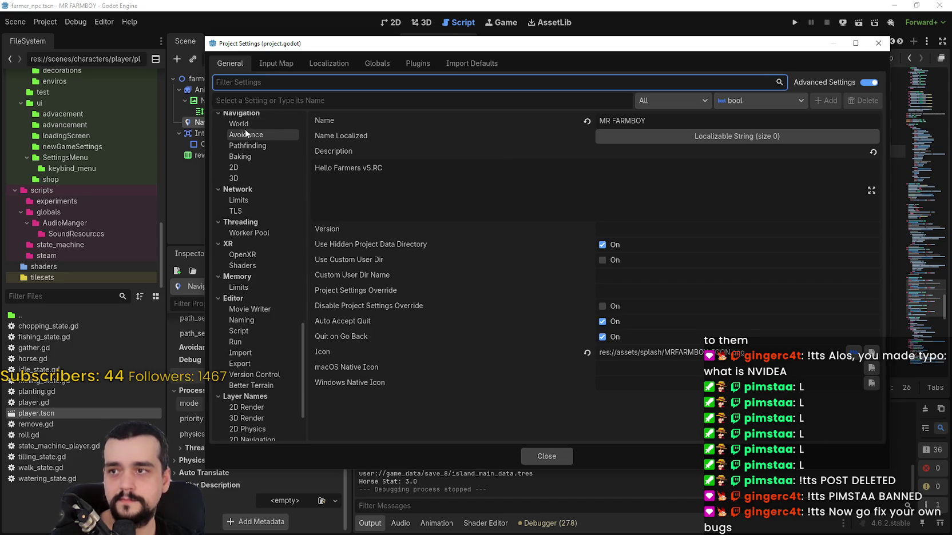
left_click(245, 127)
left_click(249, 135)
left_click(255, 145)
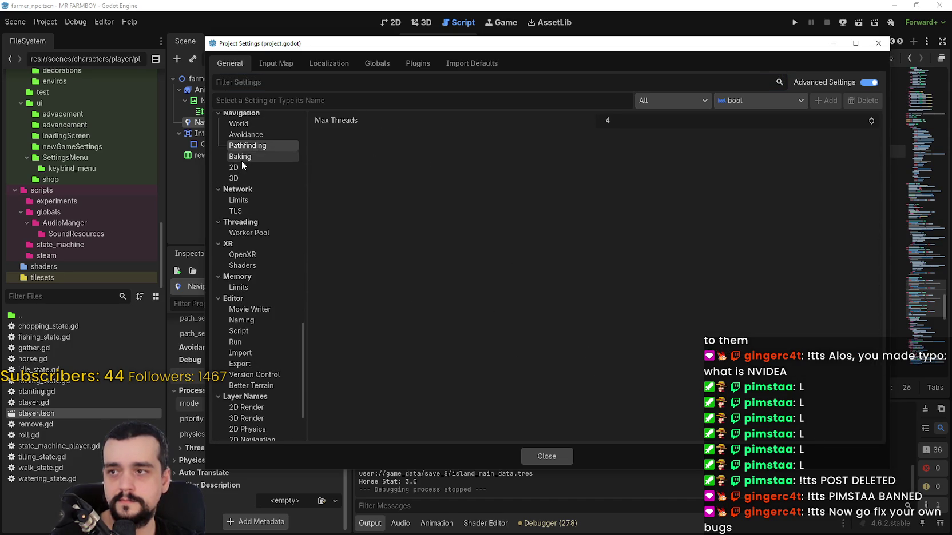
left_click(246, 171)
left_click(249, 187)
left_click(251, 179)
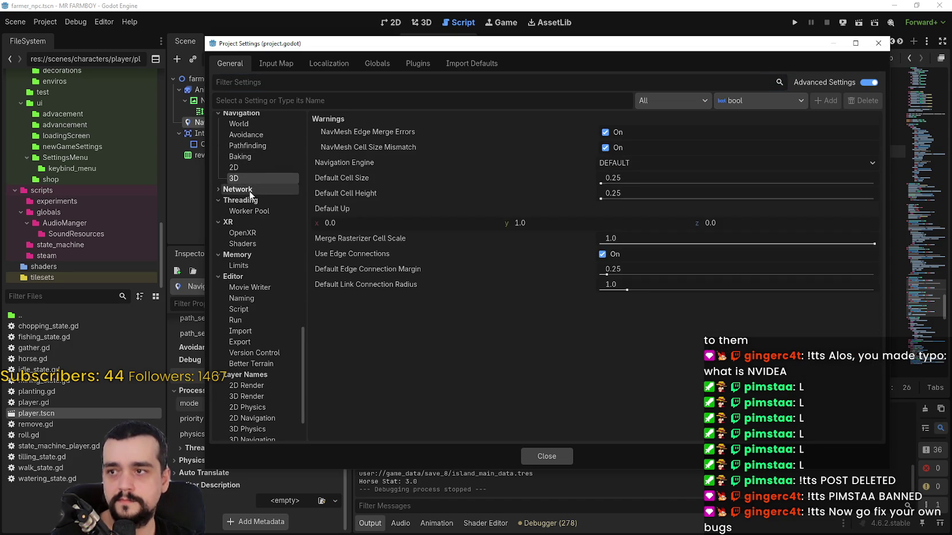
scroll(253, 240, "up", 15)
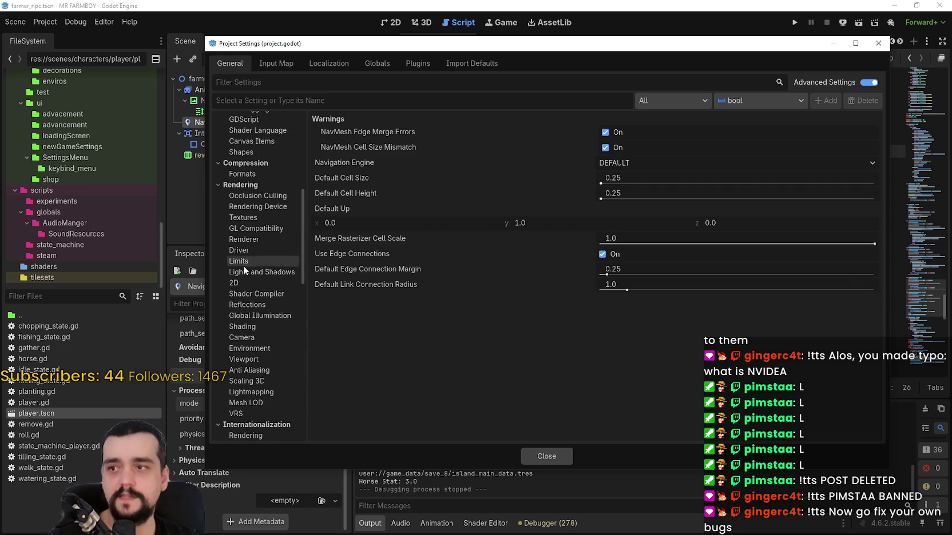
Review the Rendering Device and Textures settings, including Zstd Supercompression at level 6
left_click(255, 209)
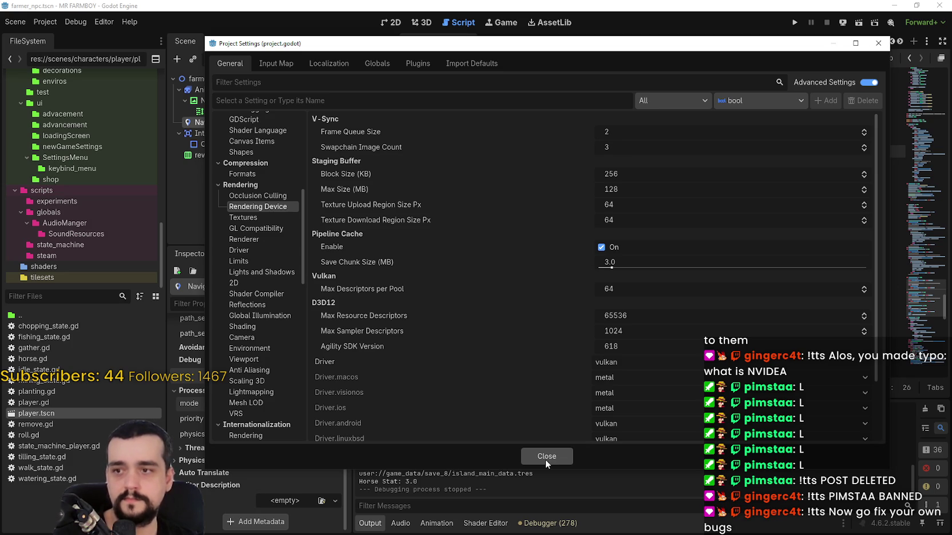
scroll(532, 400, "down", 3)
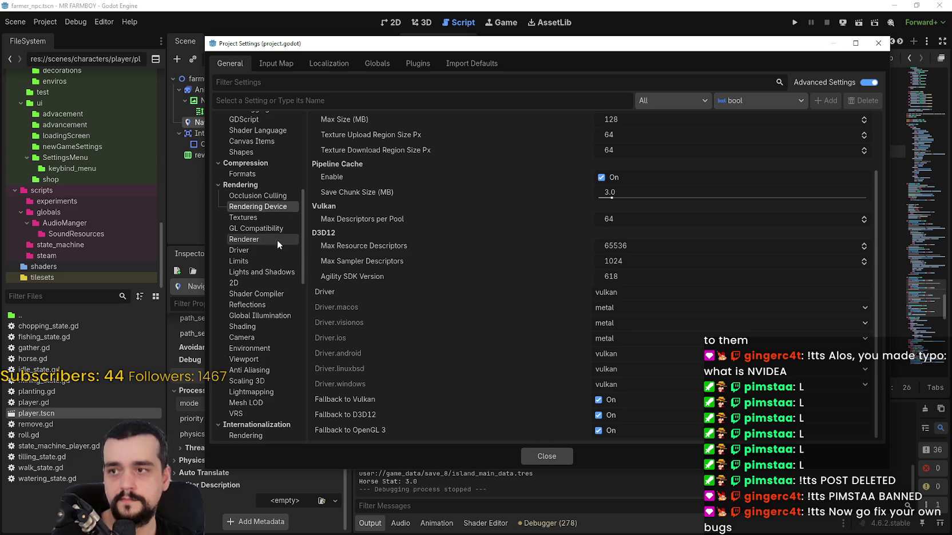
left_click(243, 218)
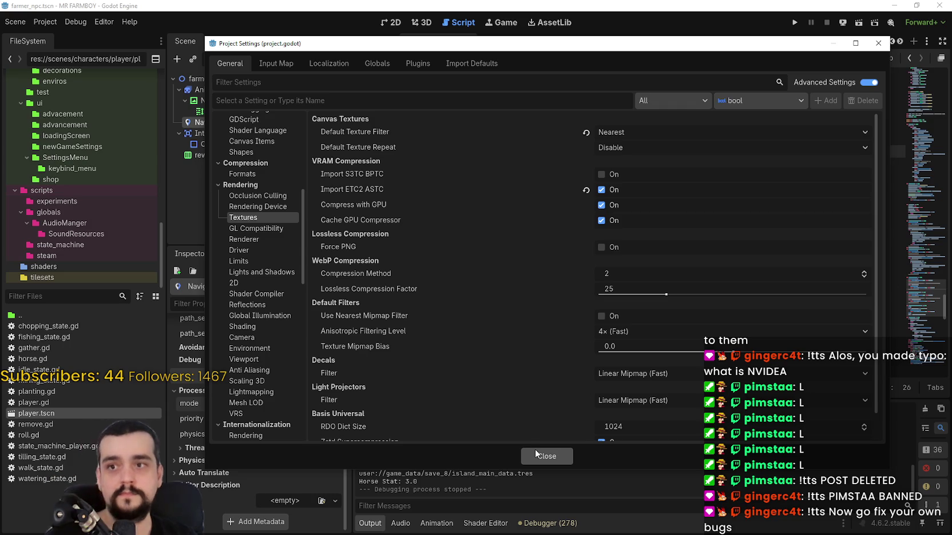
scroll(550, 384, "down", 1)
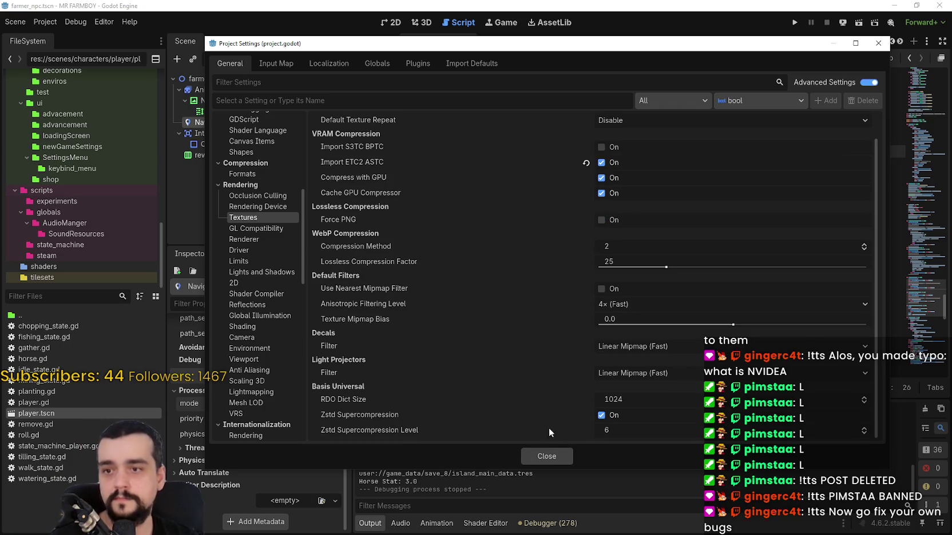
Close Project Settings, run the game, and move its window to the top-left
left_click(548, 455)
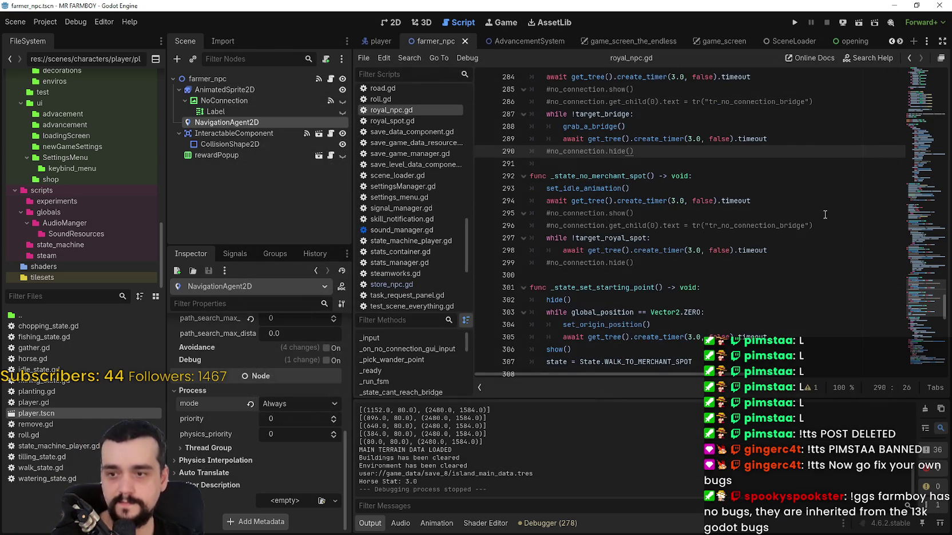
left_click(701, 166)
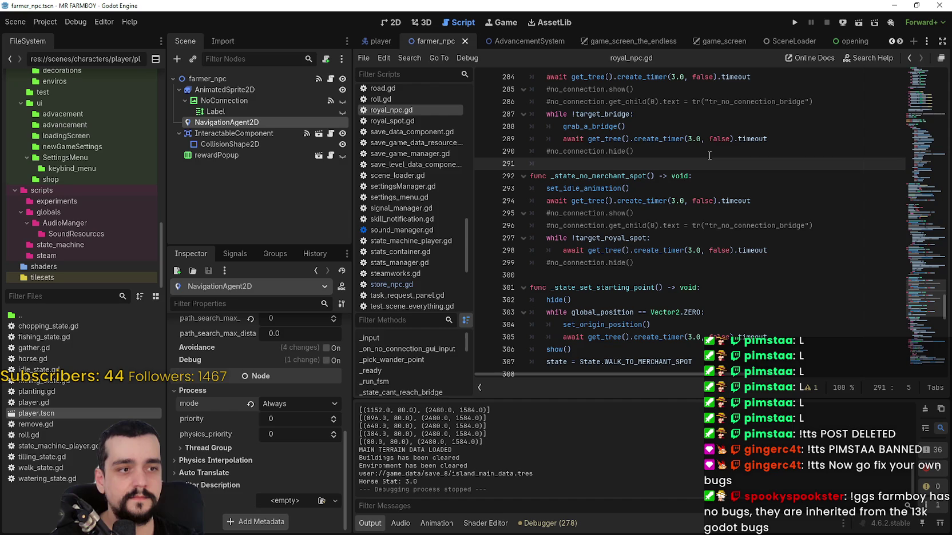
left_click(795, 23)
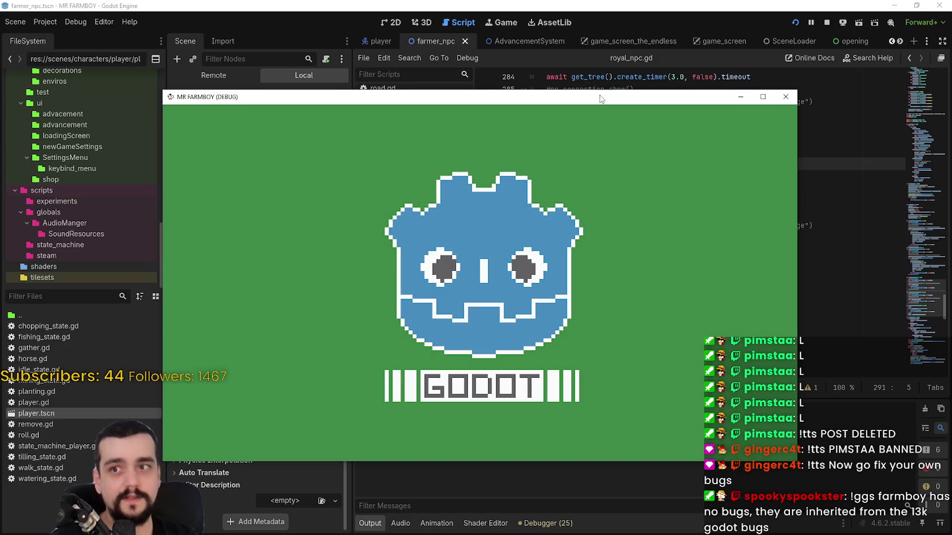
mouse_move(600, 99)
left_mouse_down()
mouse_move(601, 40)
mouse_move(429, 14)
mouse_move(474, 22)
left_mouse_up()
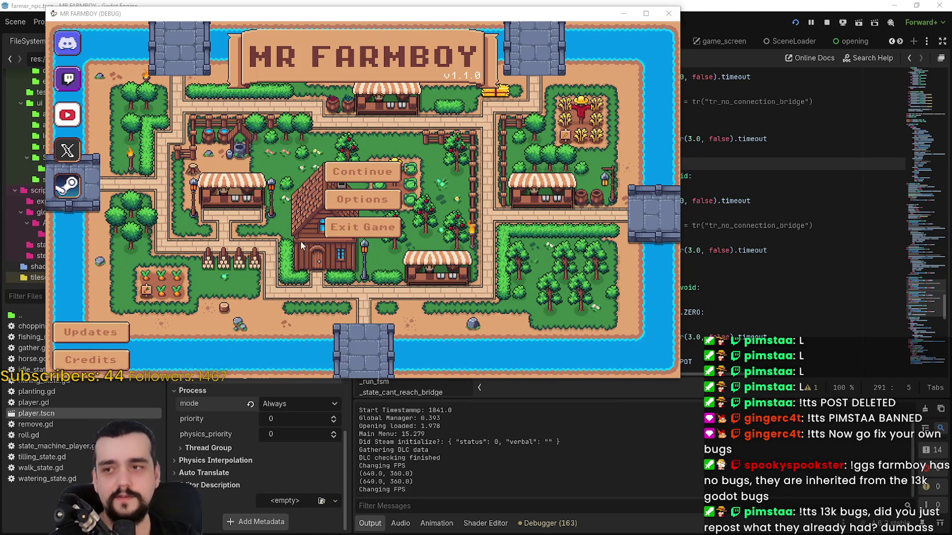
Turn on Enable VSync in the game's video options and apply it
left_click(362, 199)
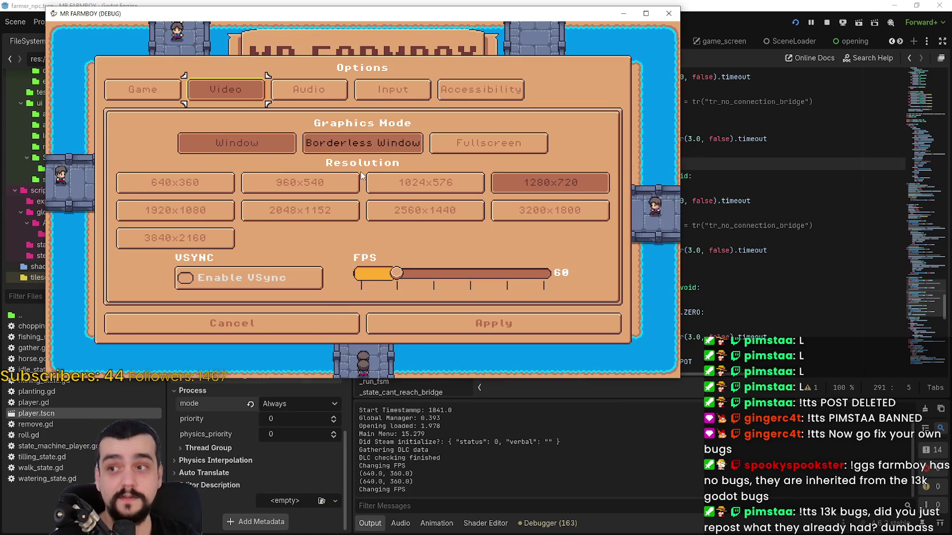
left_click(240, 278)
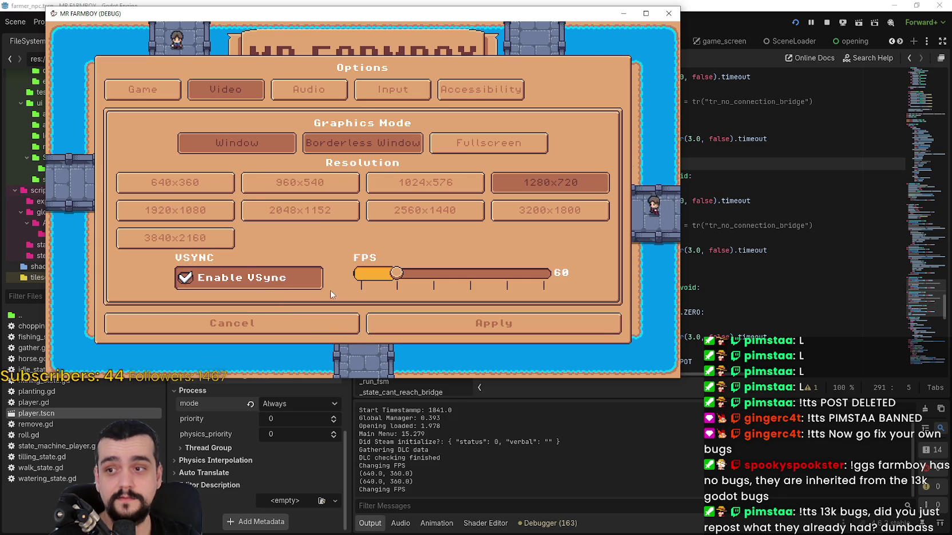
left_click(450, 322)
Continue to the save list and load Save 8
left_click(381, 171)
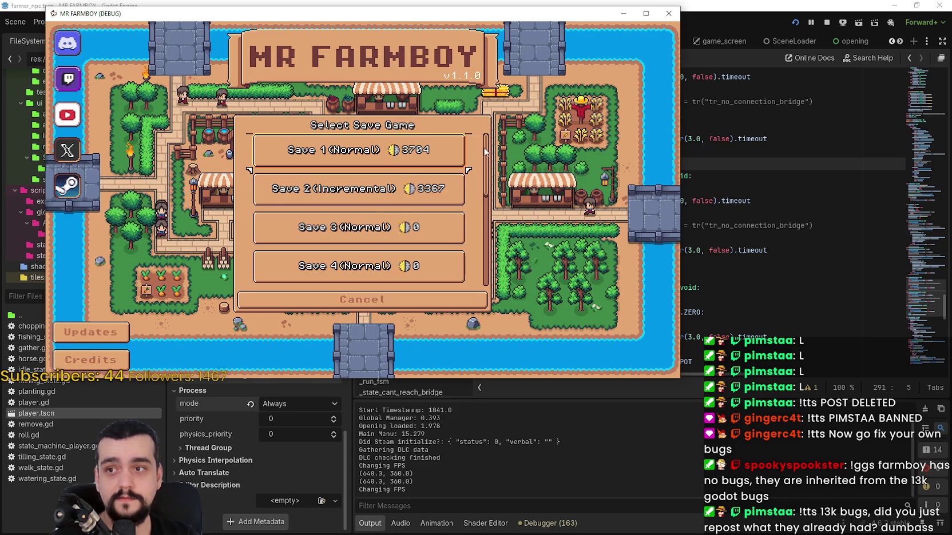
scroll(484, 151, "down", 5)
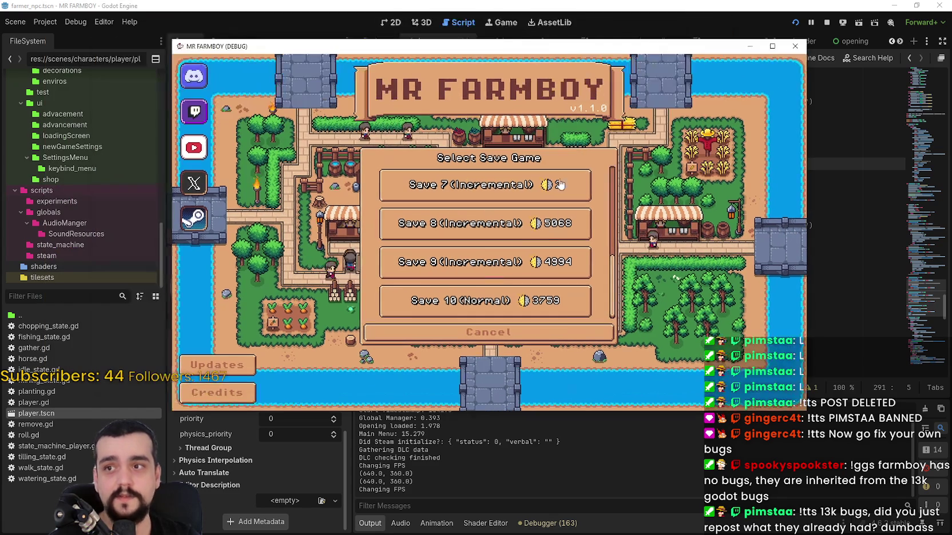
left_click(435, 224)
left_click(432, 233)
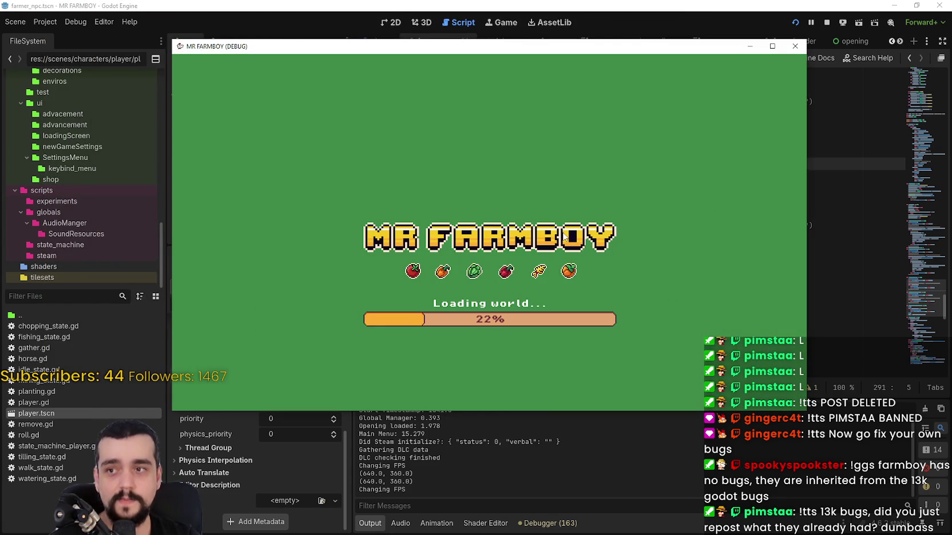
Open Task Manager to watch CPU usage beside the game window placed top-left
key("ctrl+shift+Escape")
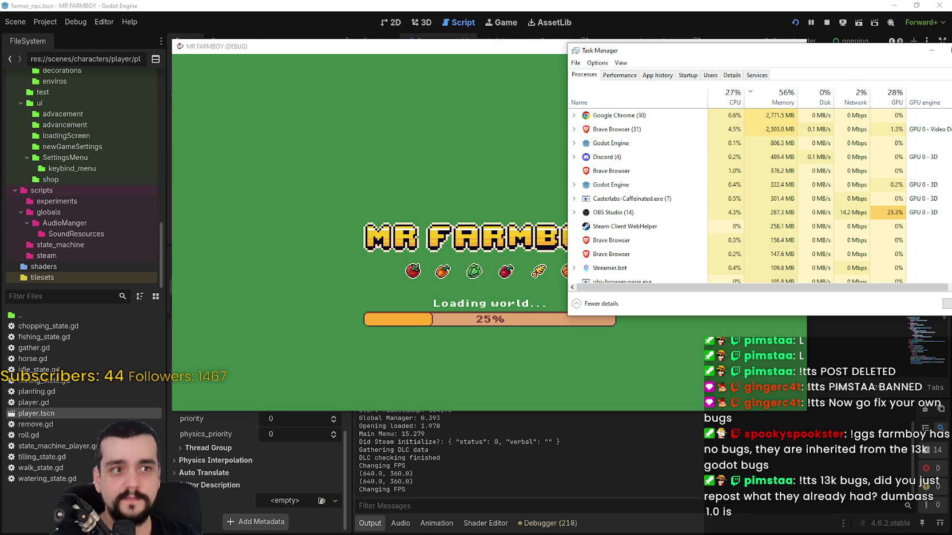
key("alt+F4")
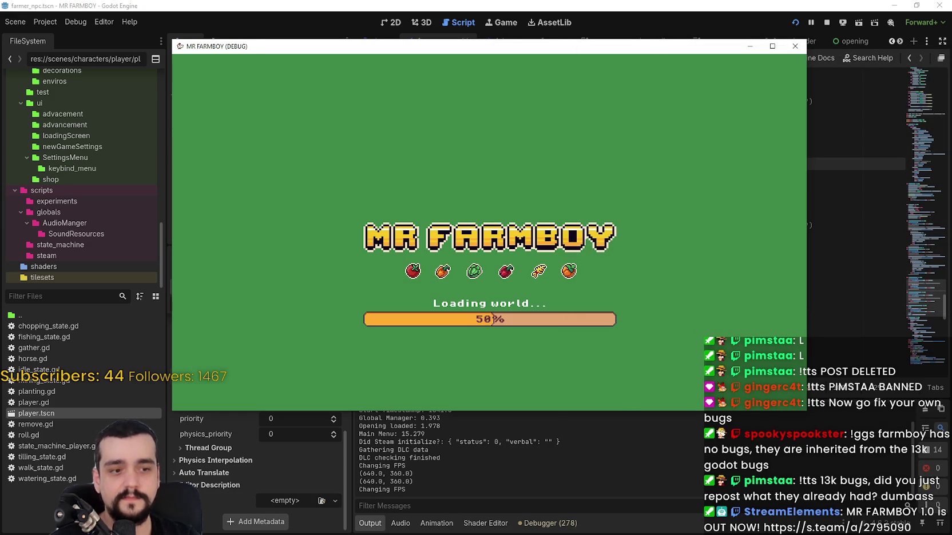
key("ctrl+shift+Escape")
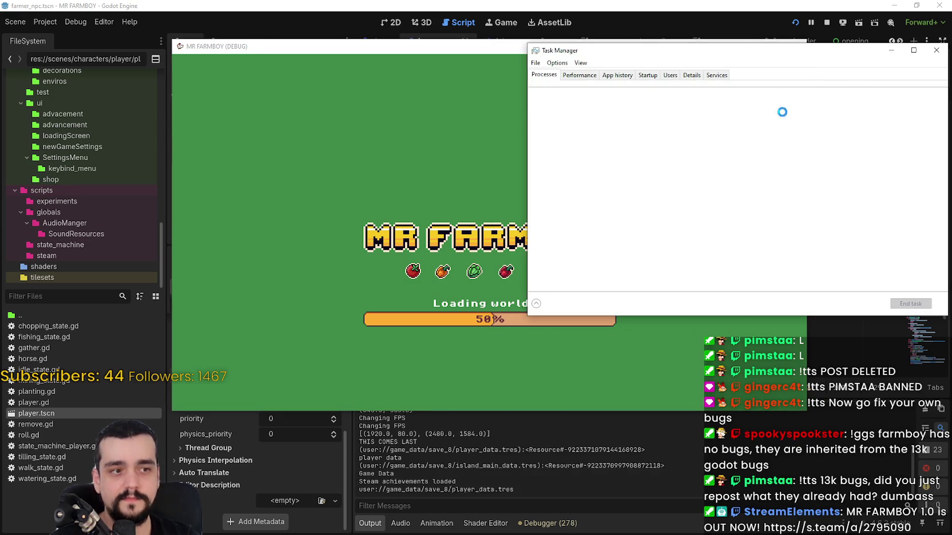
left_click_drag(676, 52, 808, 56)
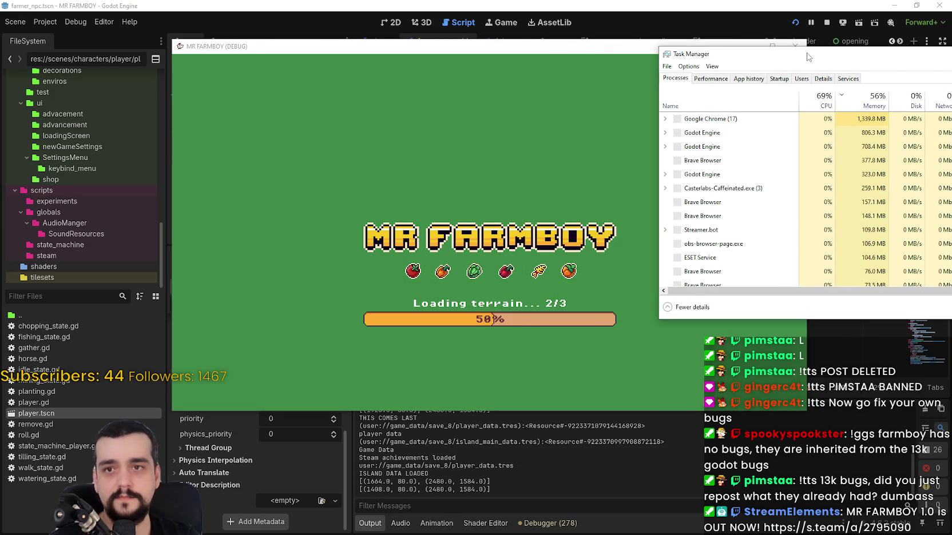
left_click(636, 53)
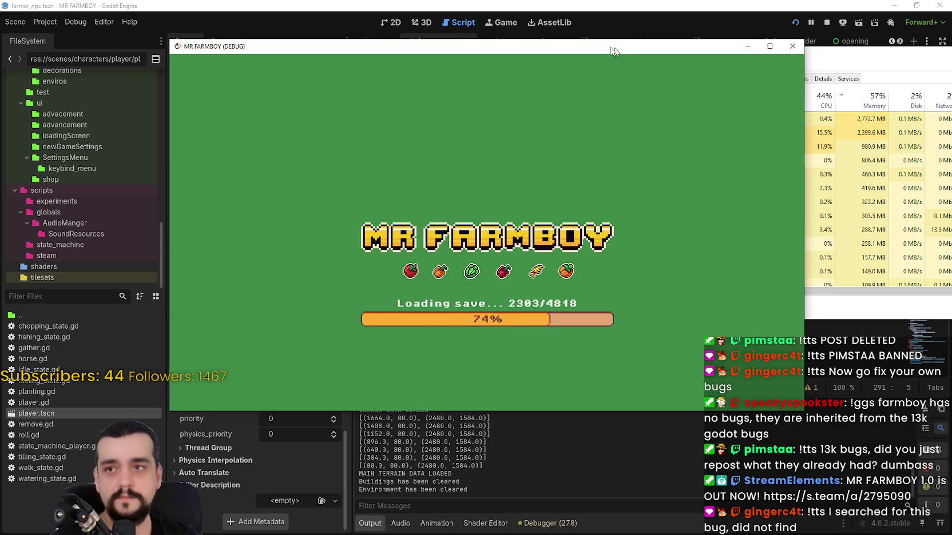
left_click_drag(628, 53, 449, 26)
left_click_drag(739, 62, 721, 66)
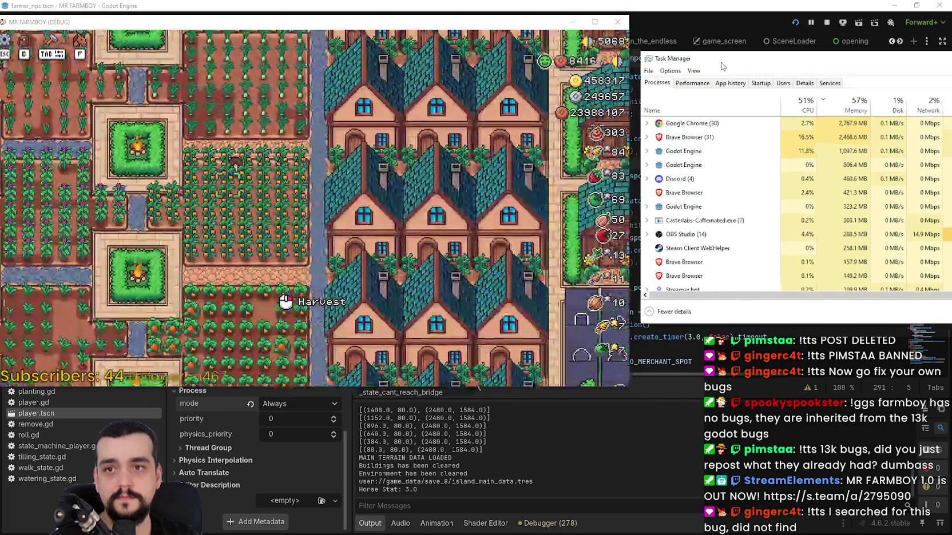
Walk the farmer diagonally around the farm in every direction
key("w+a")
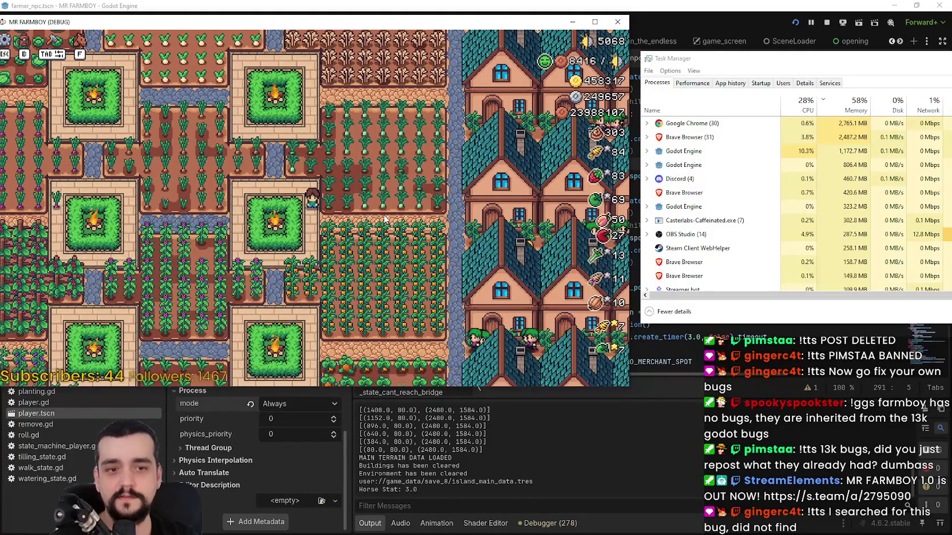
key("a+s")
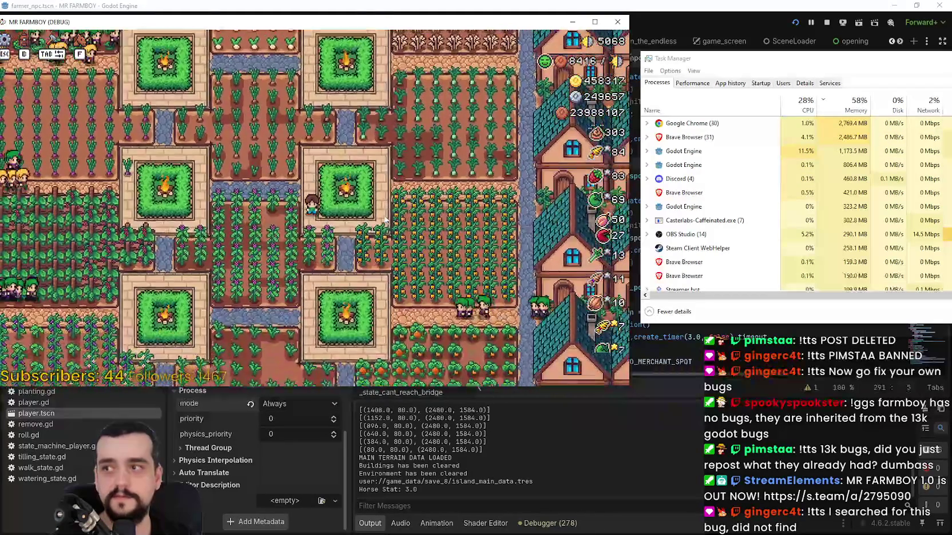
key("s+d")
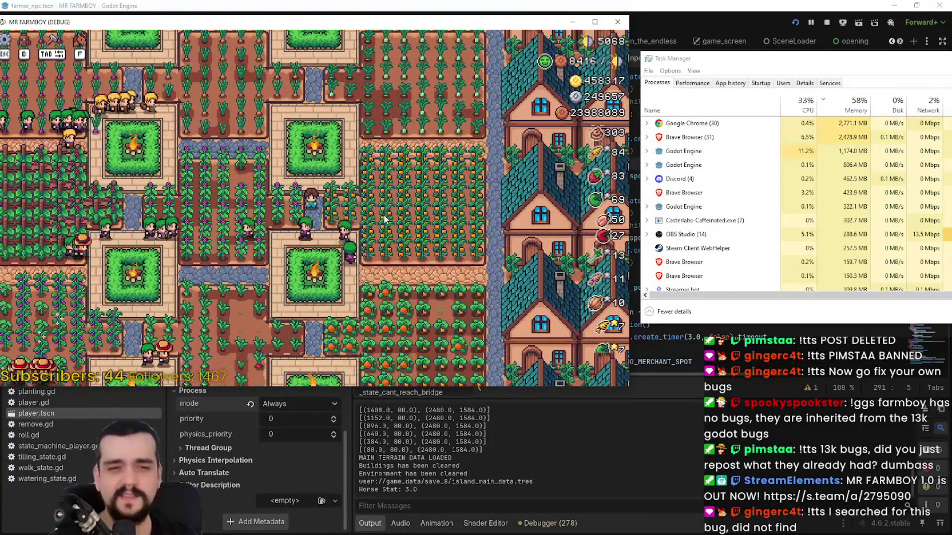
key("s+d")
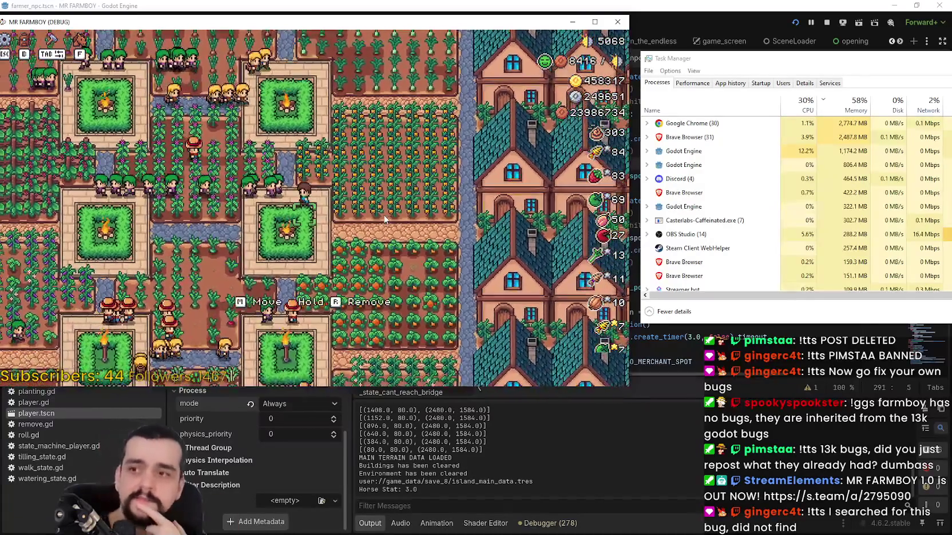
key("s+d")
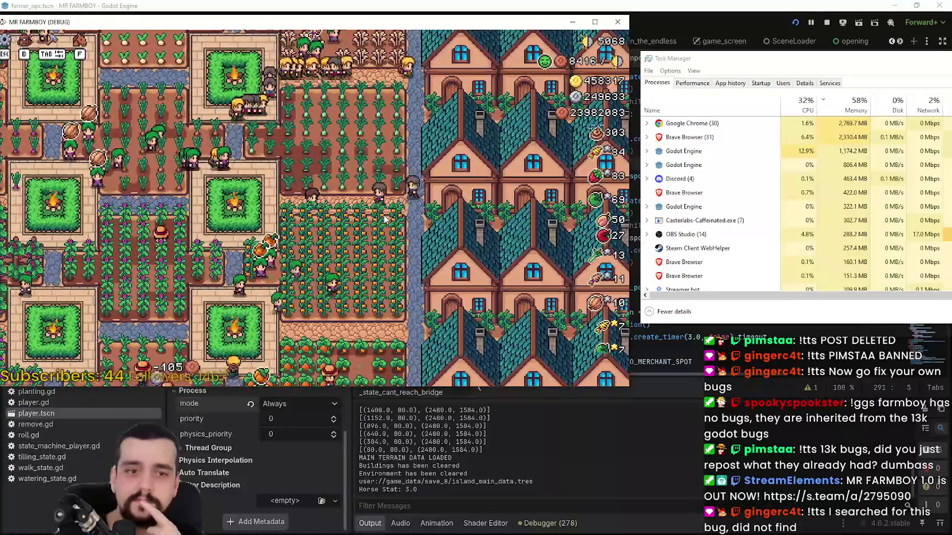
key("w+a")
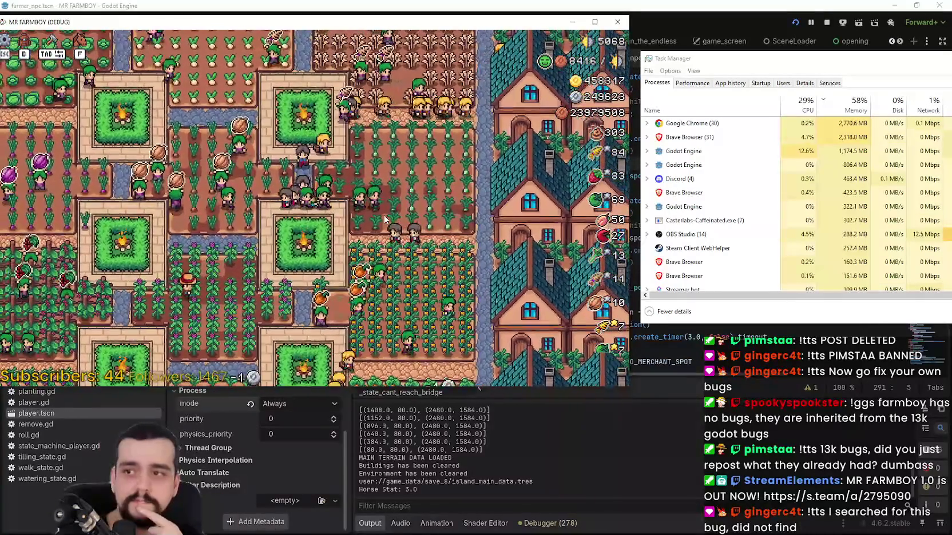
key("w+d")
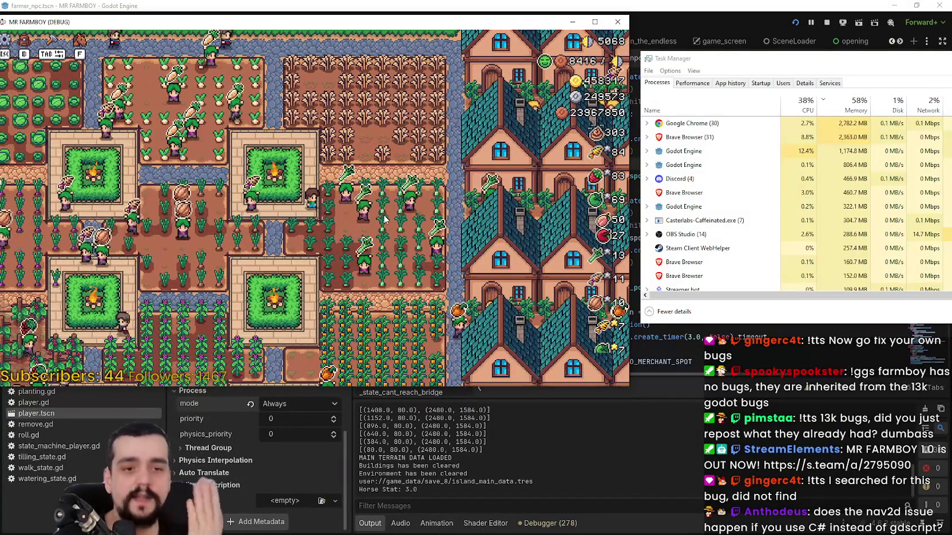
Walk the farmer to the tilled soil and plant a leek
key("w+a")
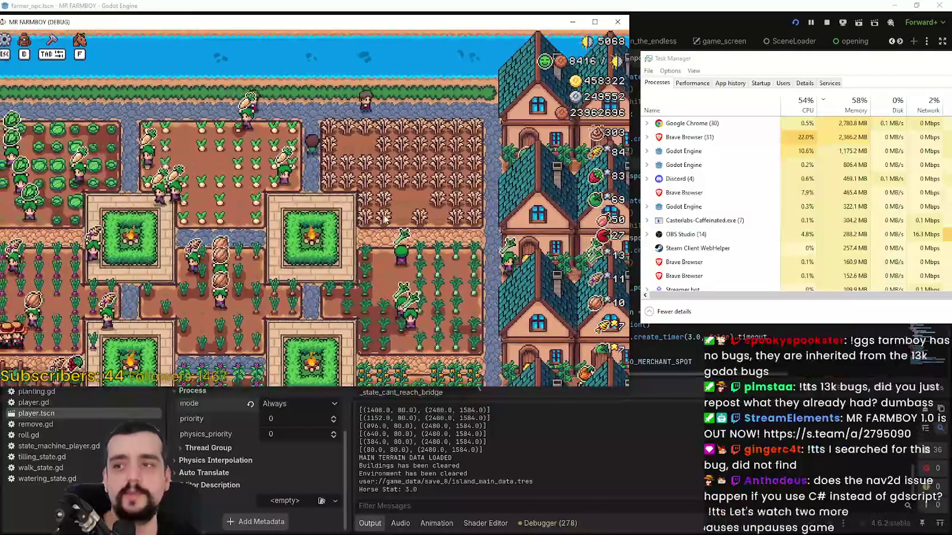
key("s+d")
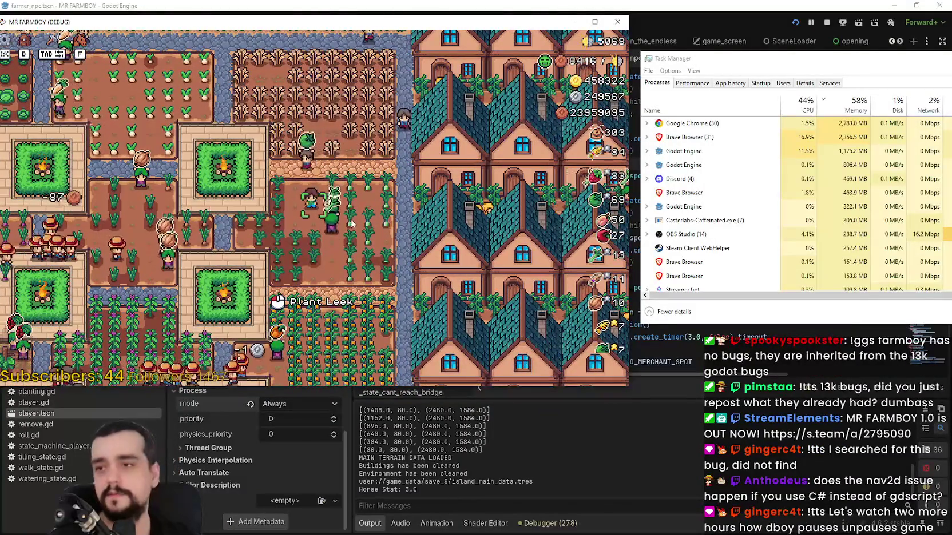
key("w+a")
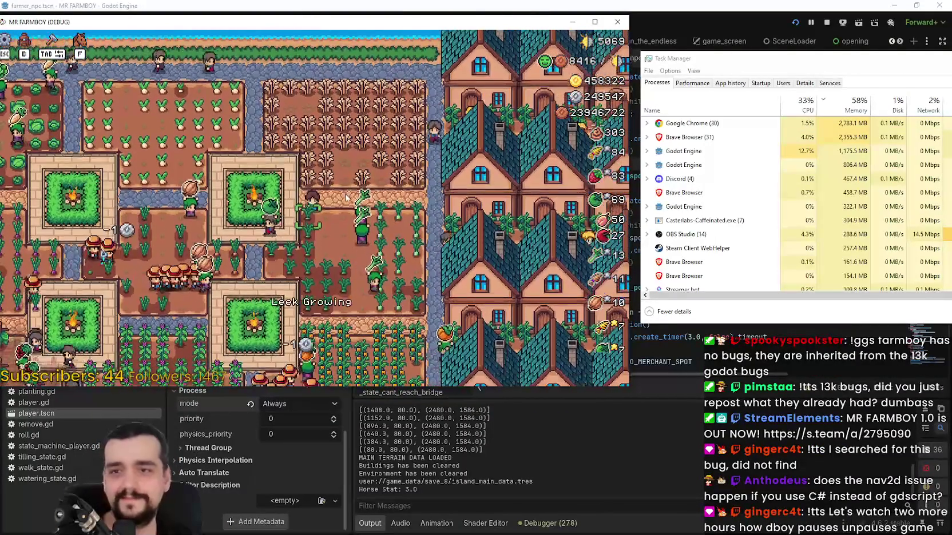
key("d")
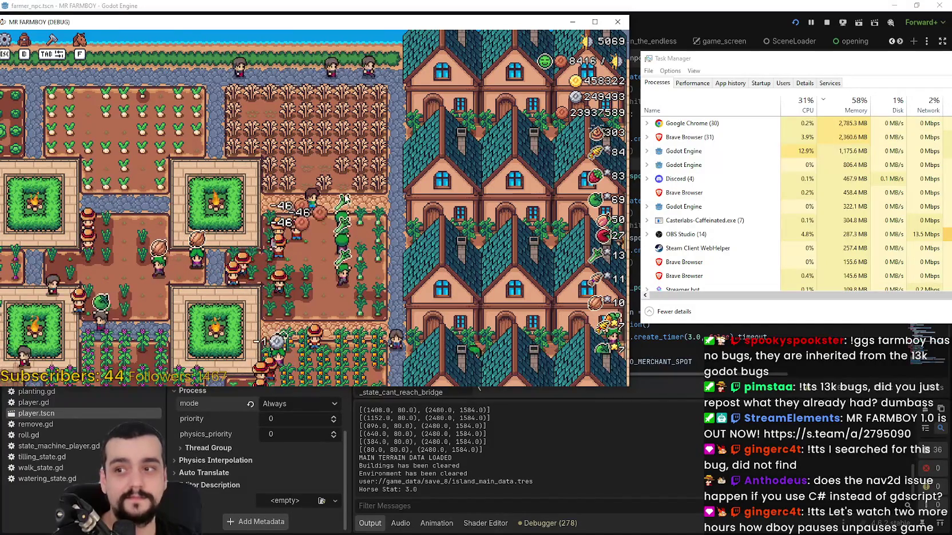
Walk the farmer right toward the market, then back to the farm with the well
key("Escape")
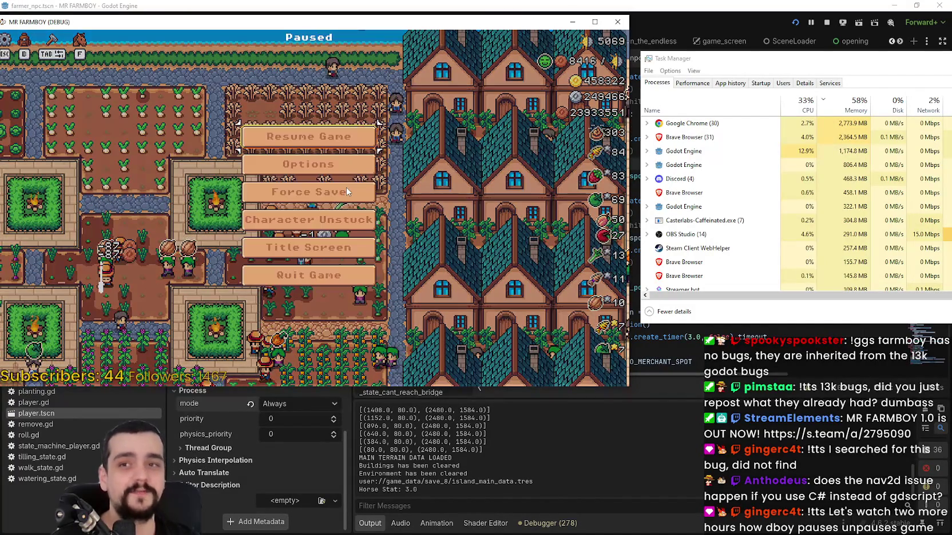
key("Escape")
key("d")
key("w")
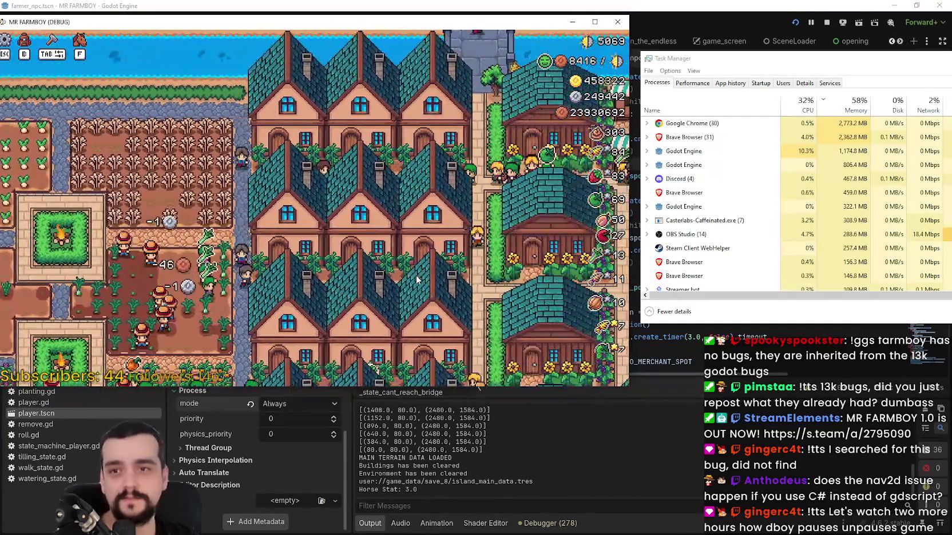
key("d")
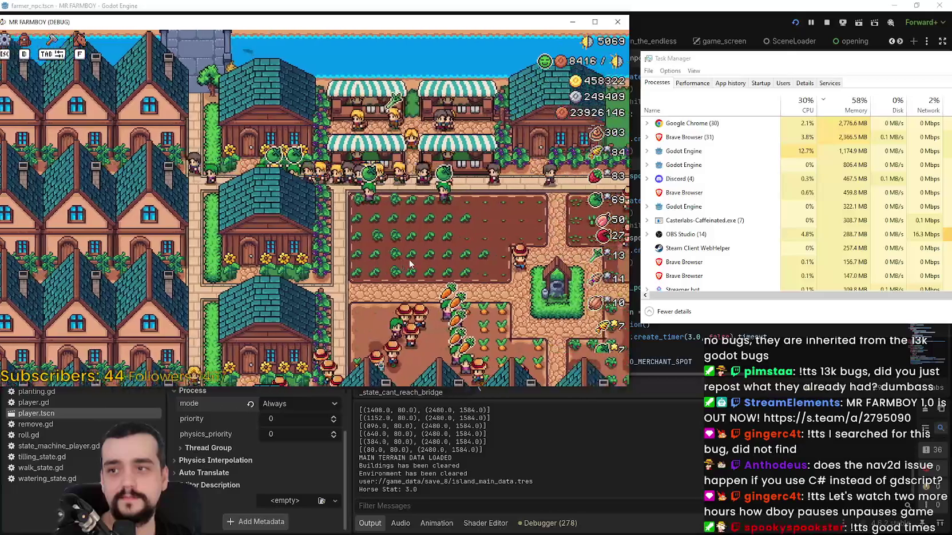
scroll(406, 258, "down", 5)
scroll(400, 246, "up", 5)
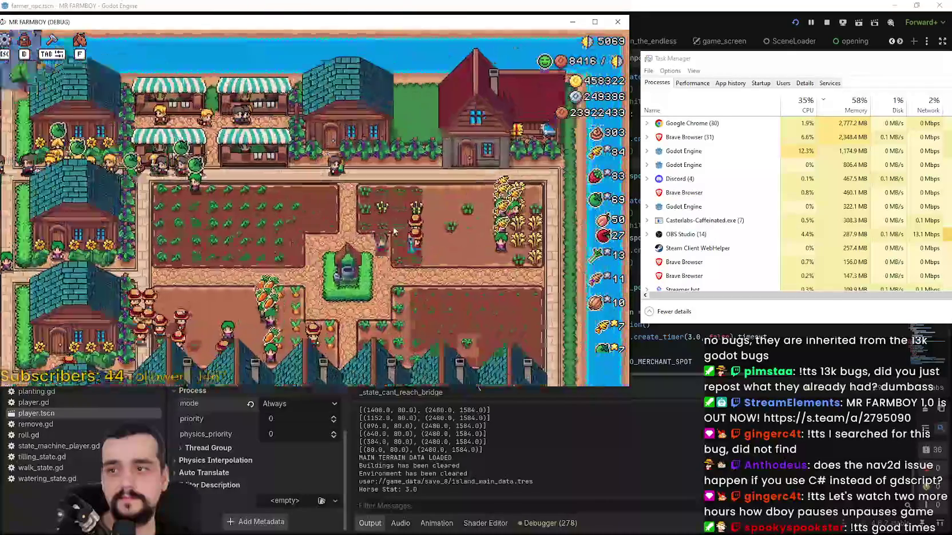
key("a")
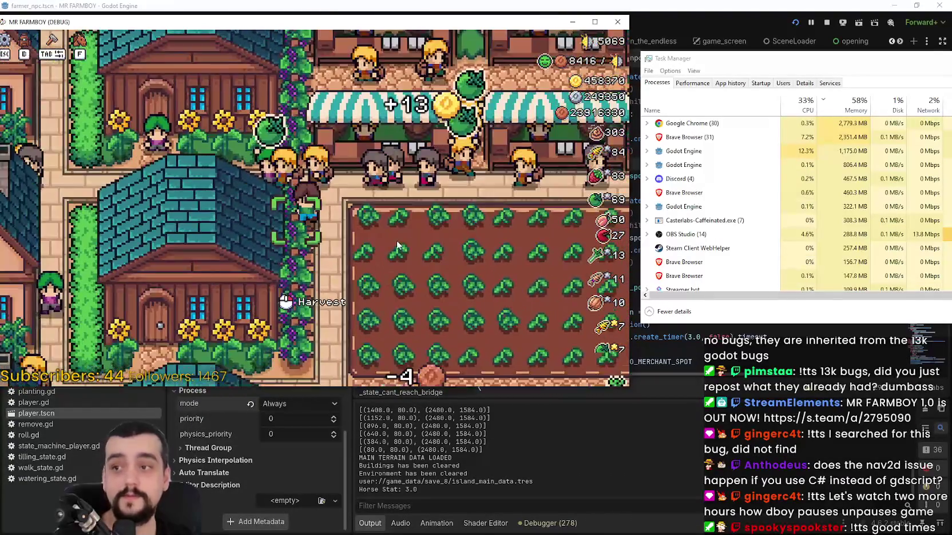
key("s")
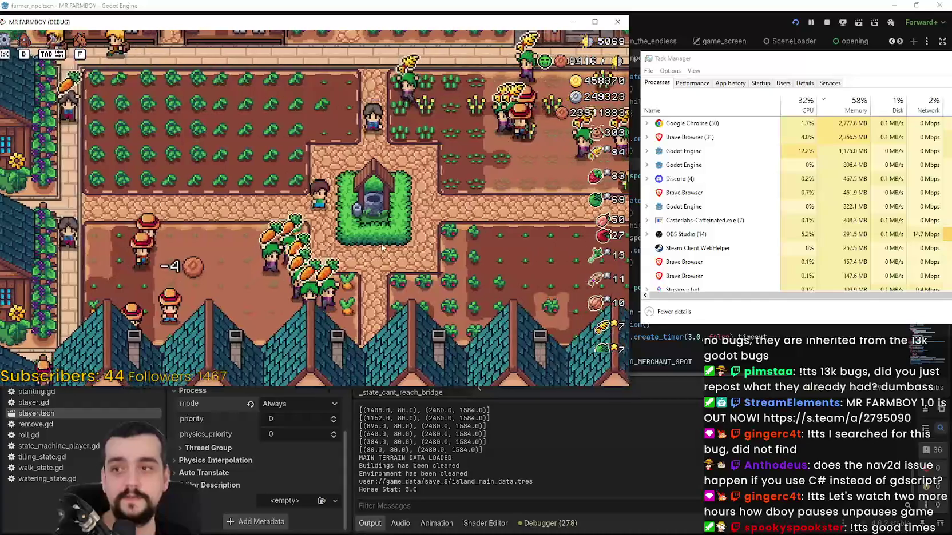
Pause the game, check its Options video settings unchanged, and resume
key("Escape")
left_click(333, 166)
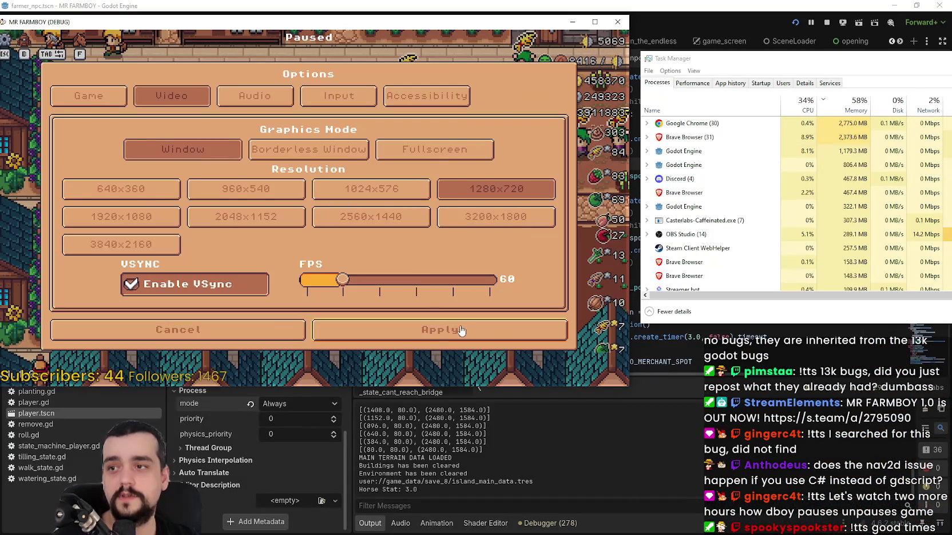
left_click(461, 331)
left_click(330, 136)
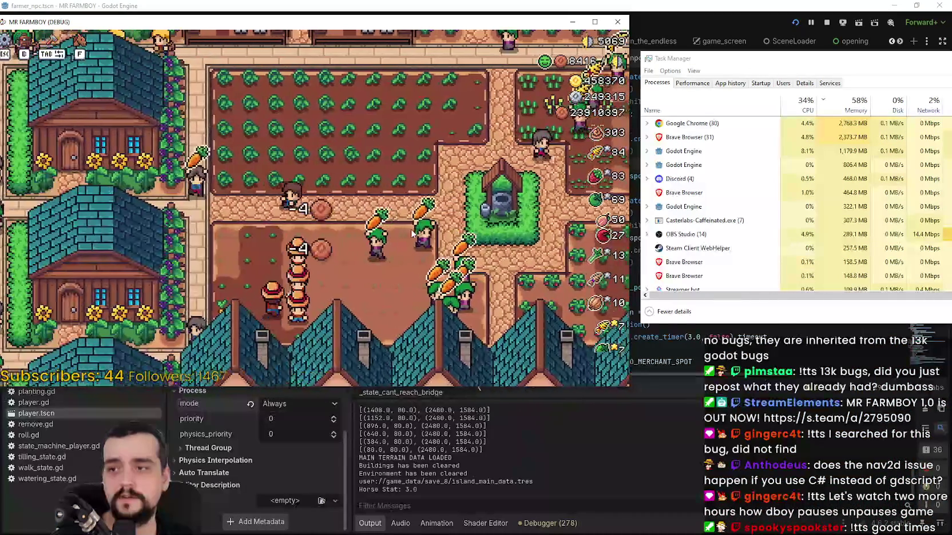
Walk the farmer past the market stalls and houses to the campfire plazas
key("w")
key("a")
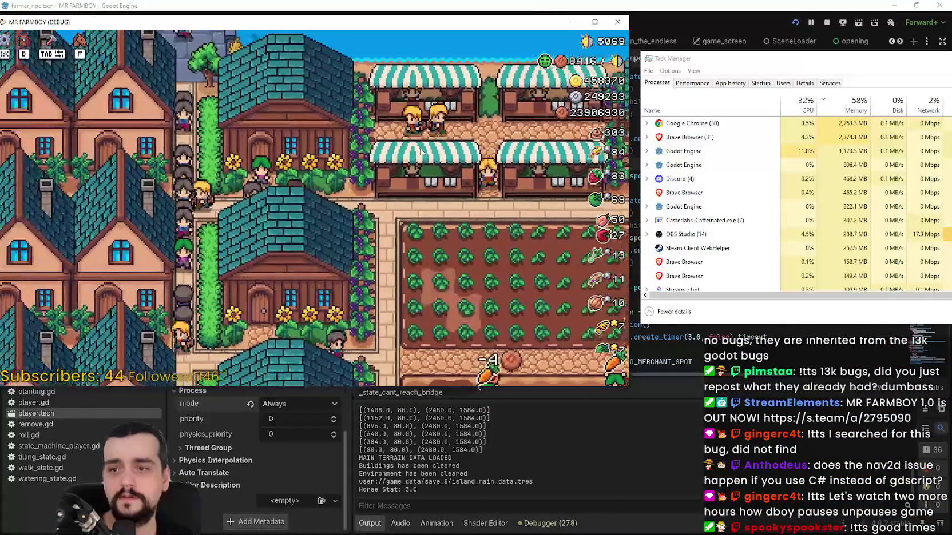
key("a")
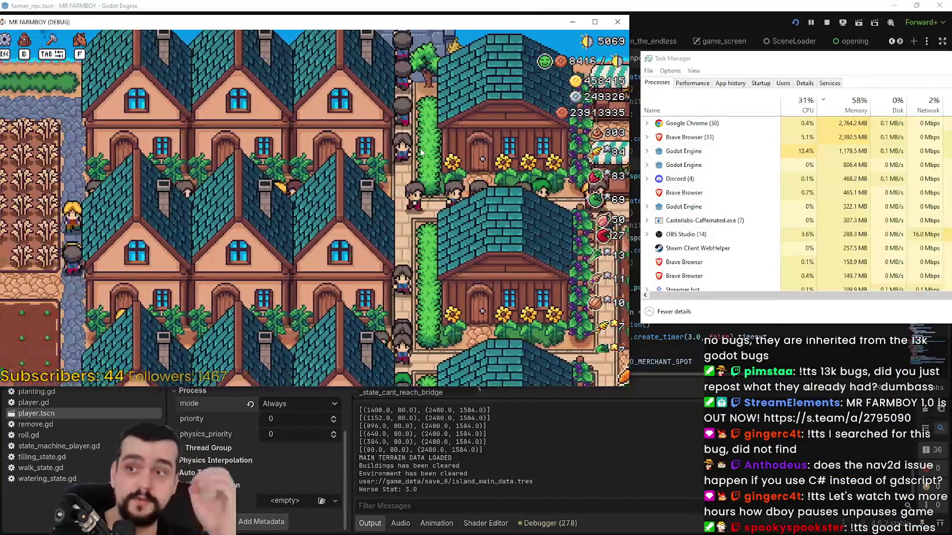
key("a")
key("w")
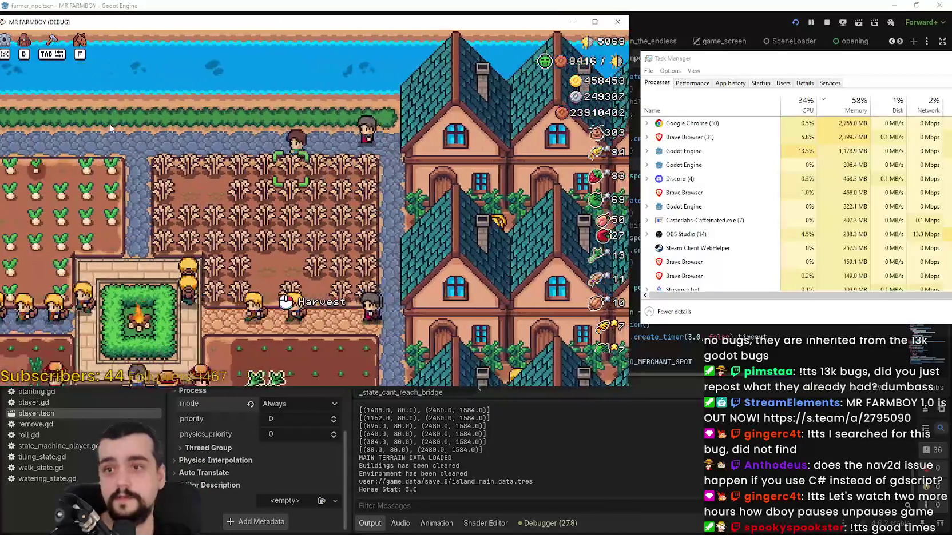
key("s")
key("a")
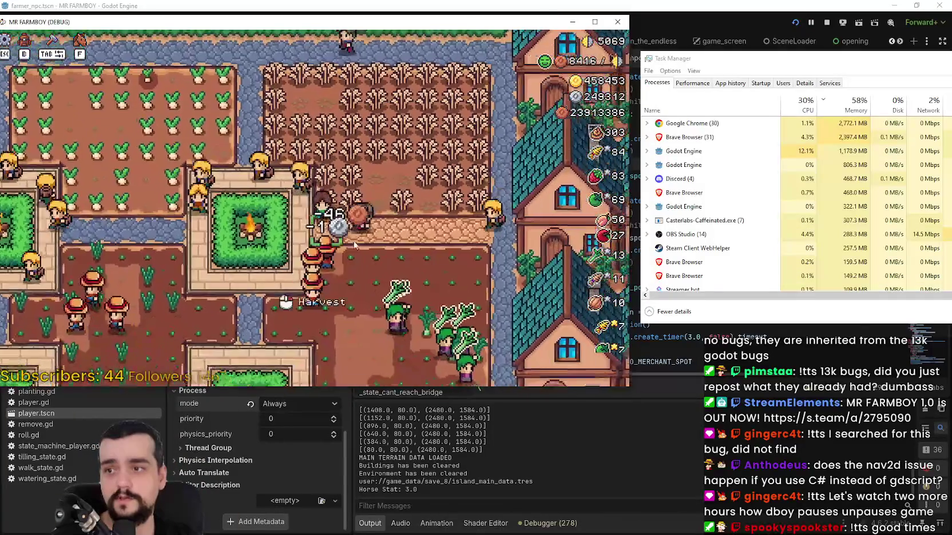
key("d")
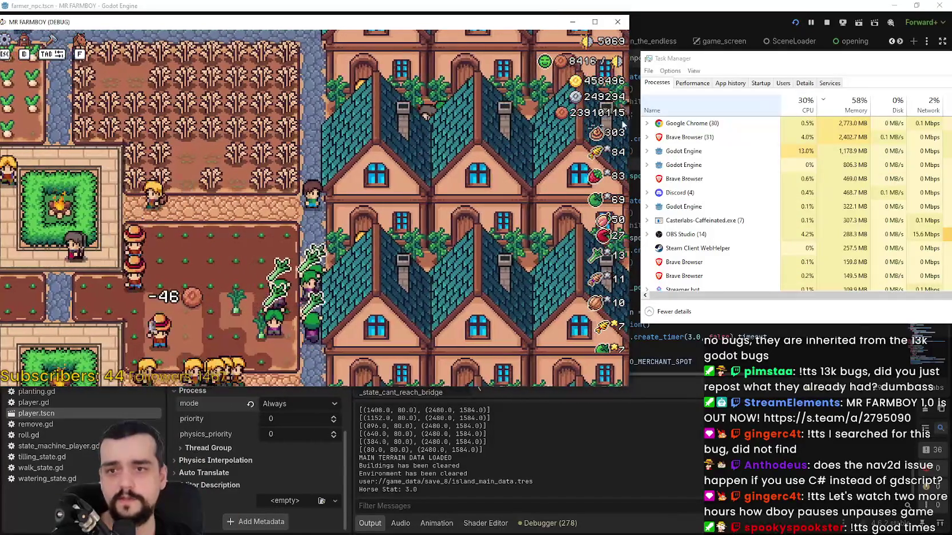
key("a")
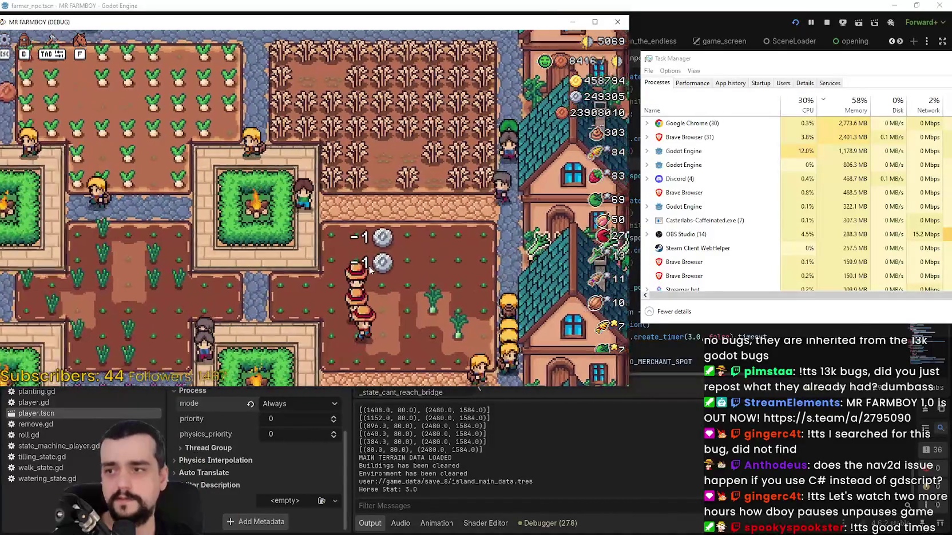
Back in the editor, graph the FPS, Process and Physics Process monitors
key("F8")
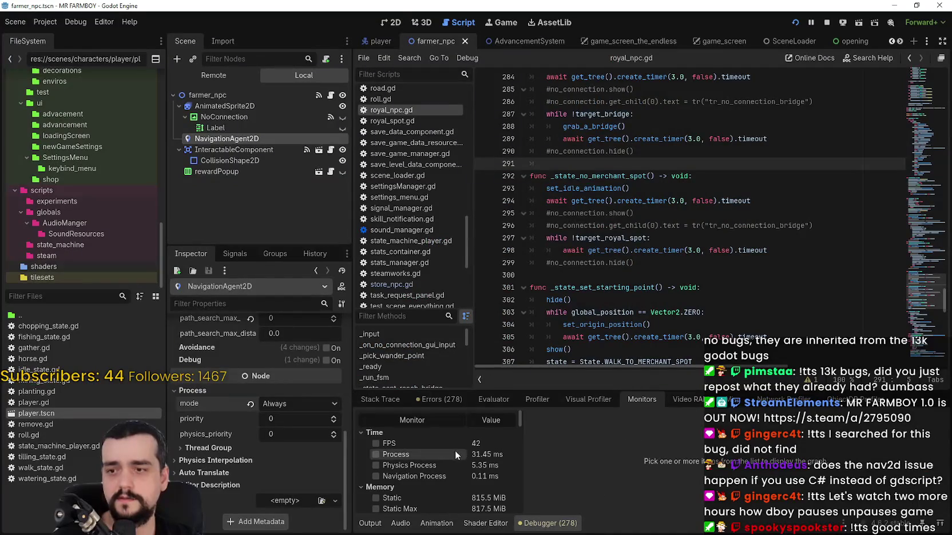
left_click(438, 443)
left_click(435, 454)
left_click(433, 466)
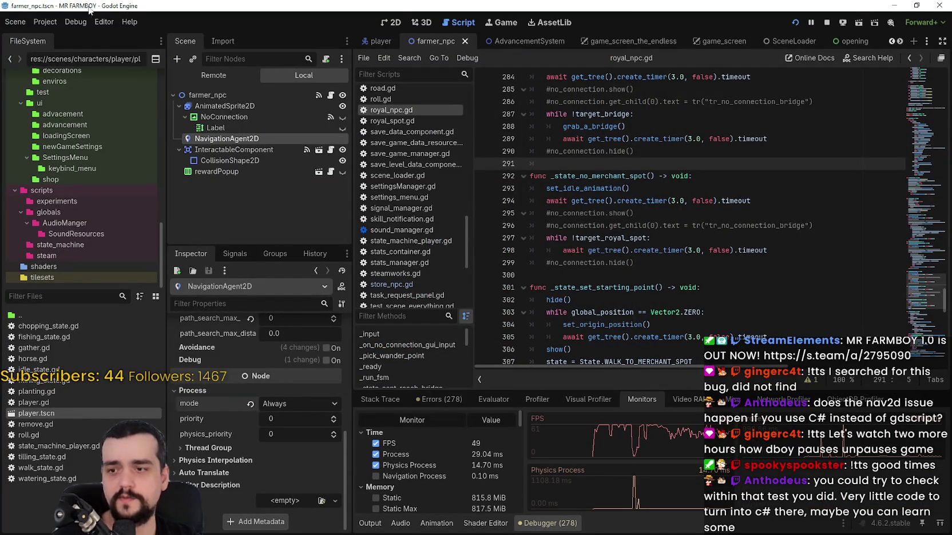
left_click(45, 22)
left_click(63, 39)
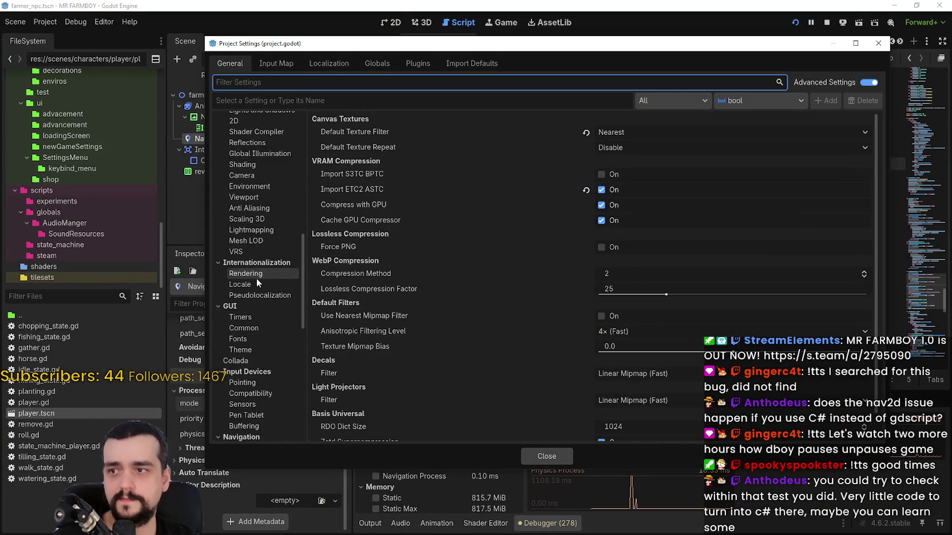
scroll(256, 278, "down", 10)
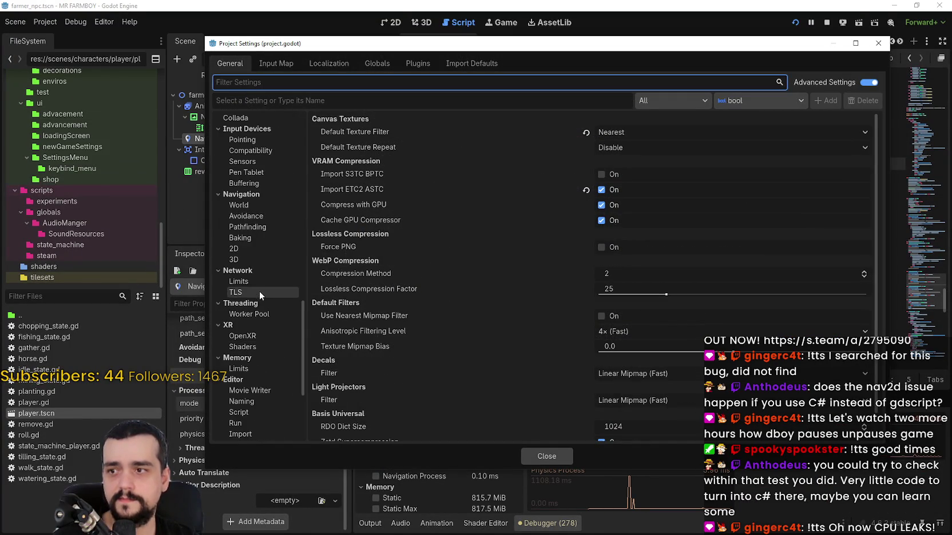
scroll(259, 291, "up", 5)
scroll(283, 304, "up", 15)
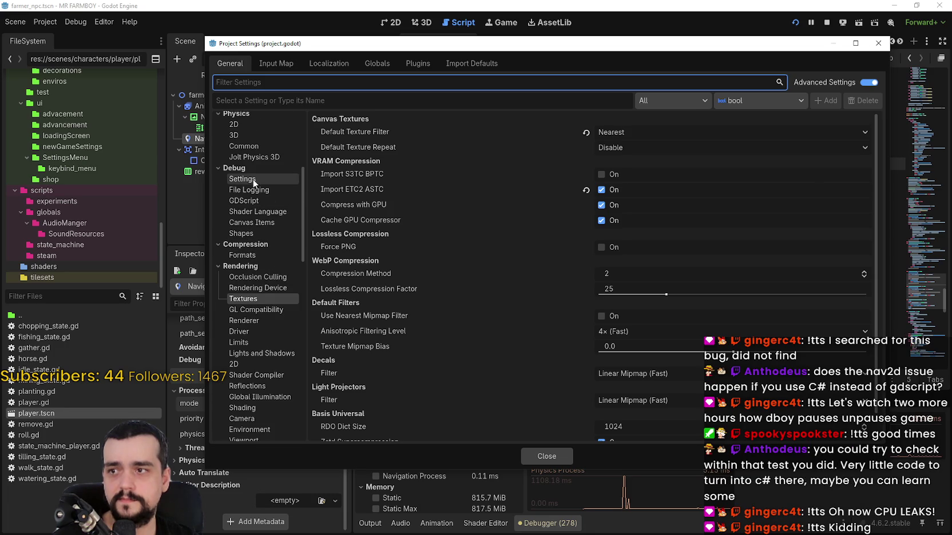
left_click(253, 180)
key("ctrl+shift+Escape")
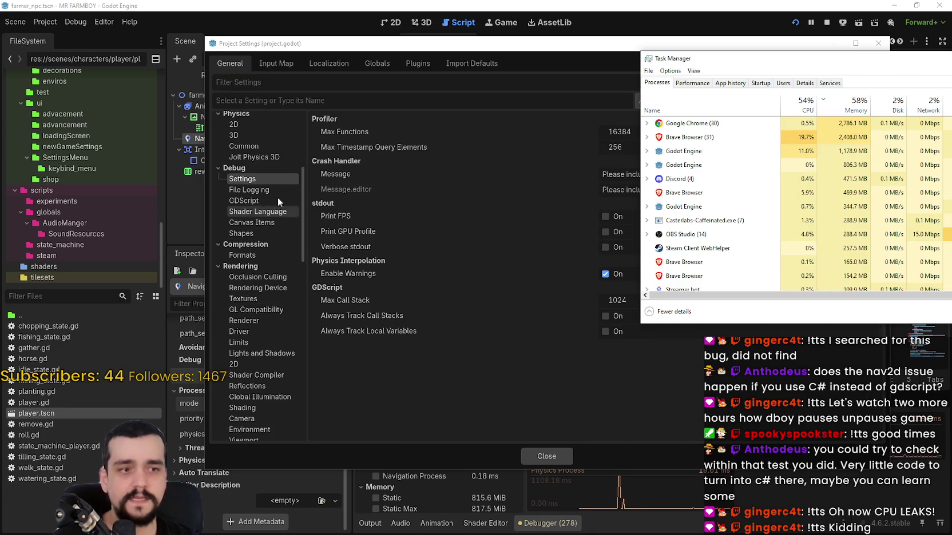
left_click(259, 178)
scroll(262, 252, "up", 2)
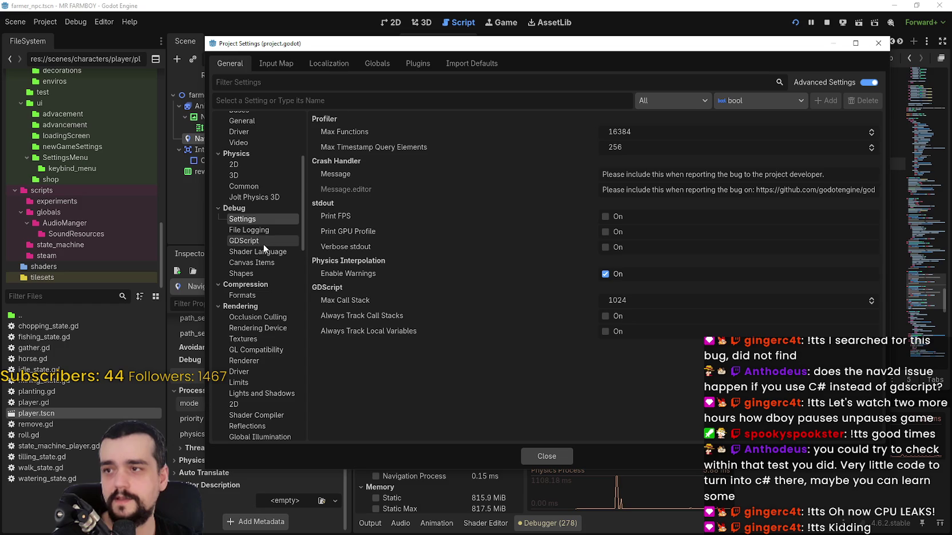
left_click(264, 162)
left_click(263, 181)
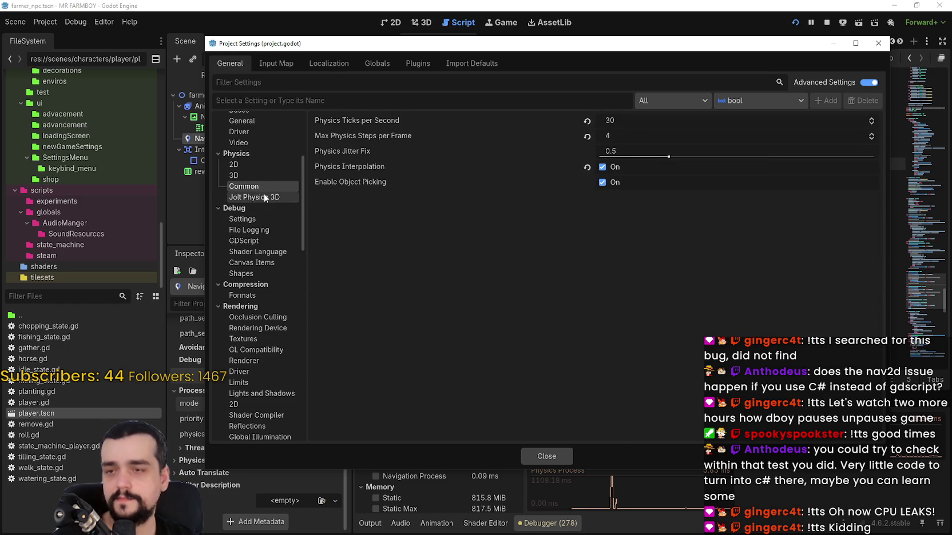
left_click(264, 195)
left_click(262, 187)
left_click(560, 456)
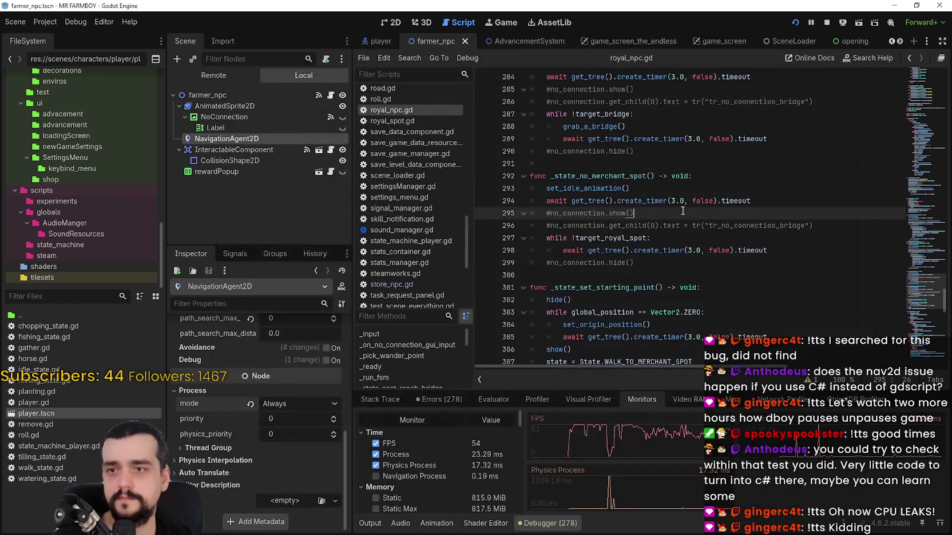
Save the current scene with Ctrl+S
key("ctrl+s")
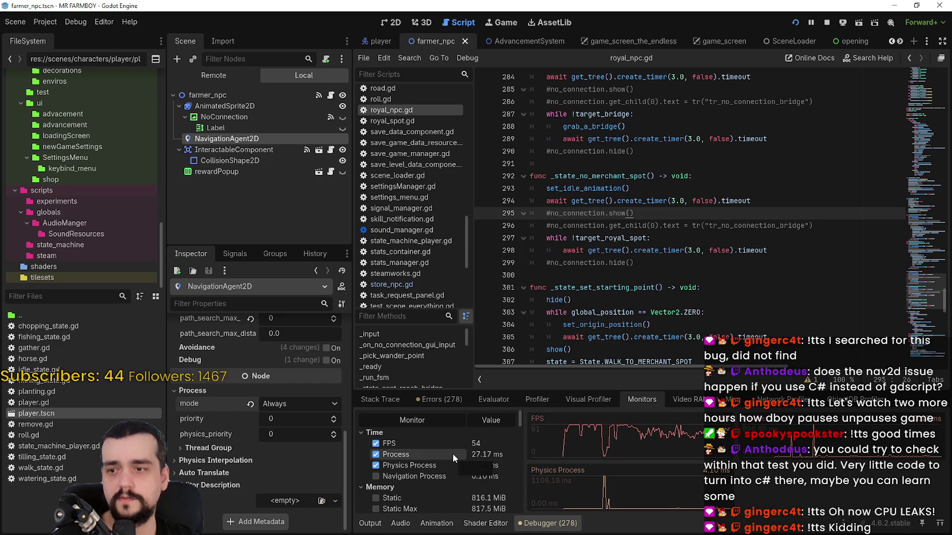
scroll(217, 423, "up", 3)
scroll(229, 430, "up", 5)
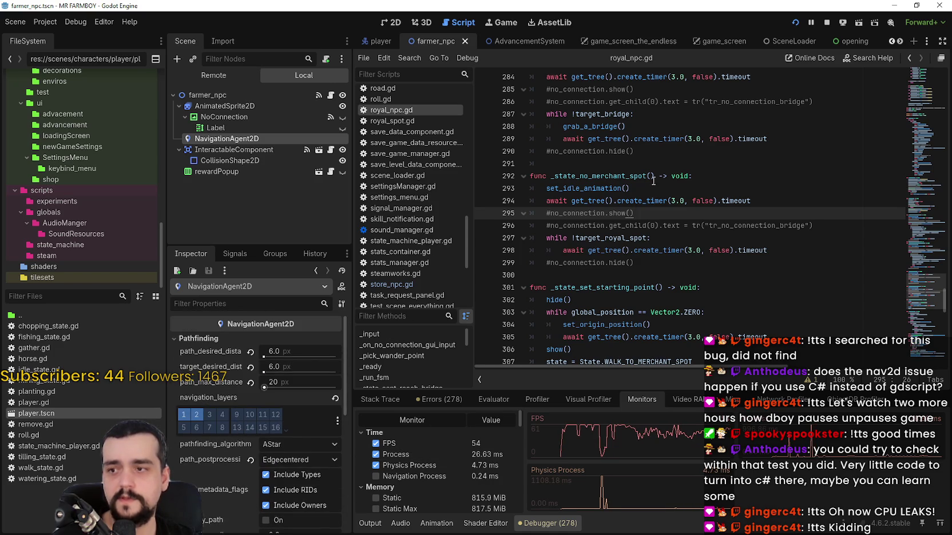
Check CPU load in Task Manager, then stop the running MR FARMBOY game
key("ctrl+shift+Escape")
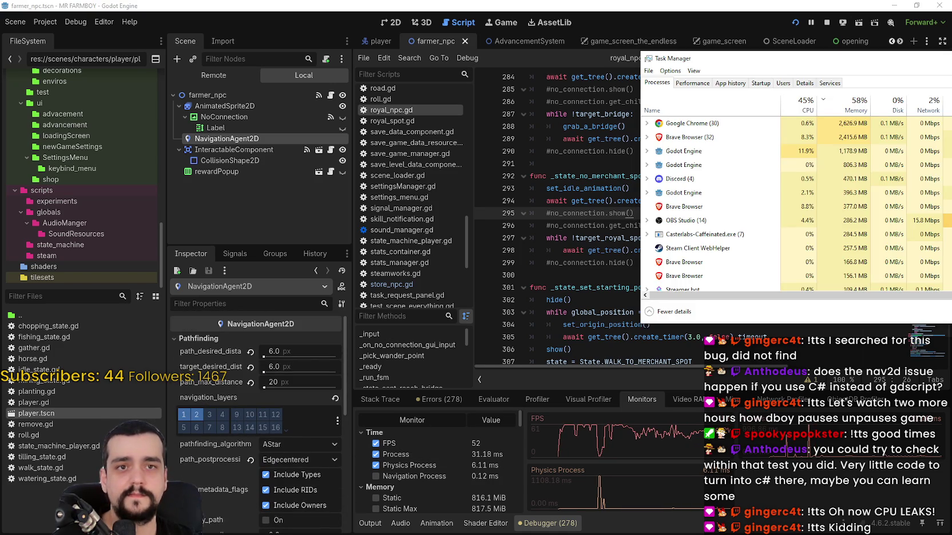
left_click_drag(716, 58, 748, 60)
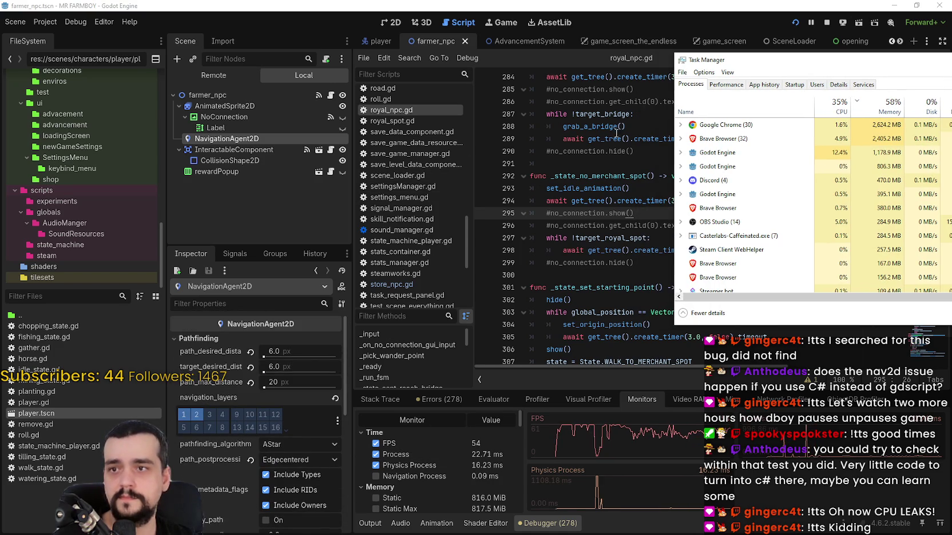
left_click(615, 163)
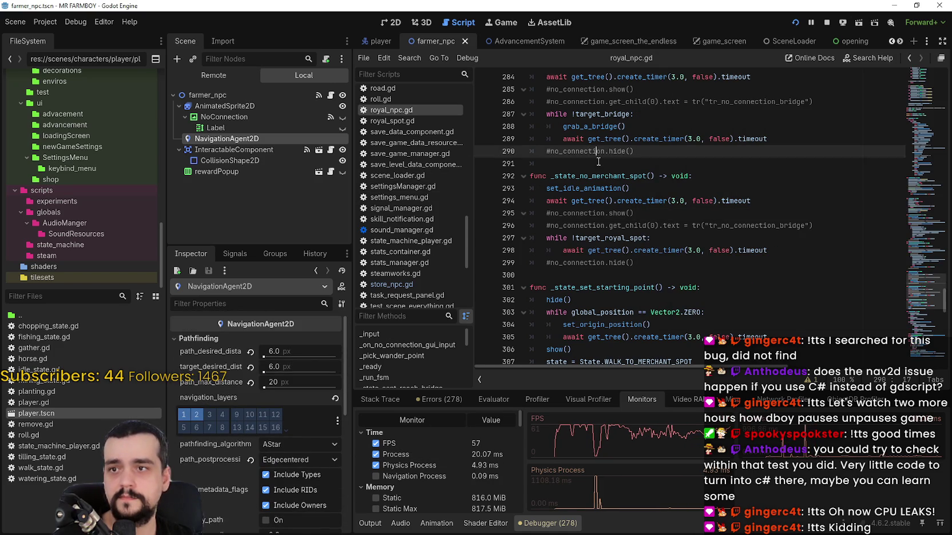
left_click(828, 23)
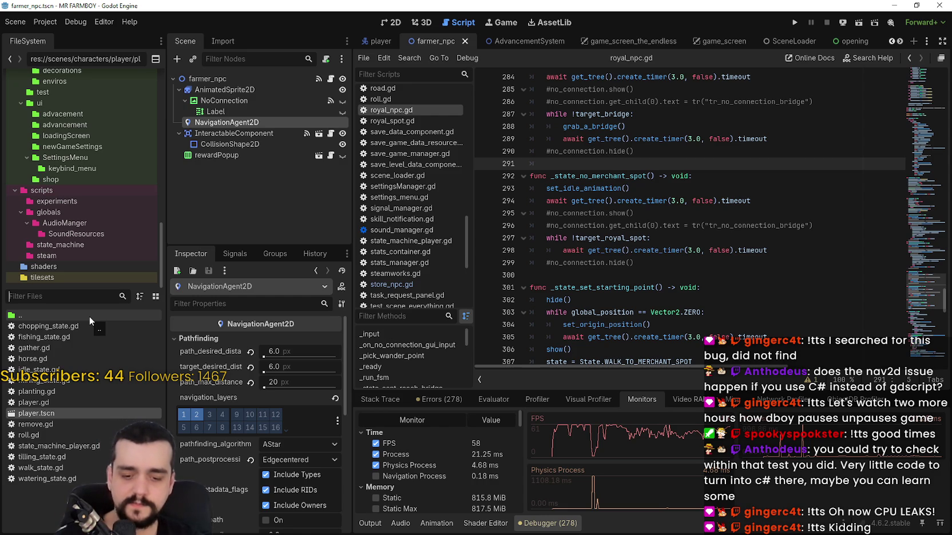
Filter the FileSystem for 'setting' and open the settings_menu.gd script
type("set")
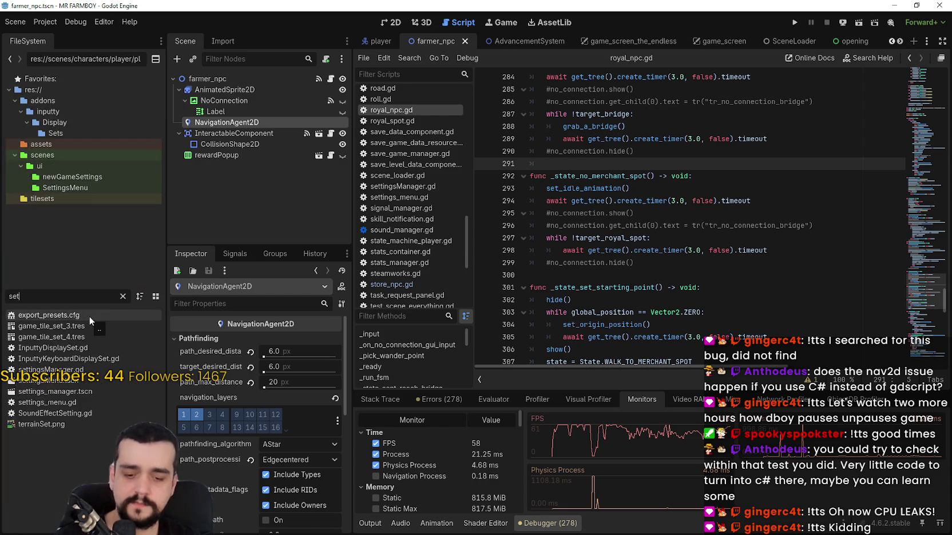
type("ting")
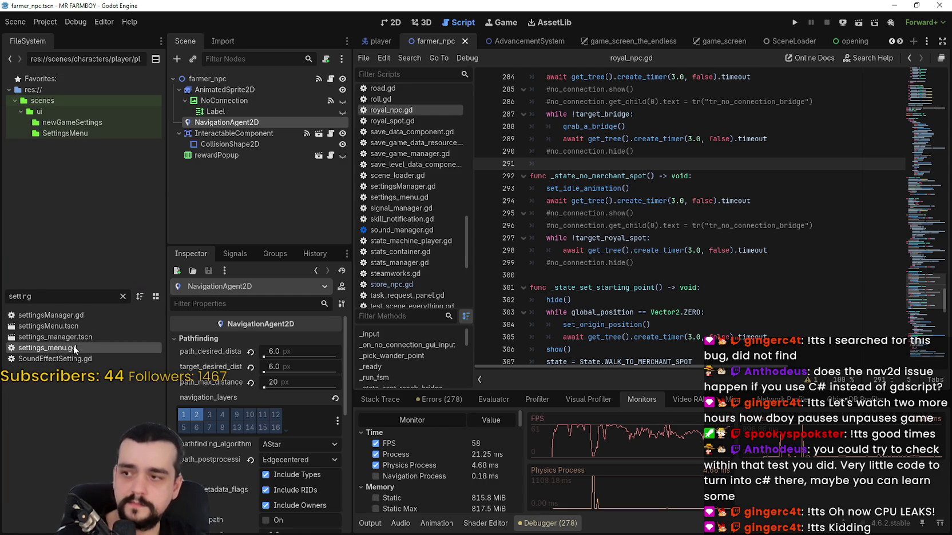
double_click(72, 346)
mouse_move(921, 98)
left_mouse_down()
mouse_move(914, 131)
mouse_move(705, 121)
left_mouse_up()
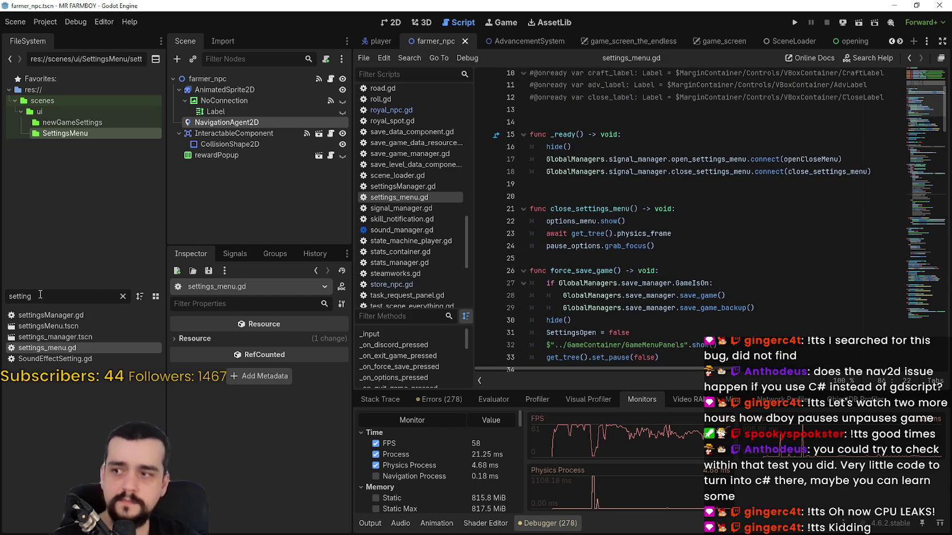
Open settingsManager.gd, then open the settingsMenu.tscn scene
left_click(51, 327)
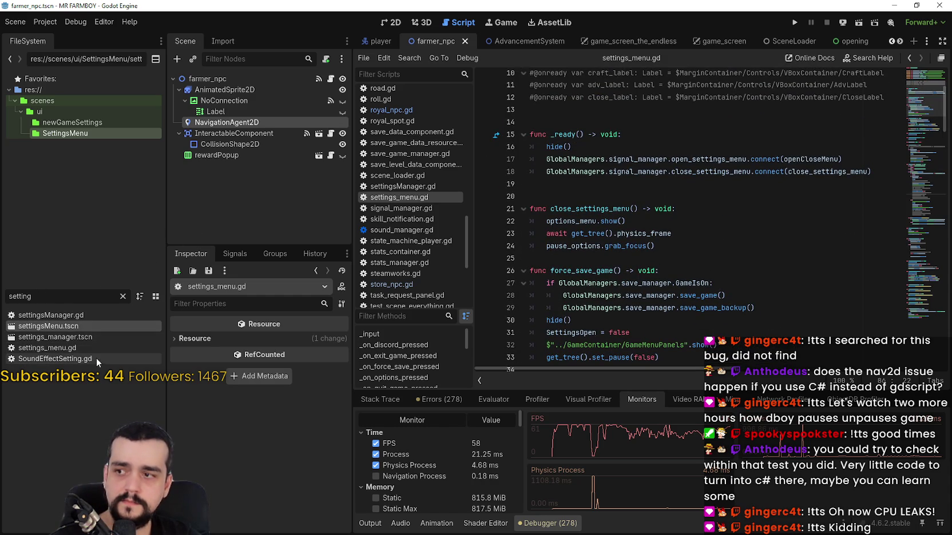
left_click(86, 358)
left_click(52, 350)
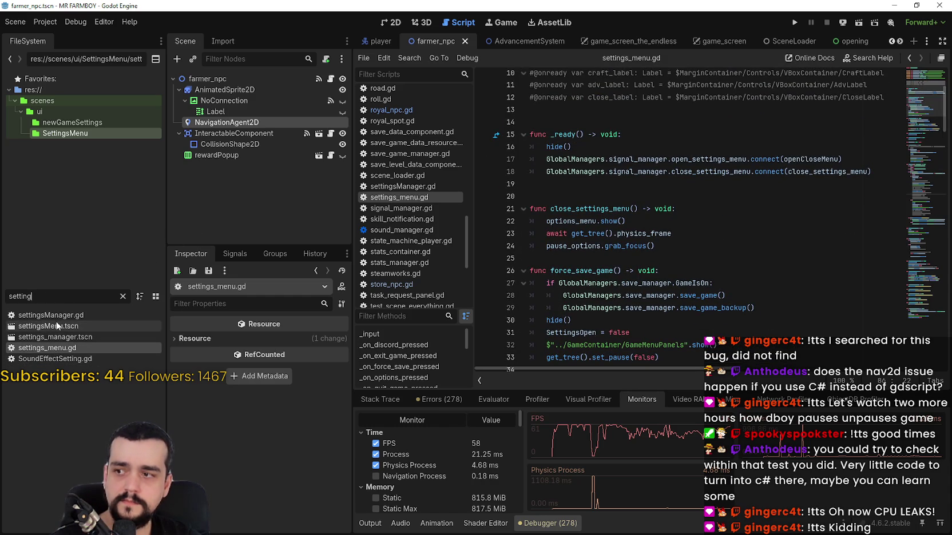
double_click(76, 315)
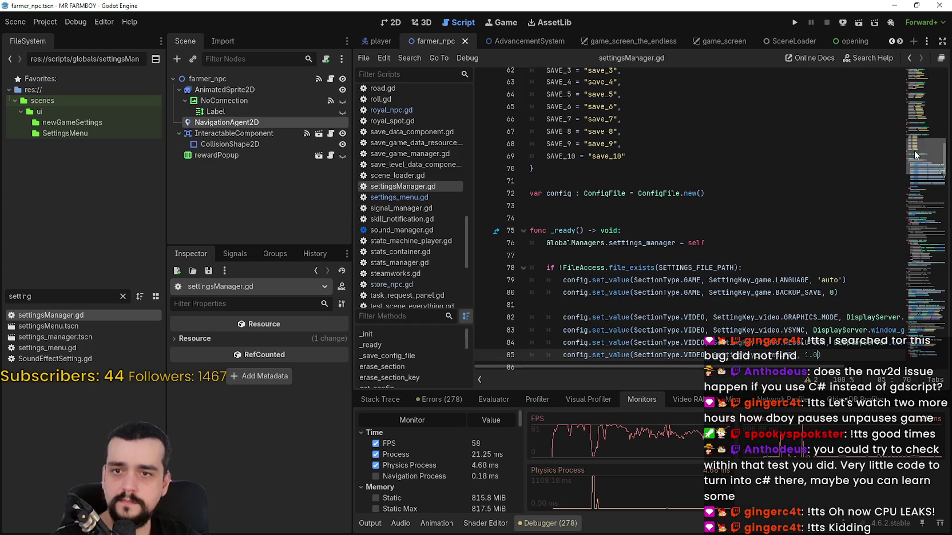
mouse_move(915, 155)
left_mouse_down()
mouse_move(915, 131)
mouse_move(913, 220)
left_mouse_up()
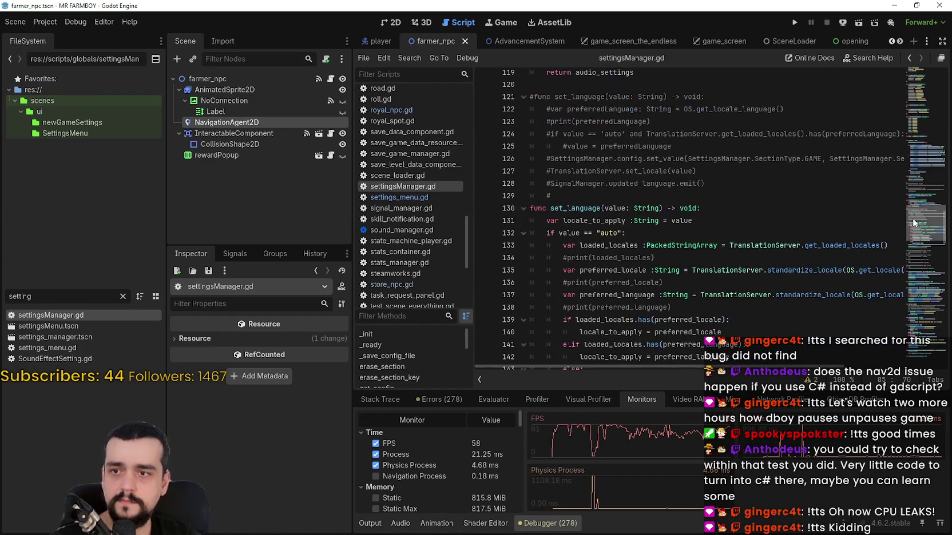
double_click(52, 327)
Open the script attached to the SettingsMenu root node
left_click(326, 79)
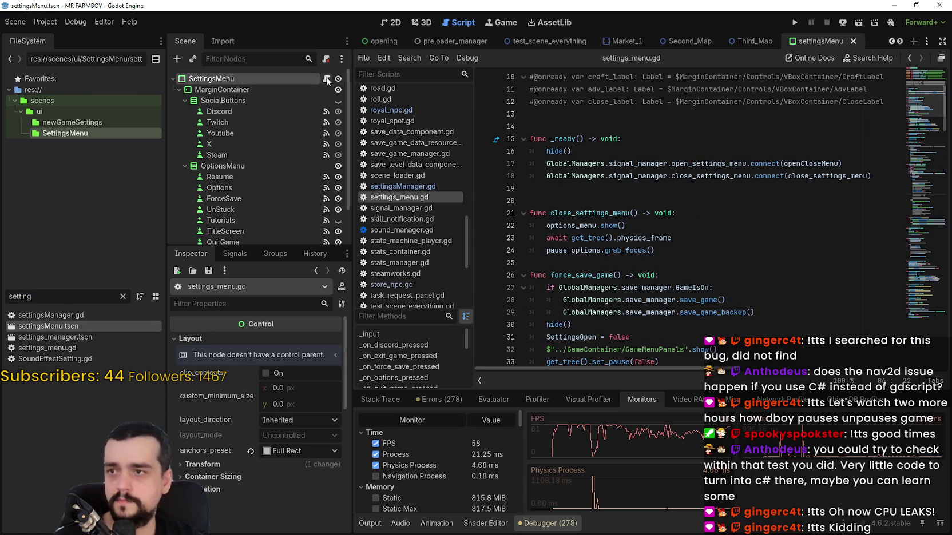
scroll(700, 212, "up", 3)
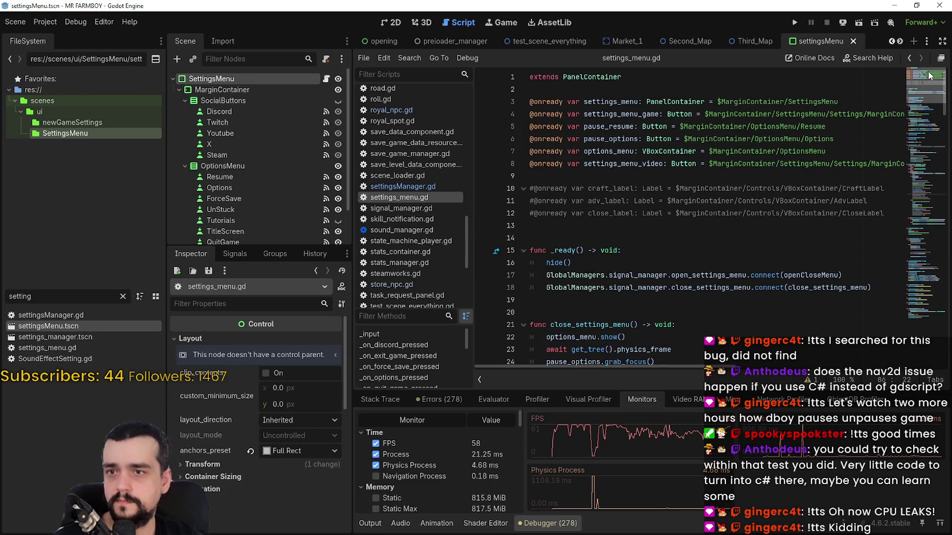
scroll(927, 91, "down", 5)
scroll(925, 87, "up", 5)
left_click_drag(926, 87, 921, 161)
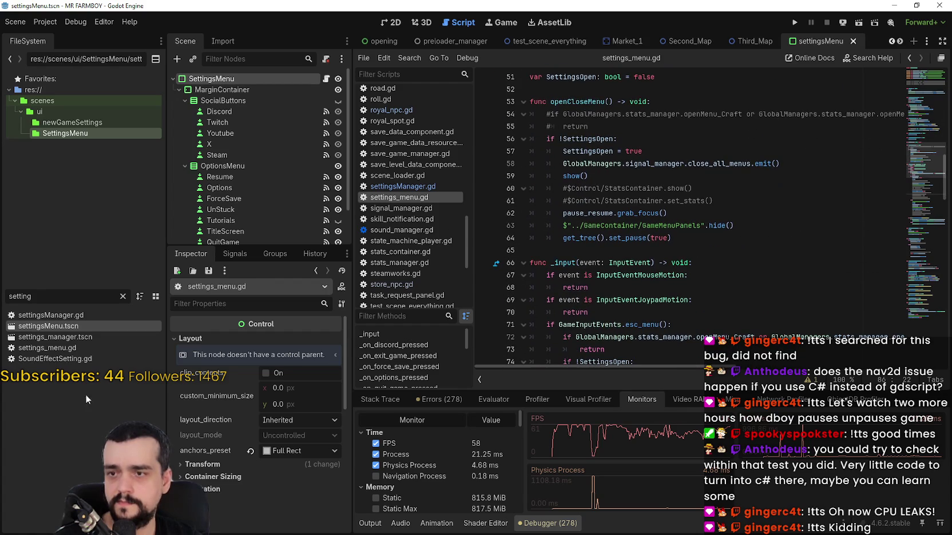
Refilter the FileSystem for 'sett' and review settingsManager.gd's settings key dictionaries
double_click(41, 302)
type("sett")
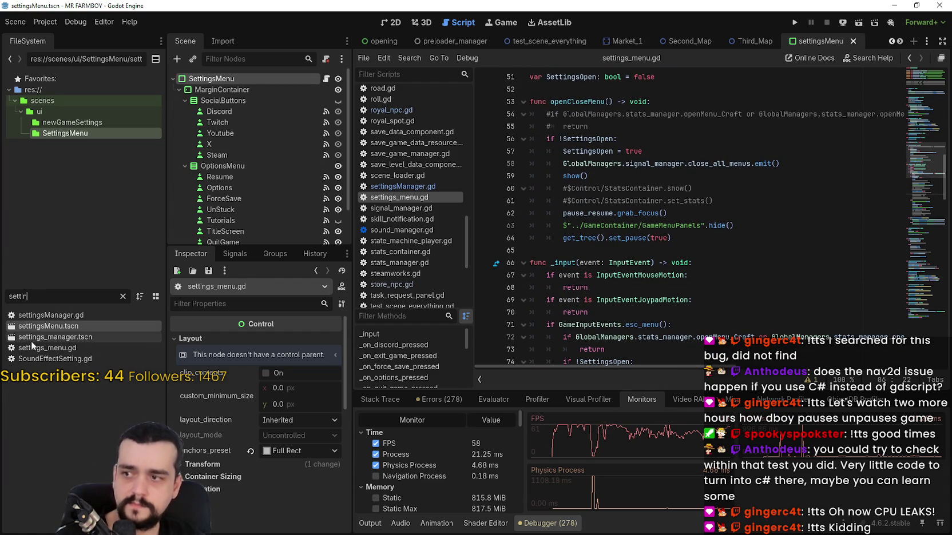
left_click(55, 347)
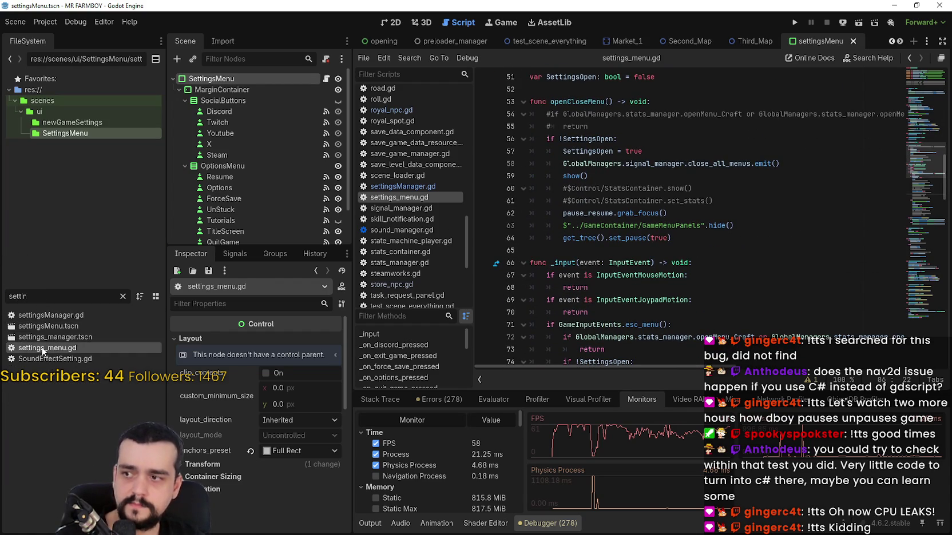
left_click(83, 338)
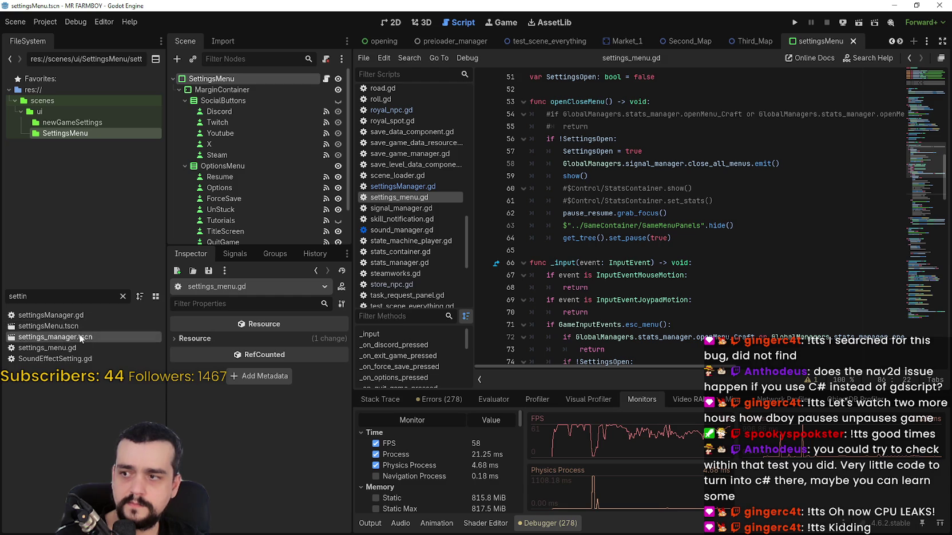
double_click(80, 316)
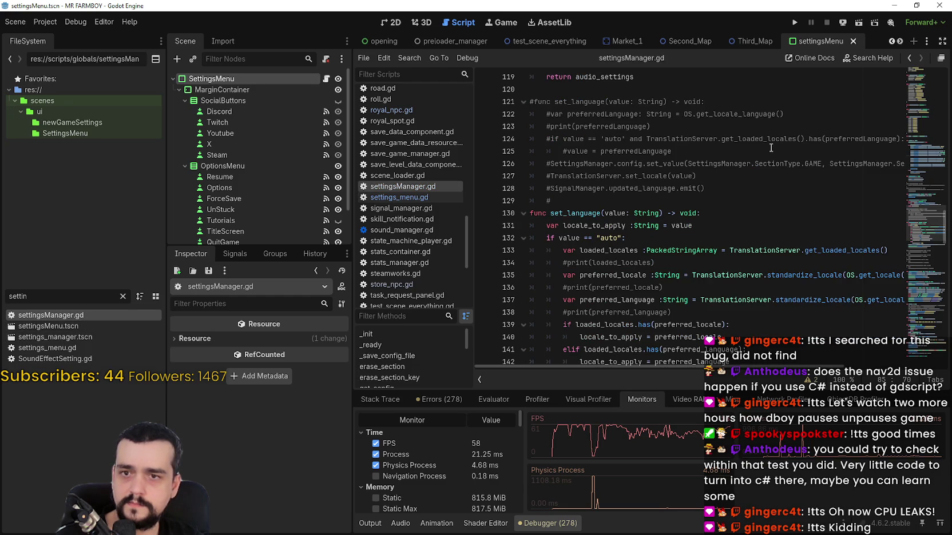
left_click(928, 248)
left_click(800, 201)
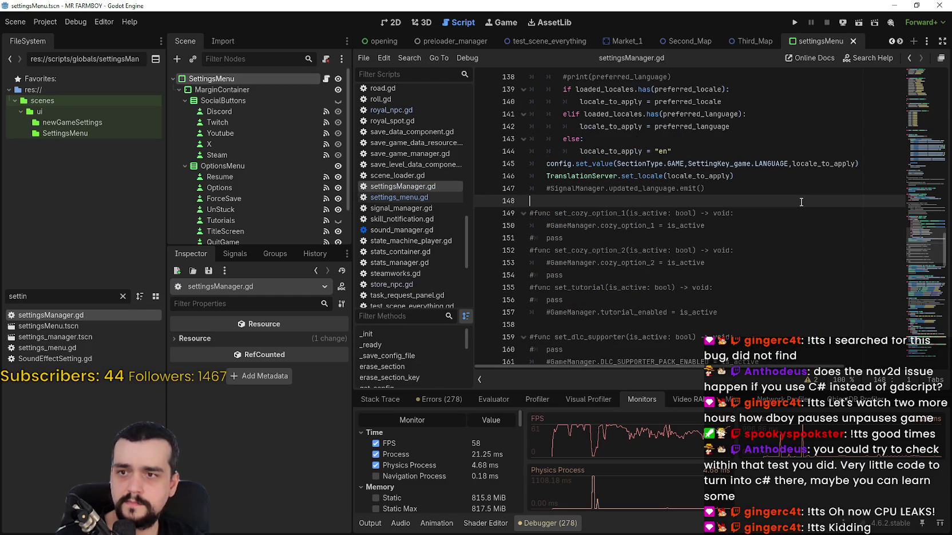
left_click(915, 144)
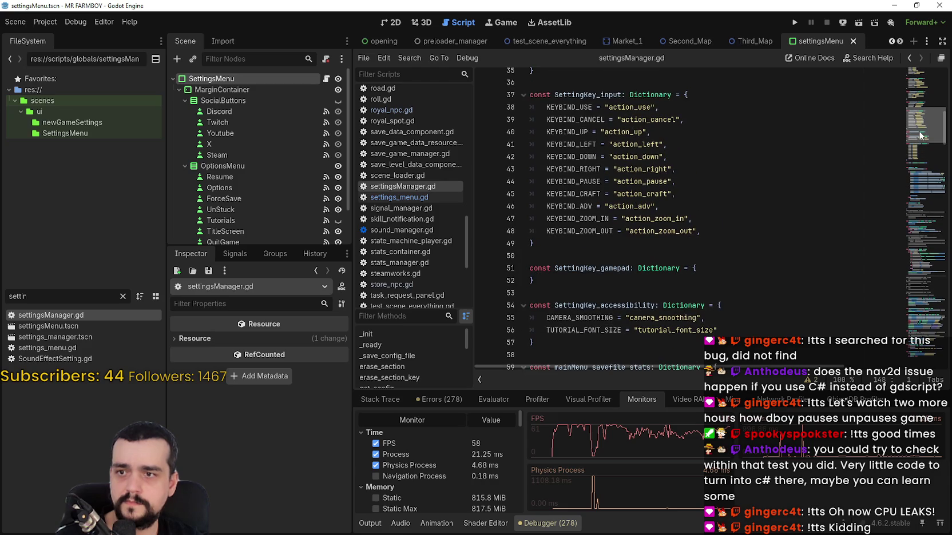
left_click(790, 219)
left_click(730, 259)
Search all project files for set_all_settings
key("ctrl+shift+f")
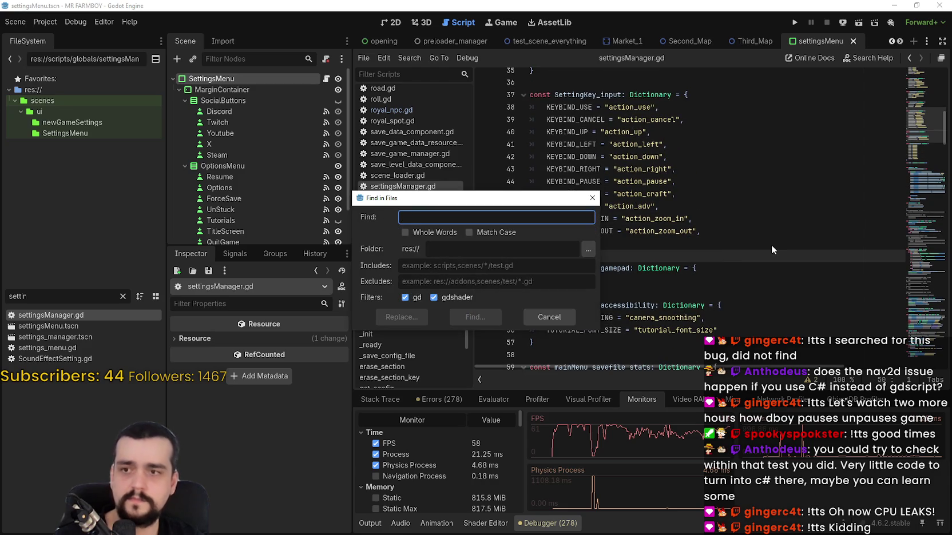
type("set_all_set")
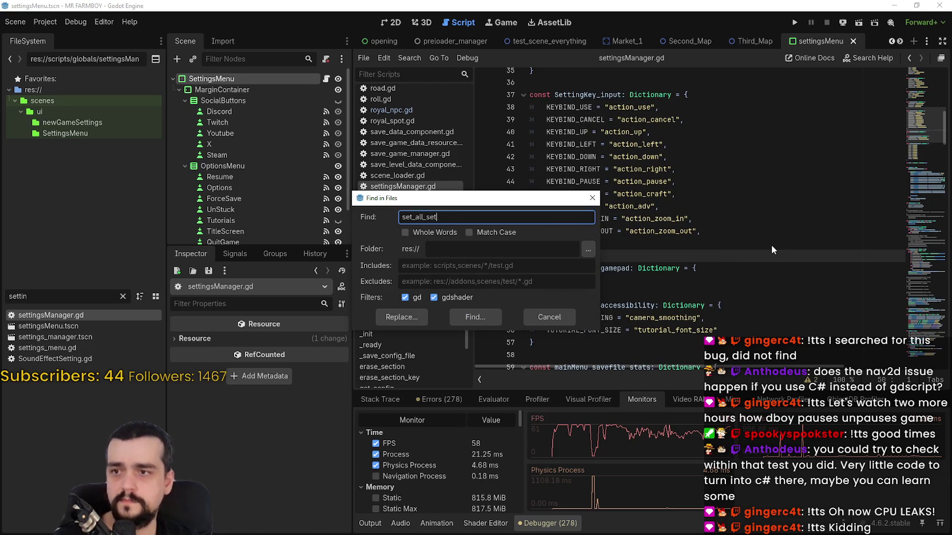
type("ings")
key("Return")
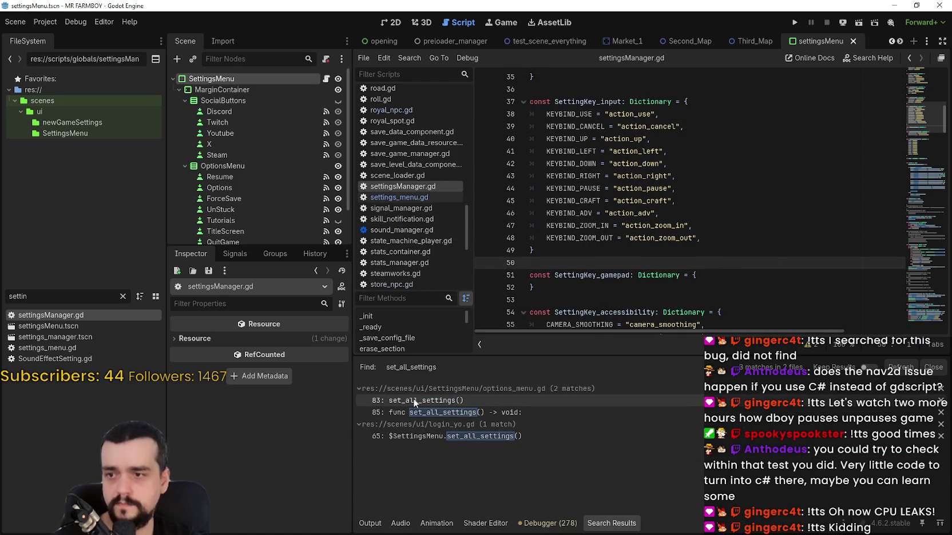
Open the set_all_settings match in options_menu.gd and scroll to the slider setup
left_click(413, 400)
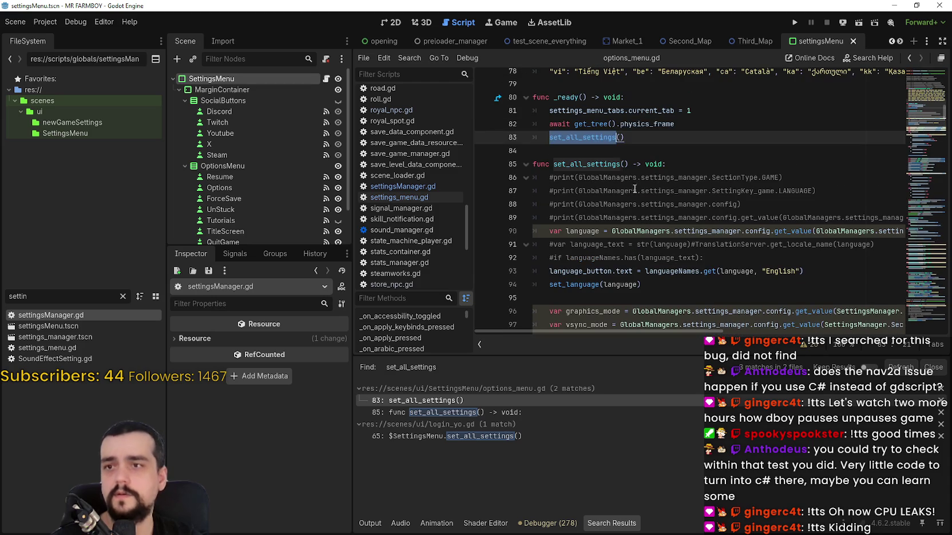
left_click(608, 139)
right_click(566, 138)
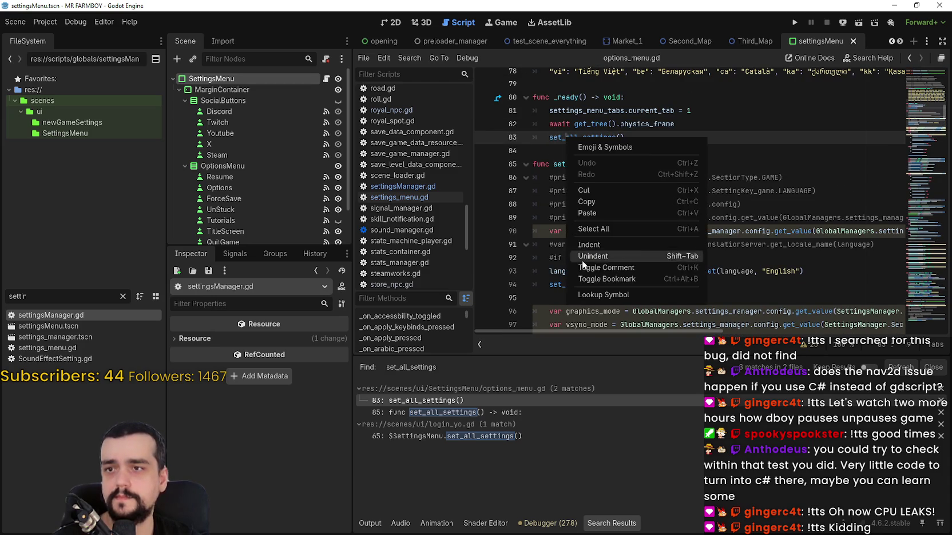
left_click(572, 193)
scroll(574, 194, "down", 2)
mouse_move(575, 195)
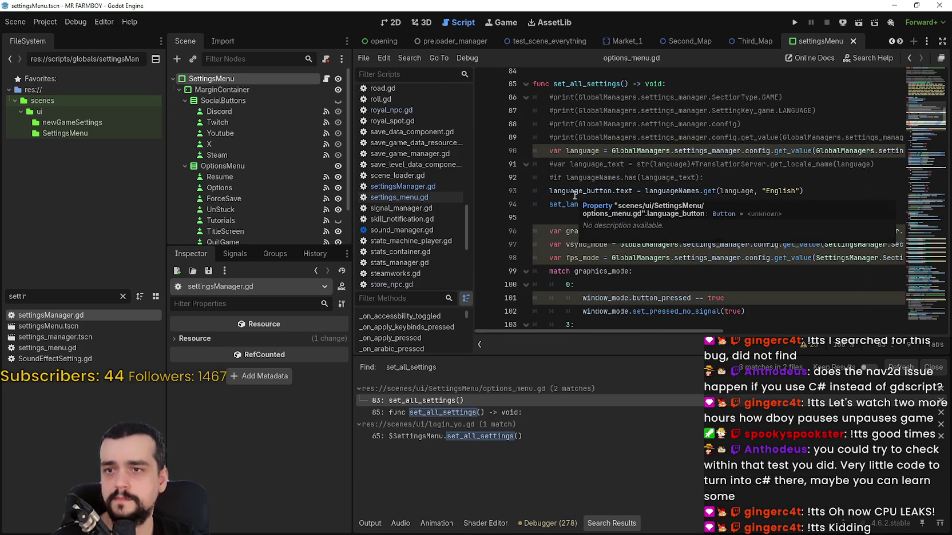
left_click(647, 209)
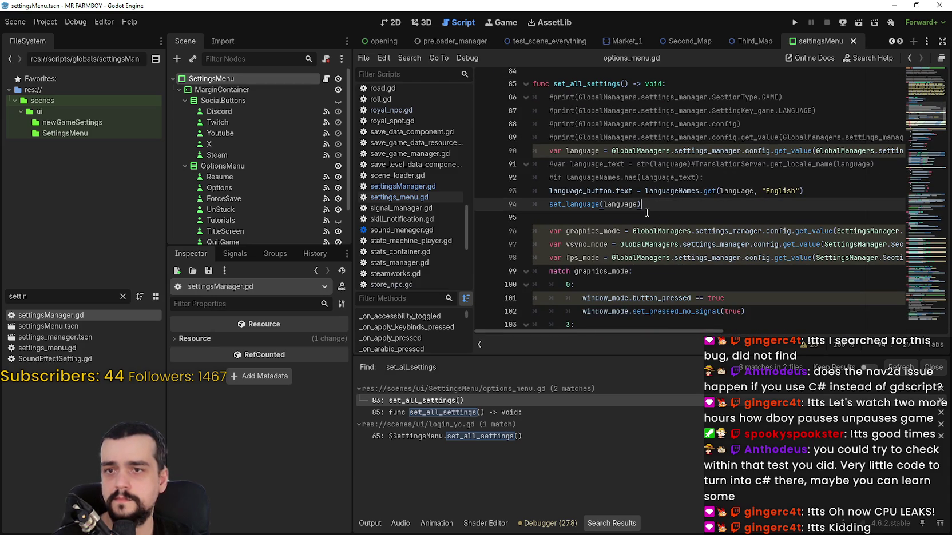
left_click(627, 218)
scroll(692, 223, "down", 1)
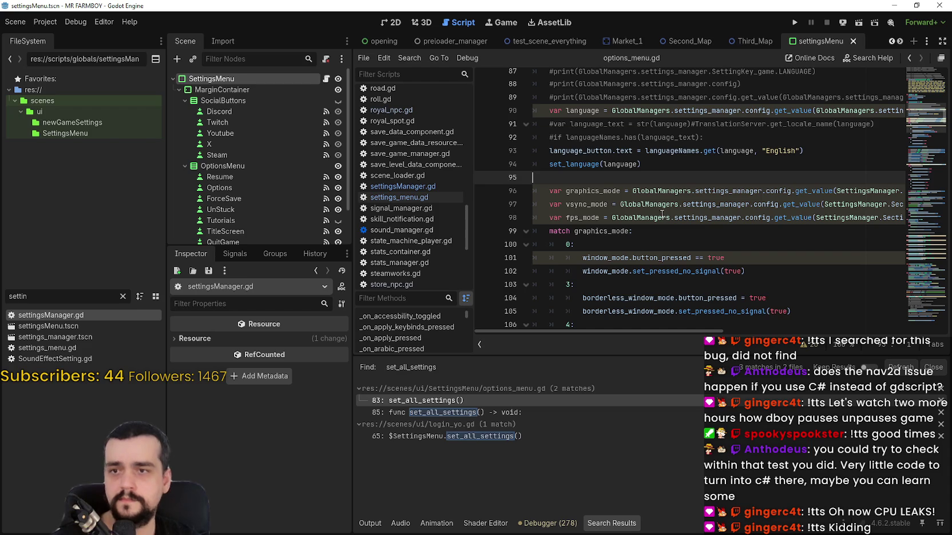
scroll(659, 203, "down", 2)
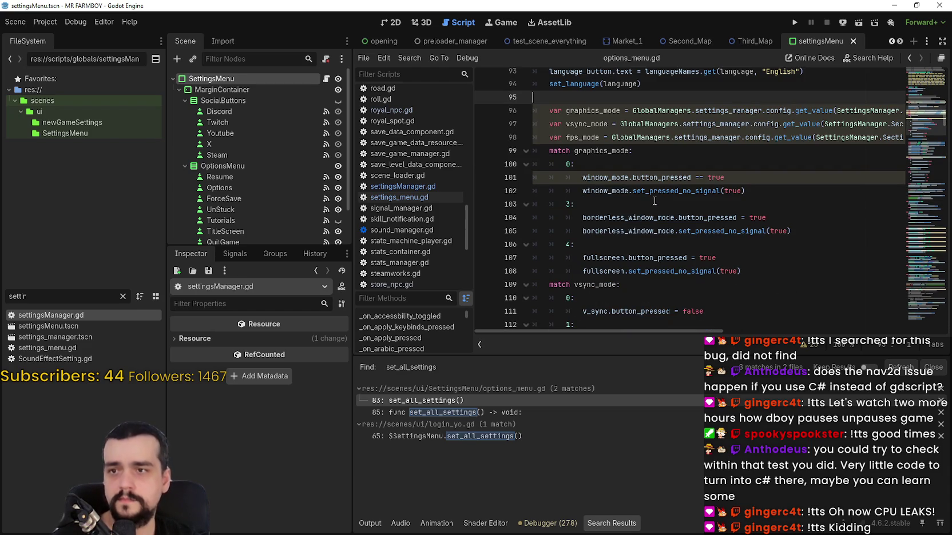
scroll(655, 200, "down", 3)
scroll(655, 201, "down", 2)
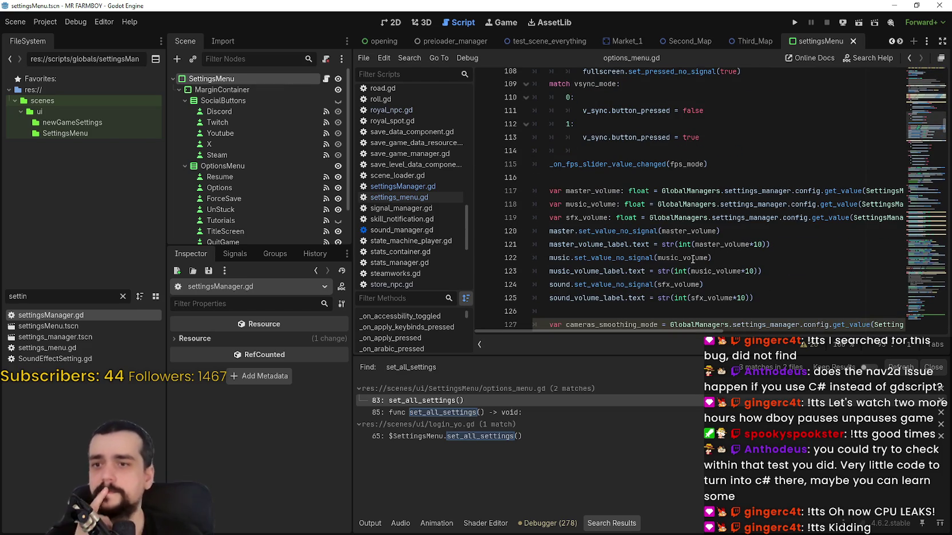
Select the set_value_no_signal calls on the volume lines 119–125, starting with line 120
double_click(646, 231)
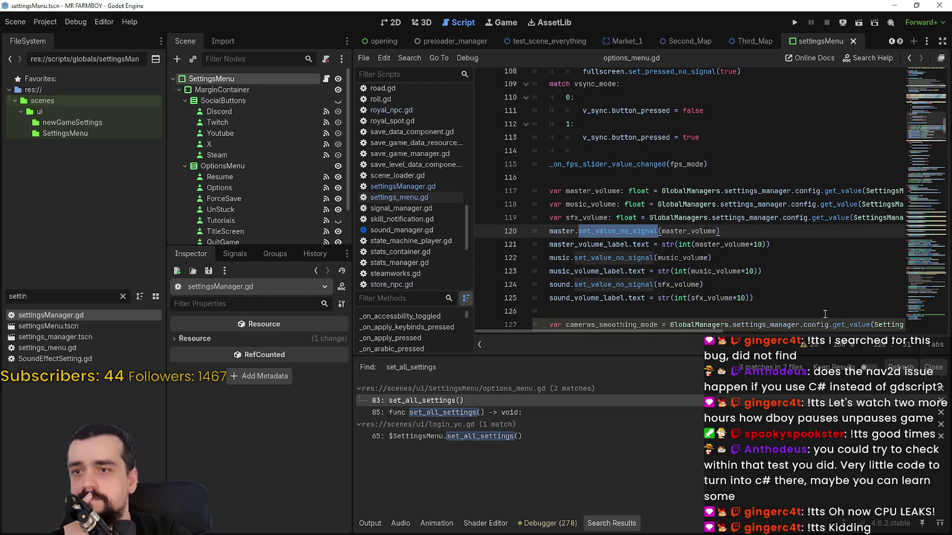
scroll(642, 238, "down", 2)
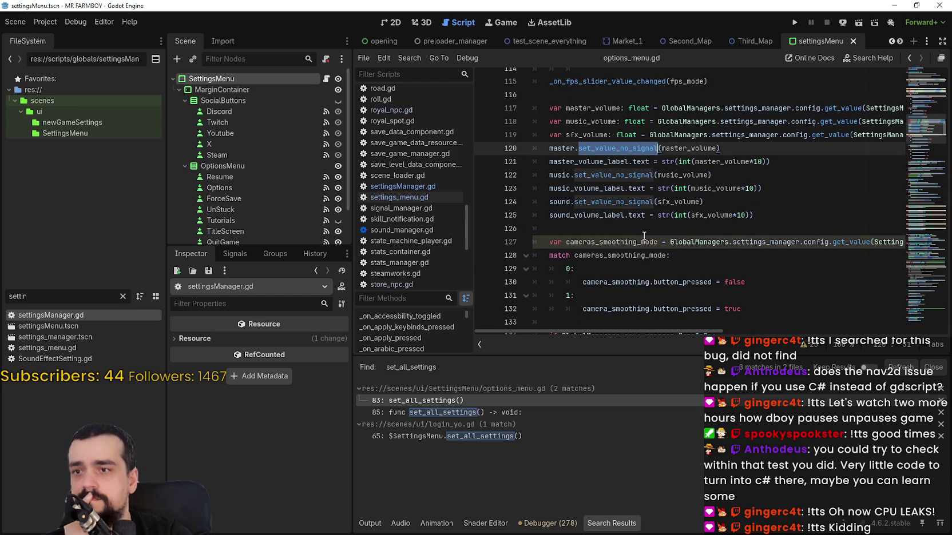
double_click(628, 203)
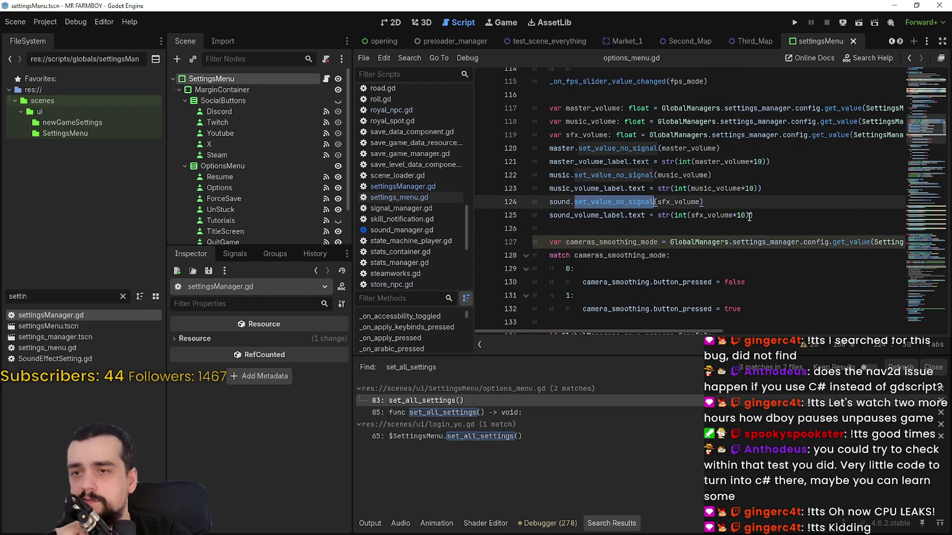
mouse_move(755, 216)
left_mouse_down()
mouse_move(534, 202)
mouse_move(522, 137)
mouse_move(514, 147)
left_mouse_up()
left_click(560, 147)
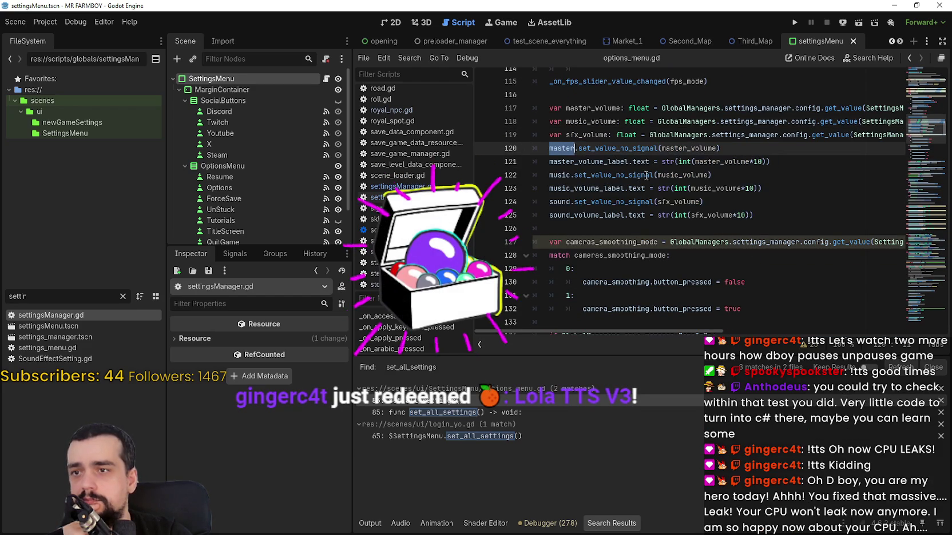
double_click(615, 149)
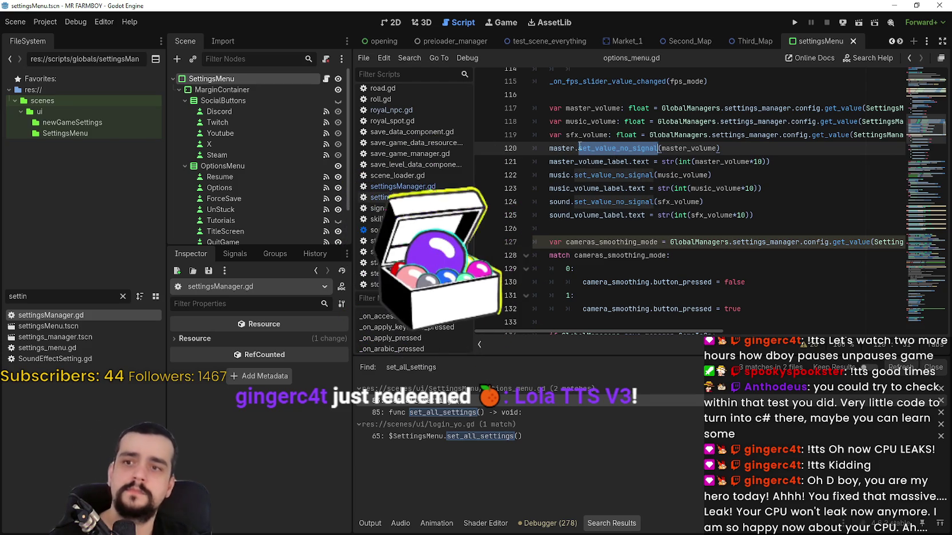
mouse_move(591, 148)
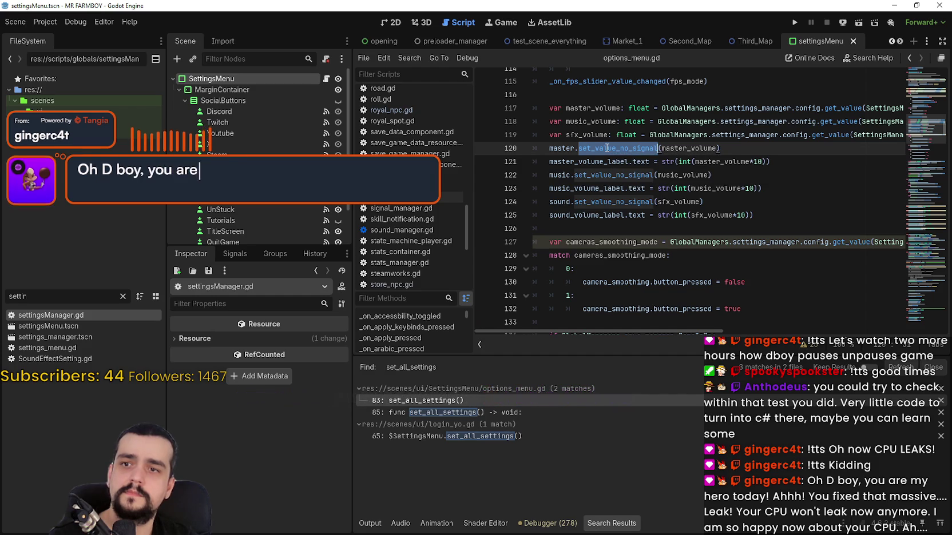
type("set_val")
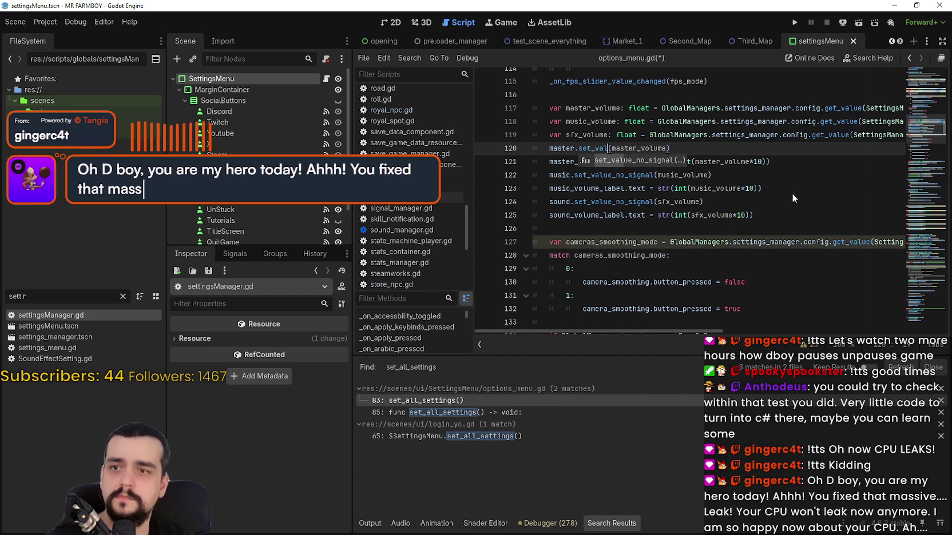
type("ue")
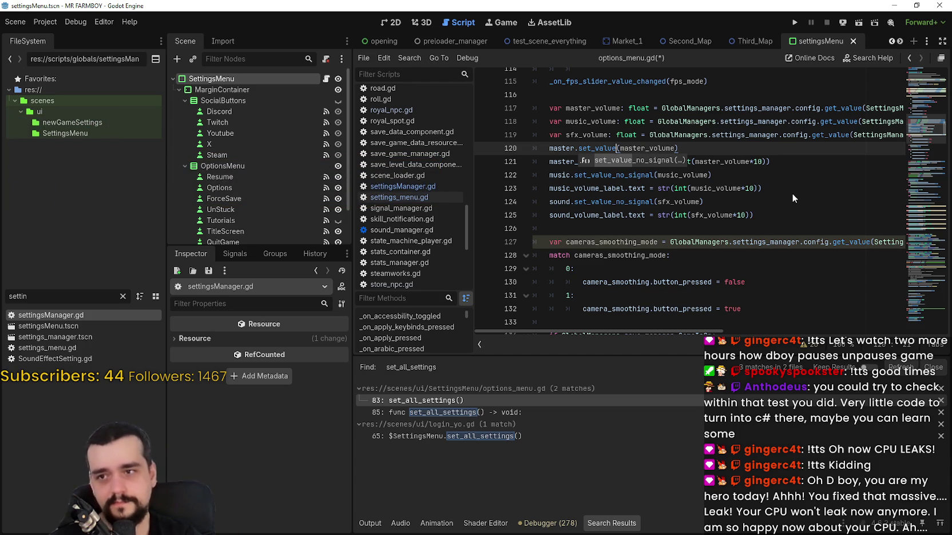
type("_")
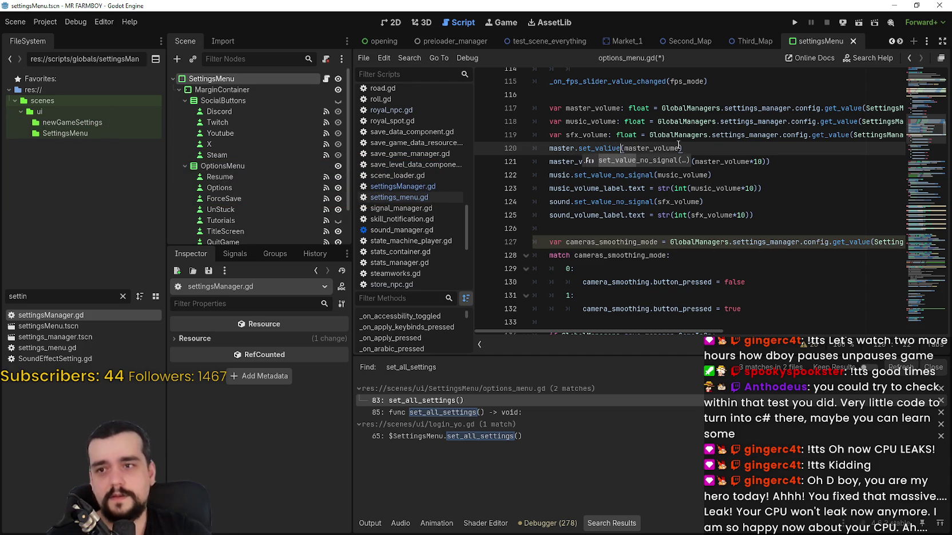
key("Return")
key("ctrl+s")
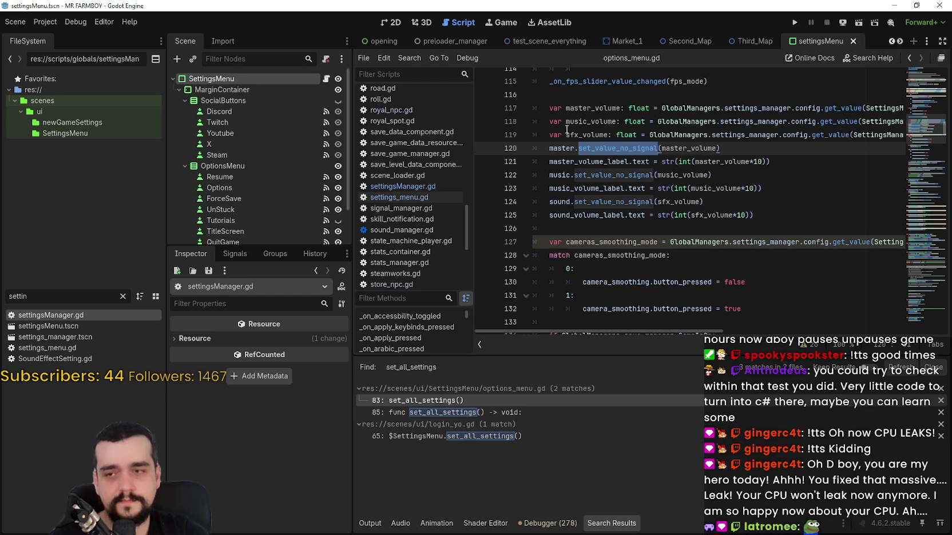
Rewrite line 120 as master.value = master_volume, removing the parentheses
type("value")
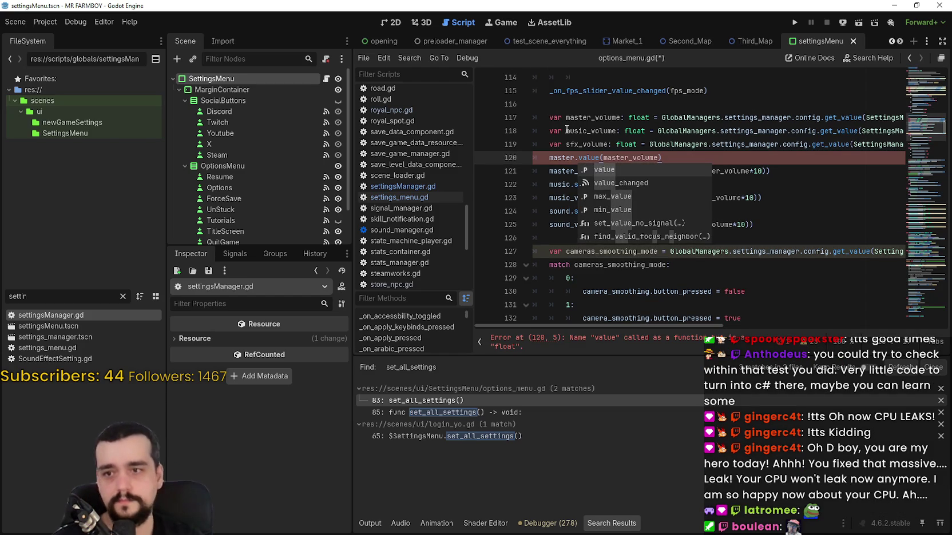
type(" =")
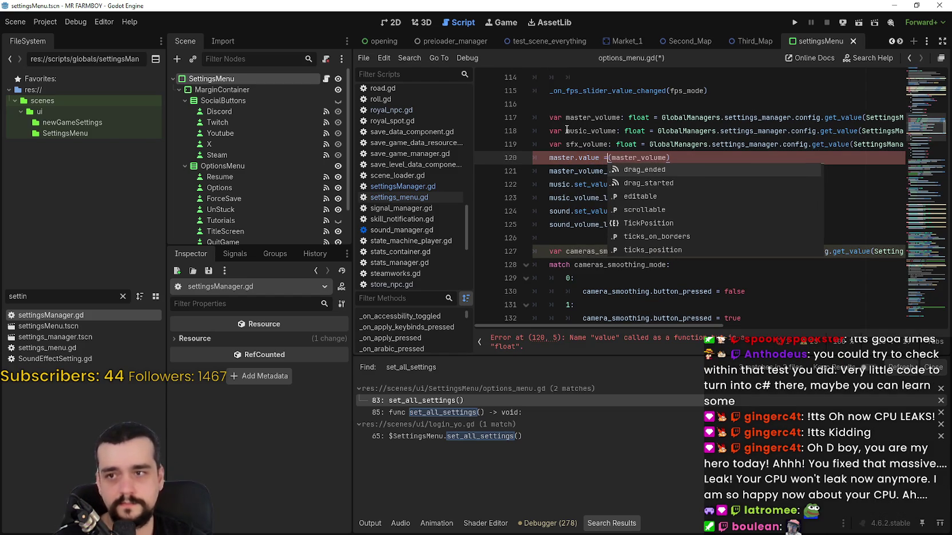
key("Delete")
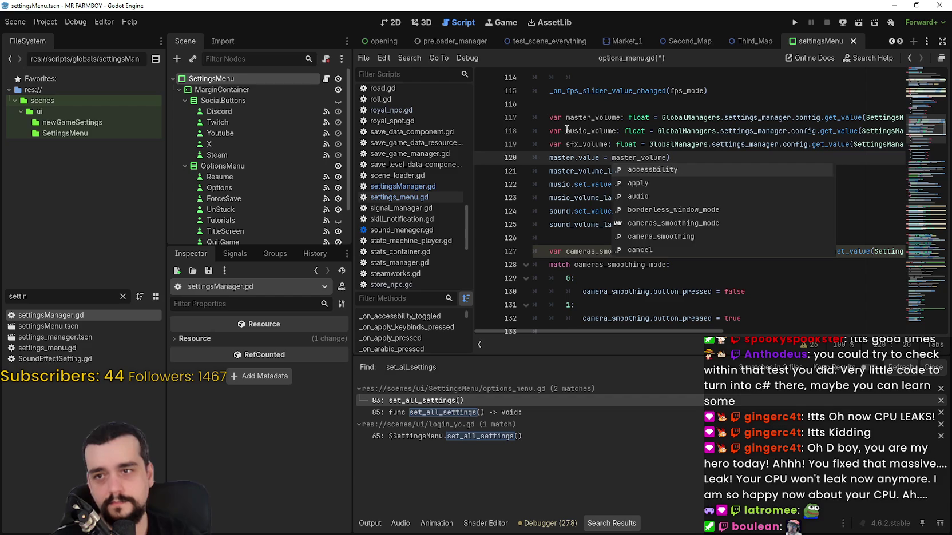
key("Right")
key("Right")
key("Right")
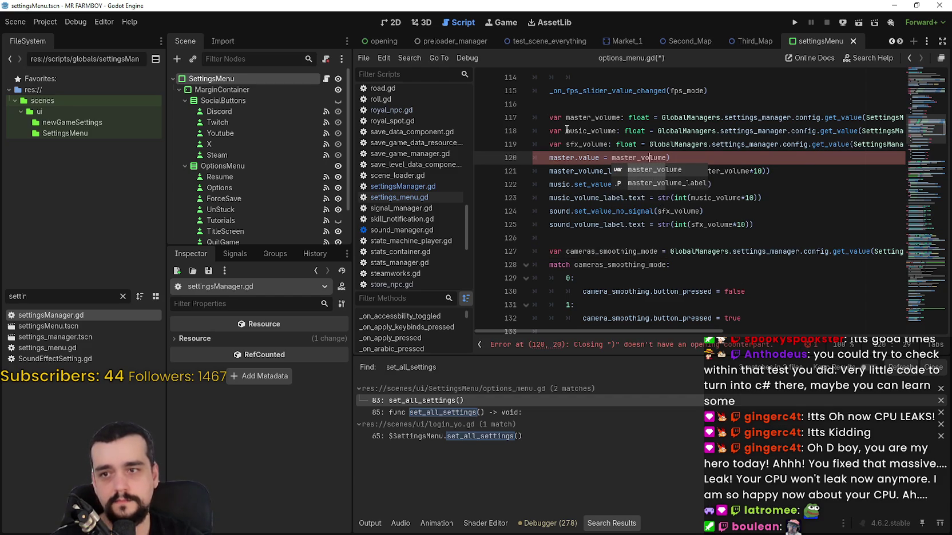
key("Delete")
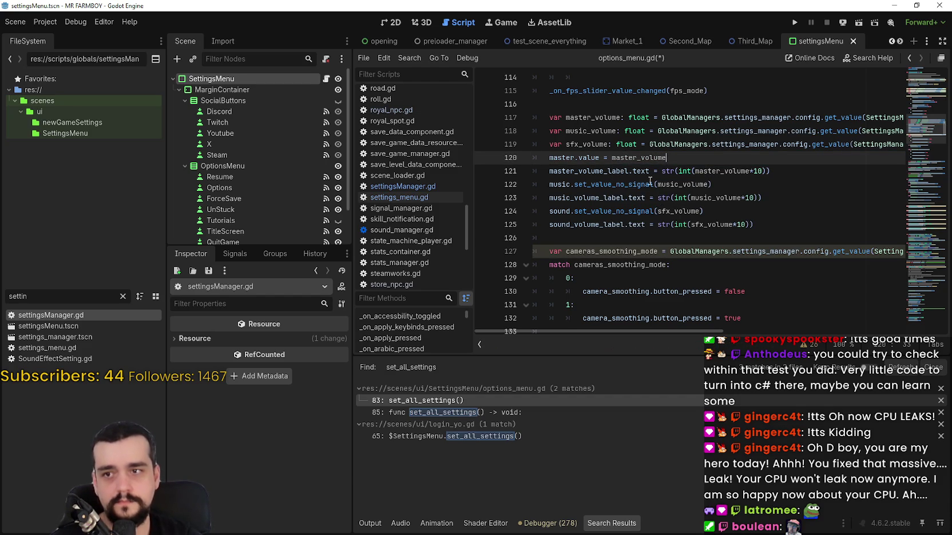
left_click_drag(549, 157, 600, 157)
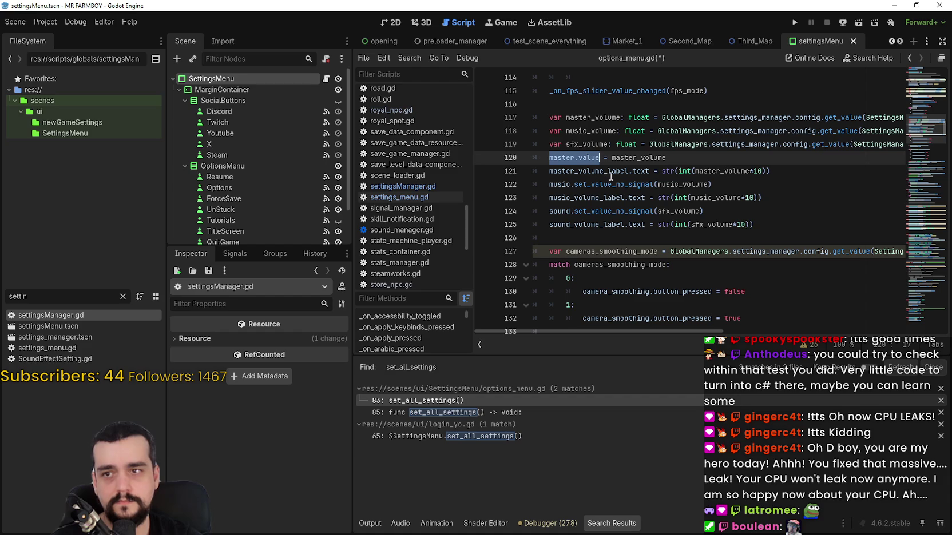
double_click(586, 162)
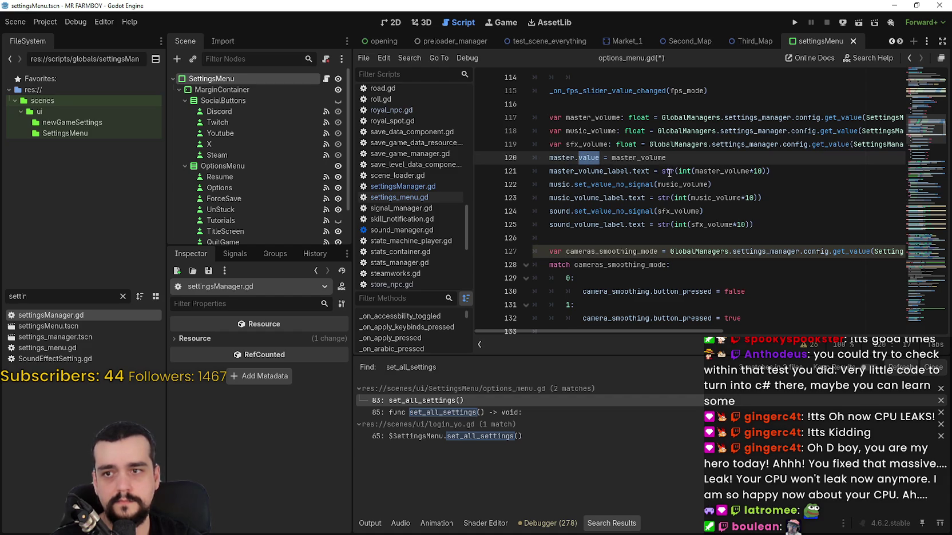
left_click_drag(666, 157, 543, 155)
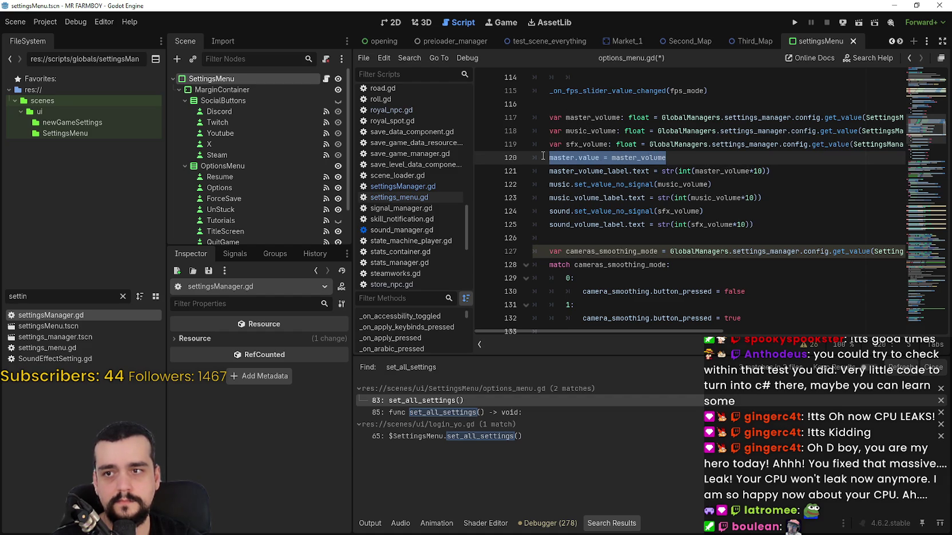
double_click(590, 157)
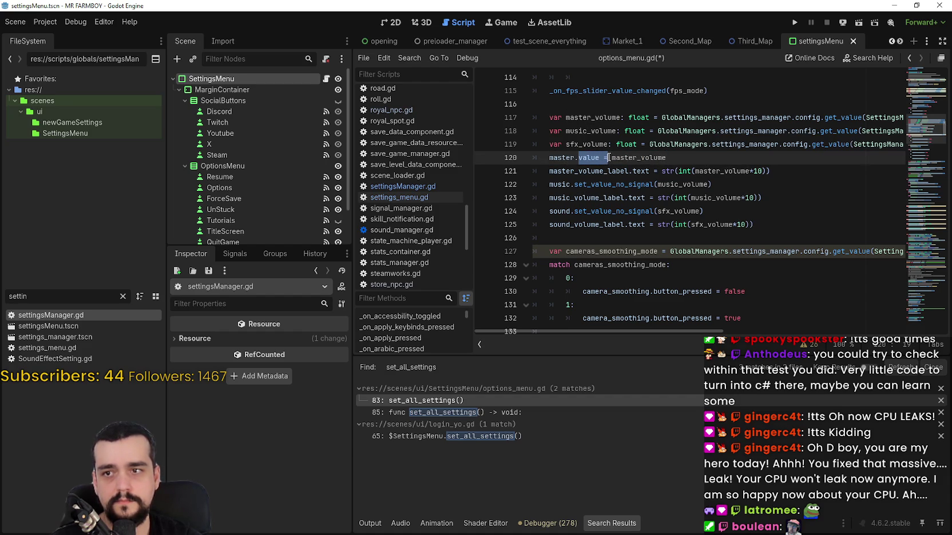
Turn the music slider call on line 122 into a .value assignment
left_click(659, 184)
key("ctrl+shift+Left")
key("ctrl+shift+Left")
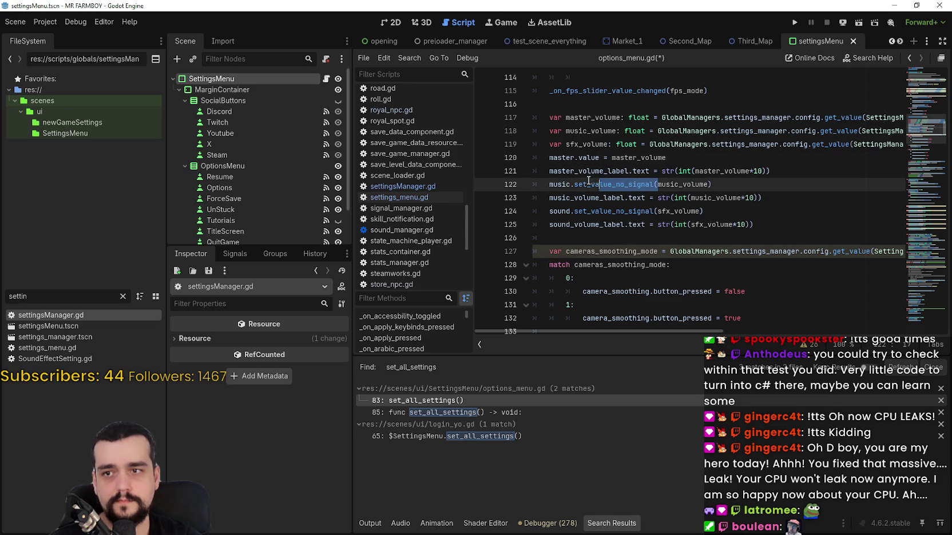
type("value =")
key("BackSpace")
key("ctrl+Left")
Turn the sound slider call on line 124 into a .value assignment and save options_menu.gd
left_click(657, 211)
key("ctrl+shift+Left")
key("ctrl+shift+Left")
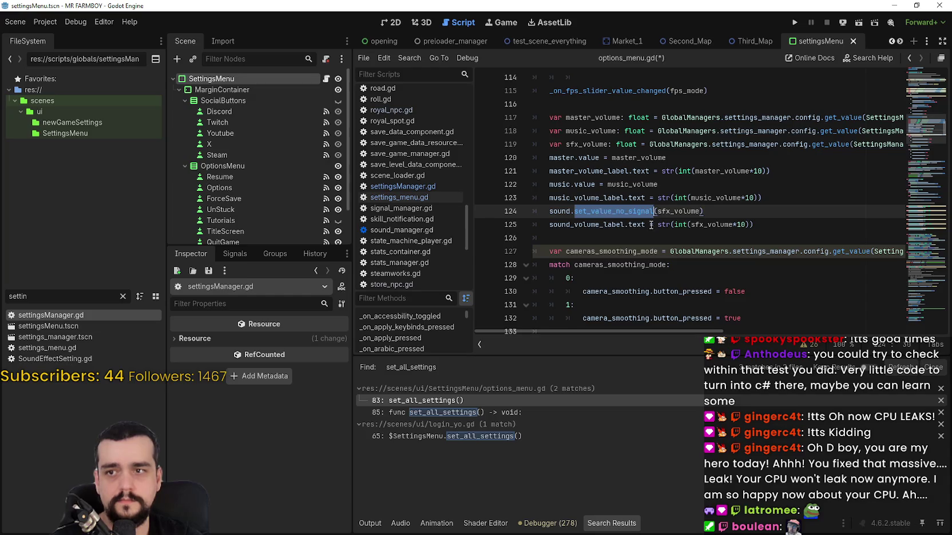
type("value =")
left_click(661, 211)
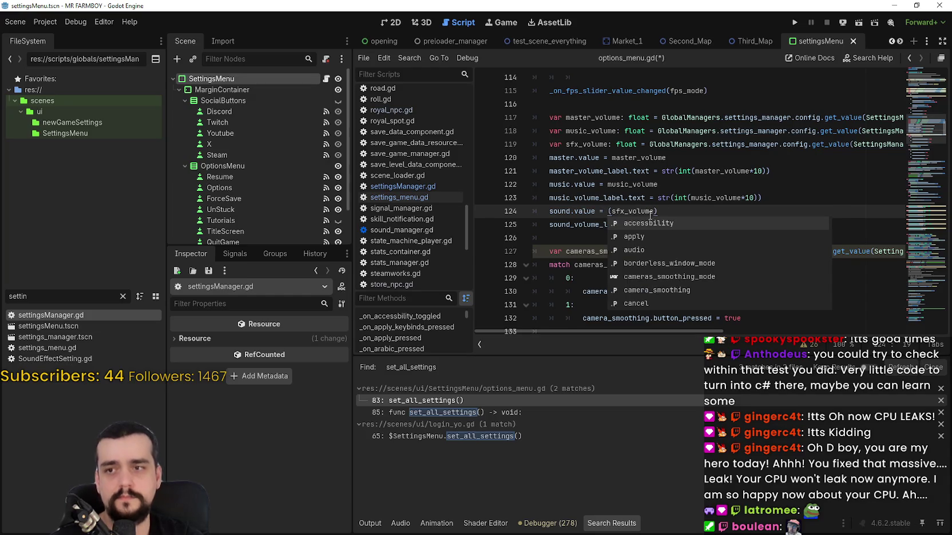
left_click(612, 212)
key("BackSpace")
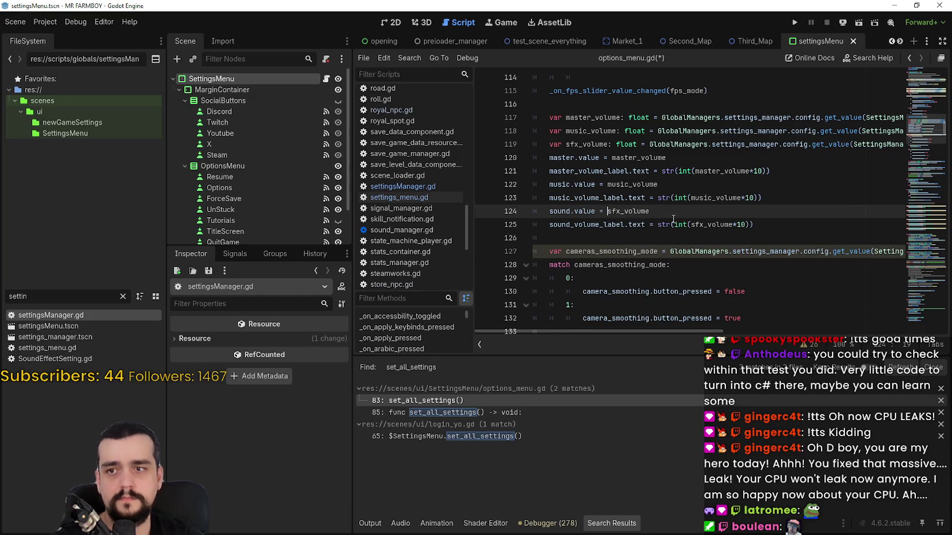
scroll(629, 195, "down", 3)
left_click(650, 182)
key("ctrl+s")
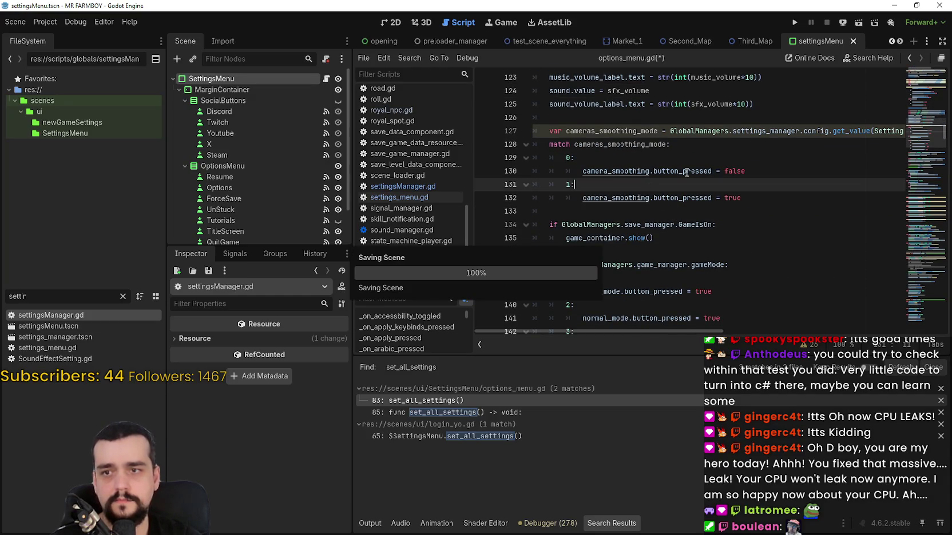
Review the camera smoothing cases, button_pressed uses and line 137's gameMode expression in options_menu.gd
key("Up")
key("Up")
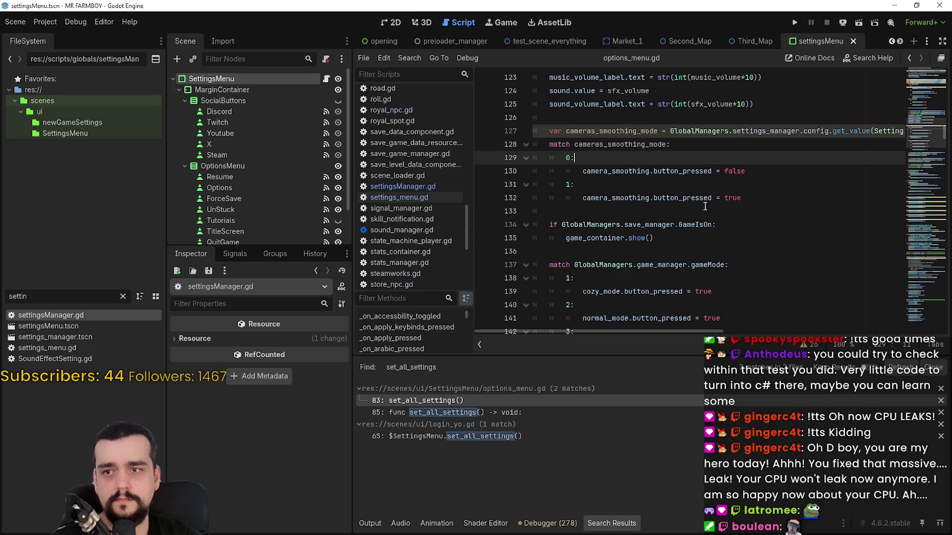
left_click(674, 221)
key("Up")
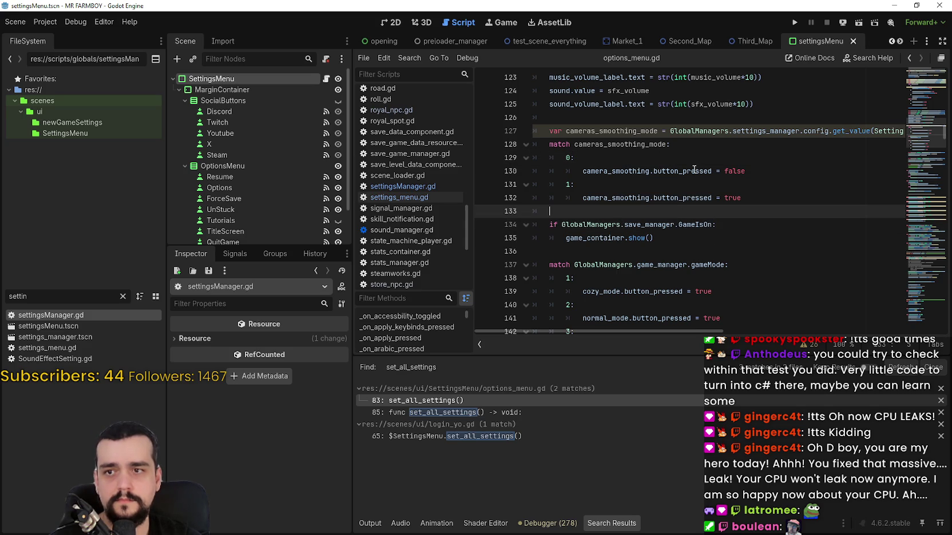
double_click(694, 171)
scroll(750, 216, "down", 3)
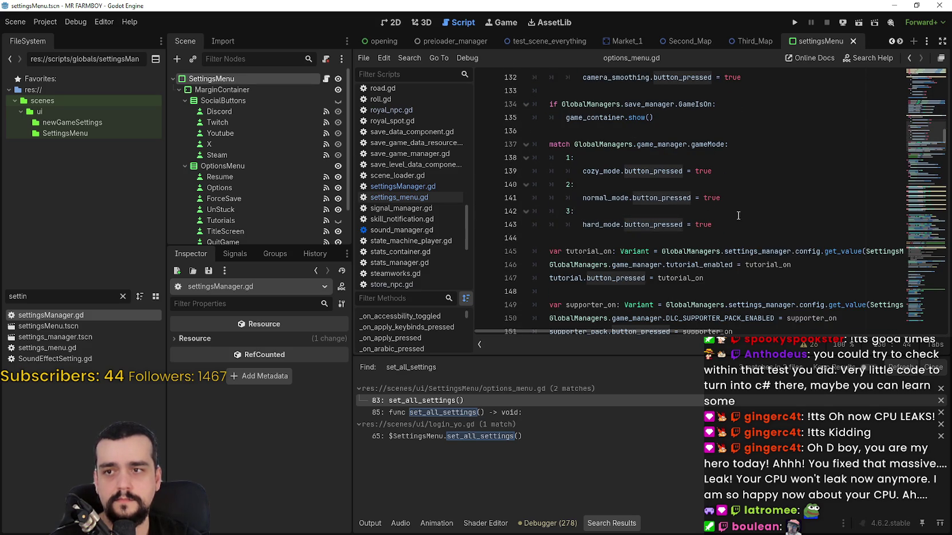
left_click(738, 238)
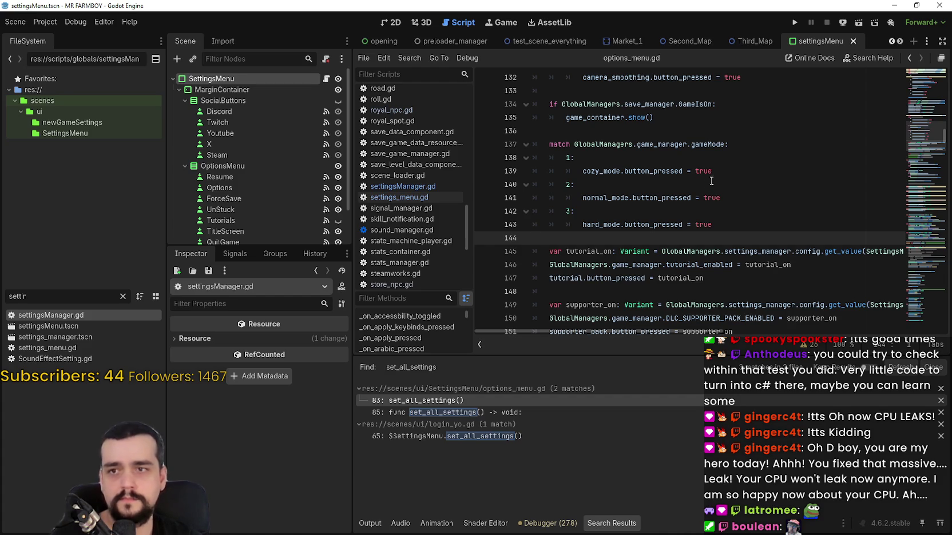
scroll(711, 181, "up", 1)
left_click_drag(726, 185, 614, 186)
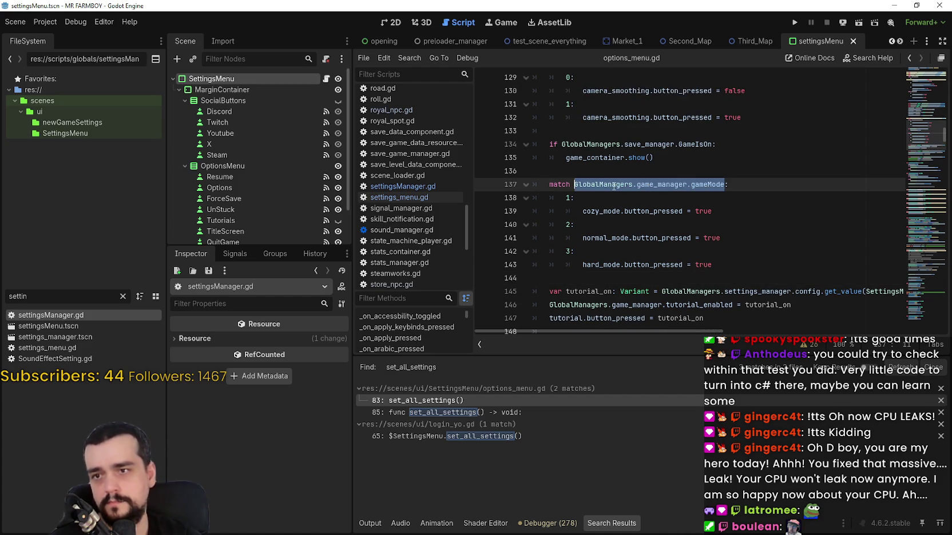
scroll(651, 182, "down", 1)
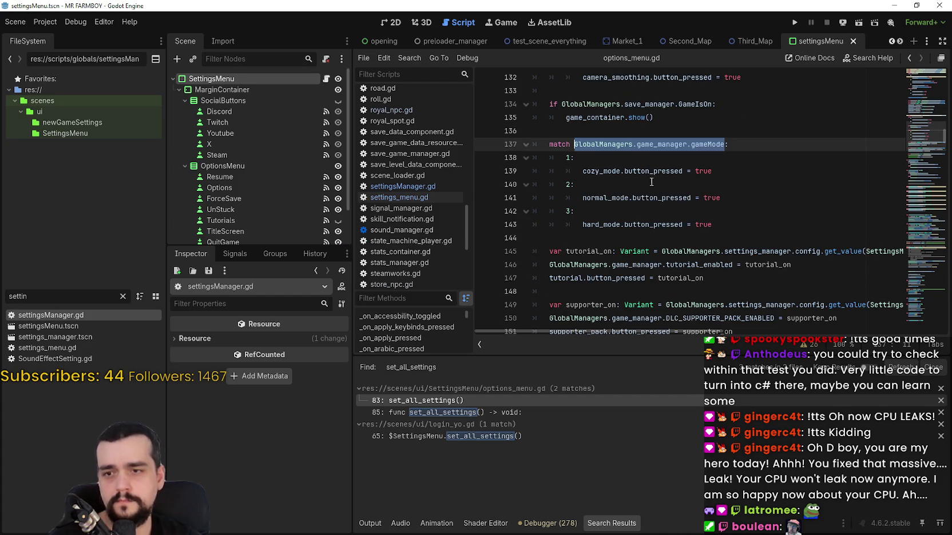
scroll(697, 204, "down", 5)
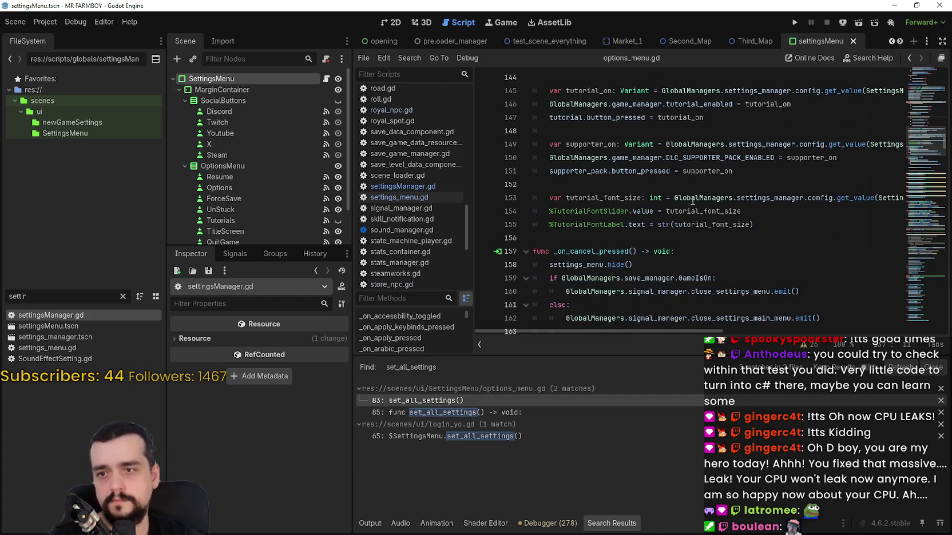
scroll(689, 212, "up", 5)
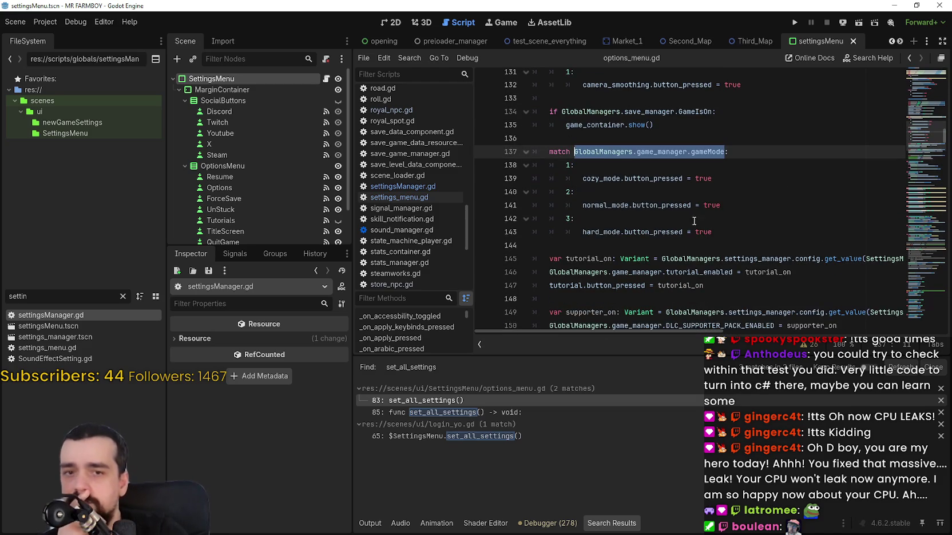
Check line 141's true value and GlobalManagers.game_manager.gameMode near line 152, then run the project
double_click(711, 205)
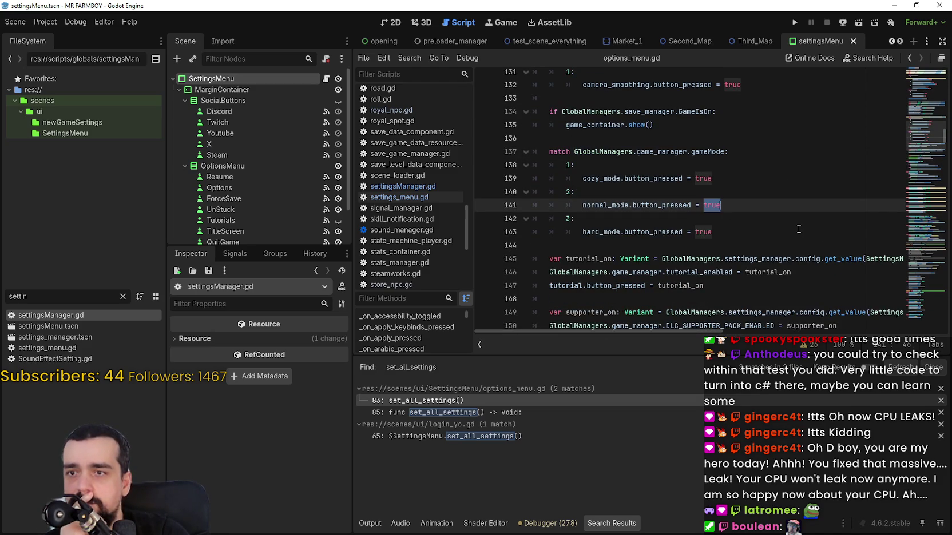
double_click(709, 151)
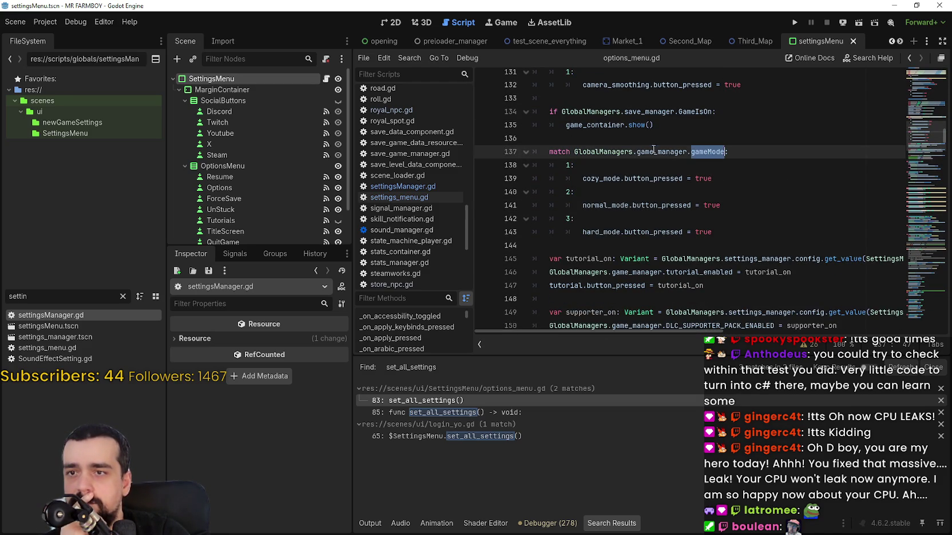
mouse_move(709, 151)
left_mouse_down()
mouse_move(549, 151)
mouse_move(617, 148)
left_mouse_up()
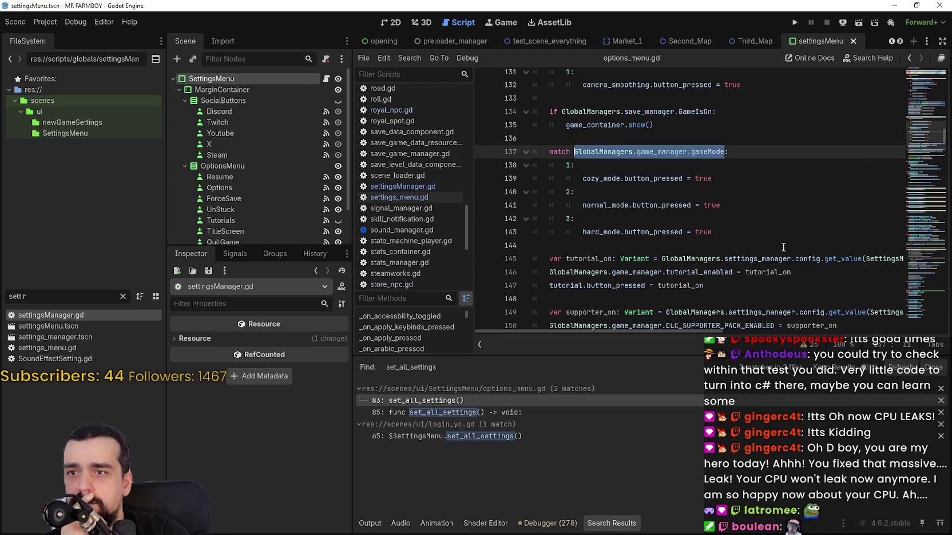
scroll(781, 244, "up", 3)
scroll(780, 242, "up", 10)
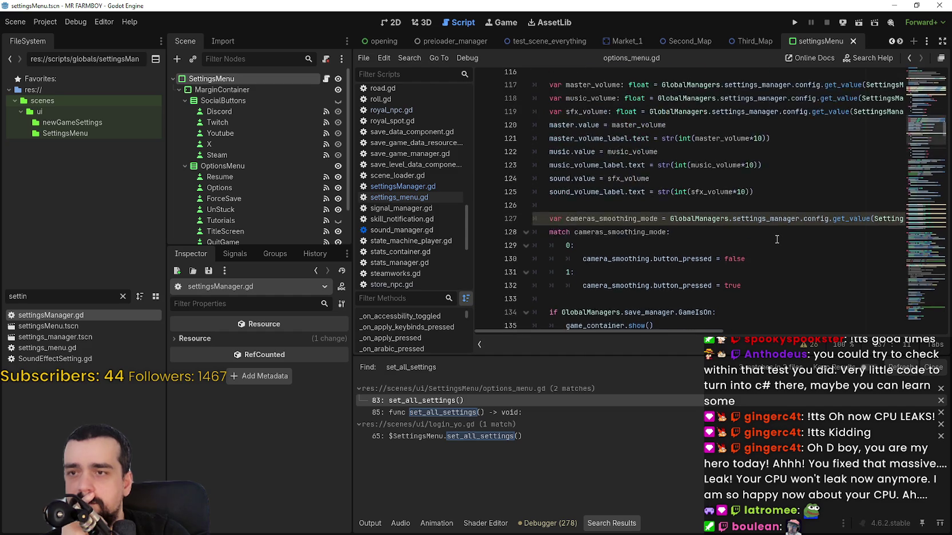
scroll(775, 238, "down", 12)
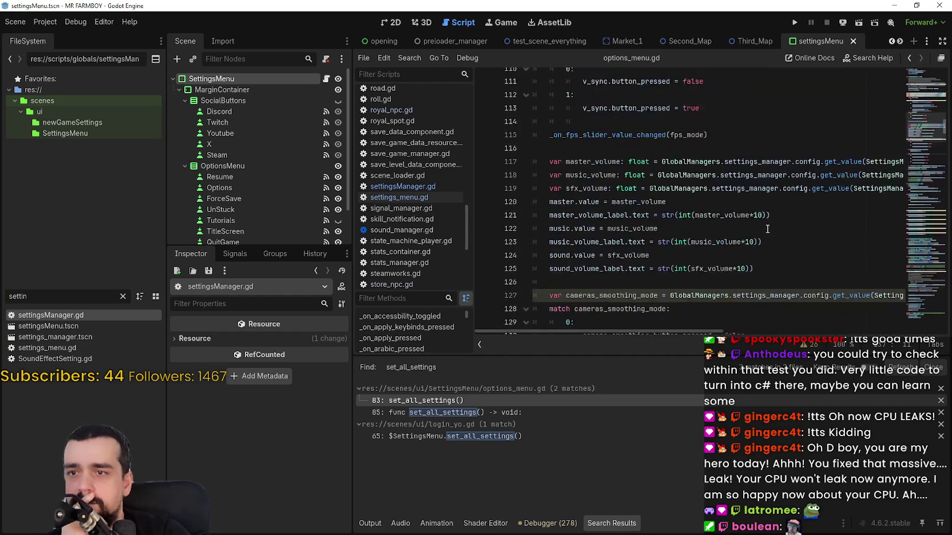
scroll(760, 223, "down", 5)
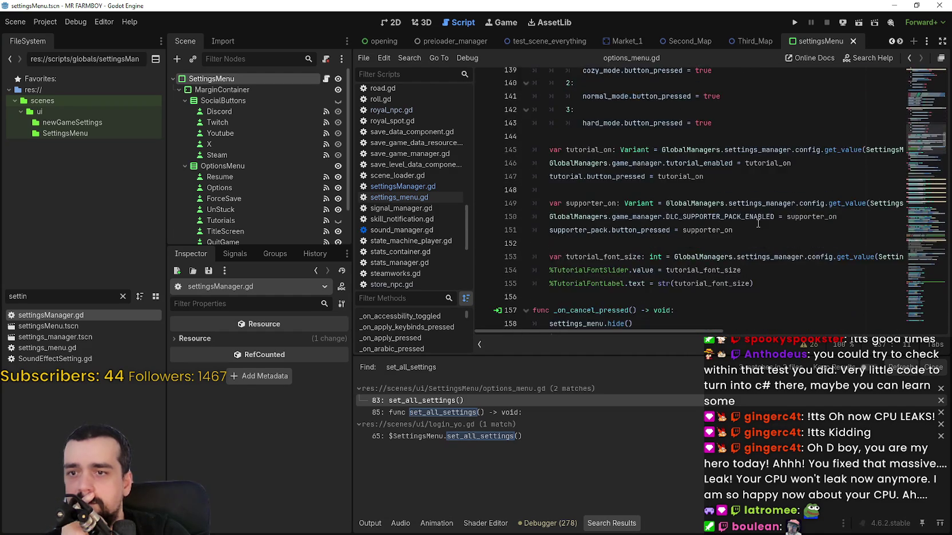
left_click(716, 177)
left_click(720, 166)
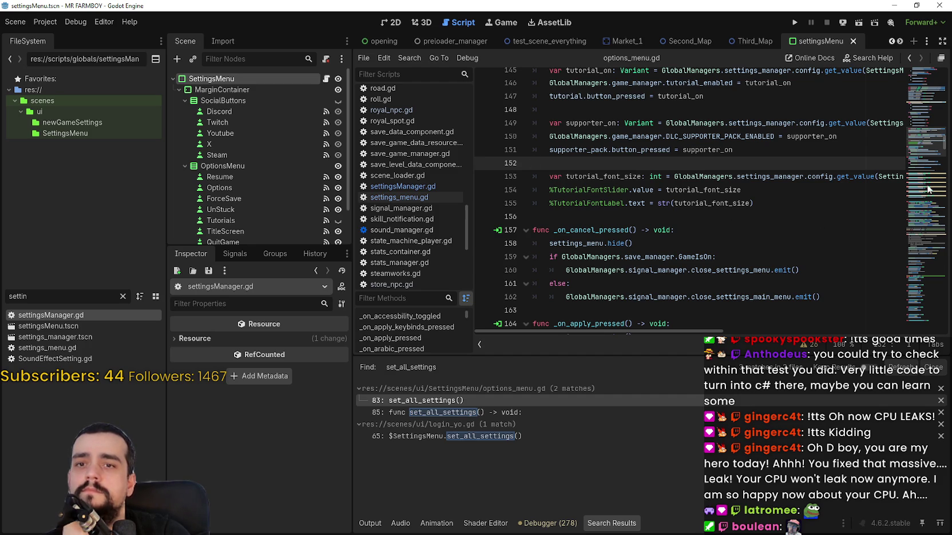
scroll(918, 134, "up", 4)
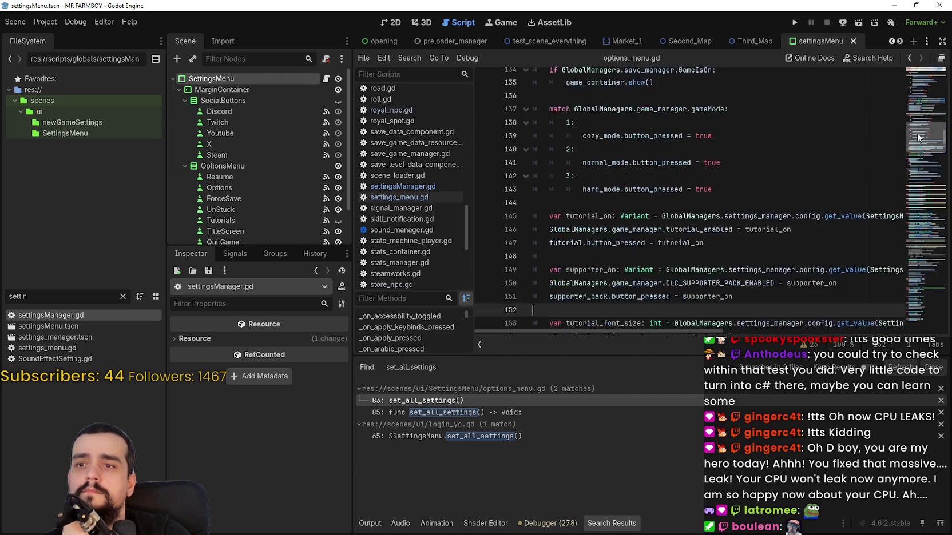
scroll(918, 137, "up", 10)
left_click(795, 23)
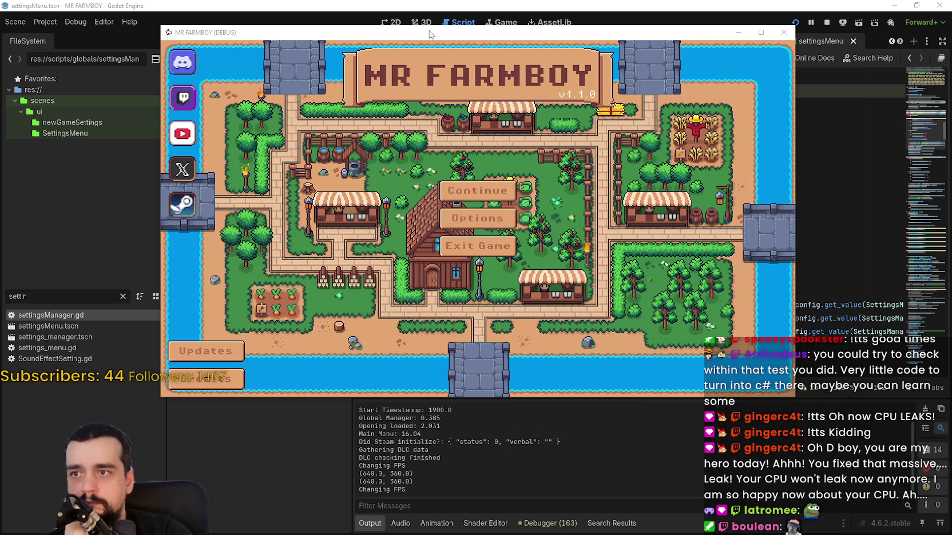
Move the game window aside, open Options, and view the Key Bindings, Audio and Accessibility pages
mouse_move(429, 34)
left_mouse_down()
mouse_move(468, 21)
mouse_move(511, 44)
left_mouse_up()
left_click(559, 228)
left_click(593, 120)
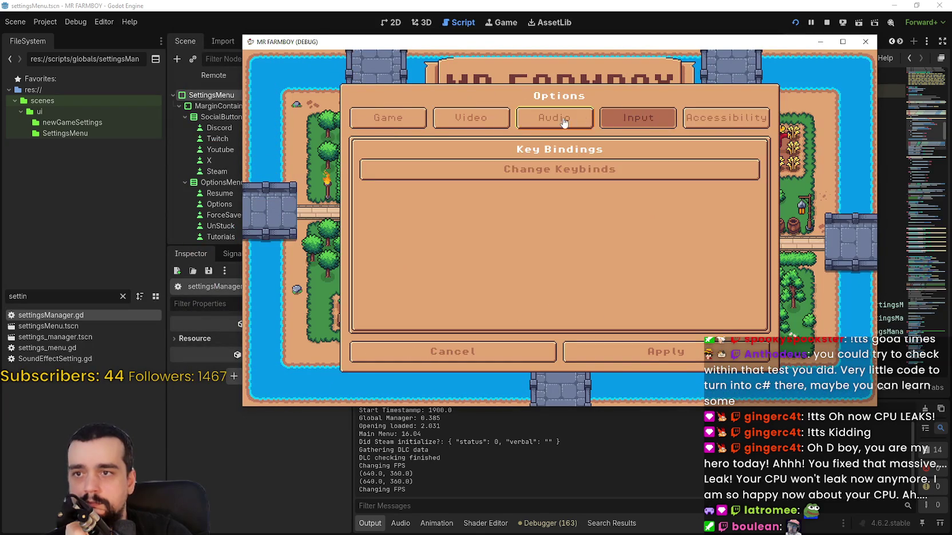
left_click(563, 122)
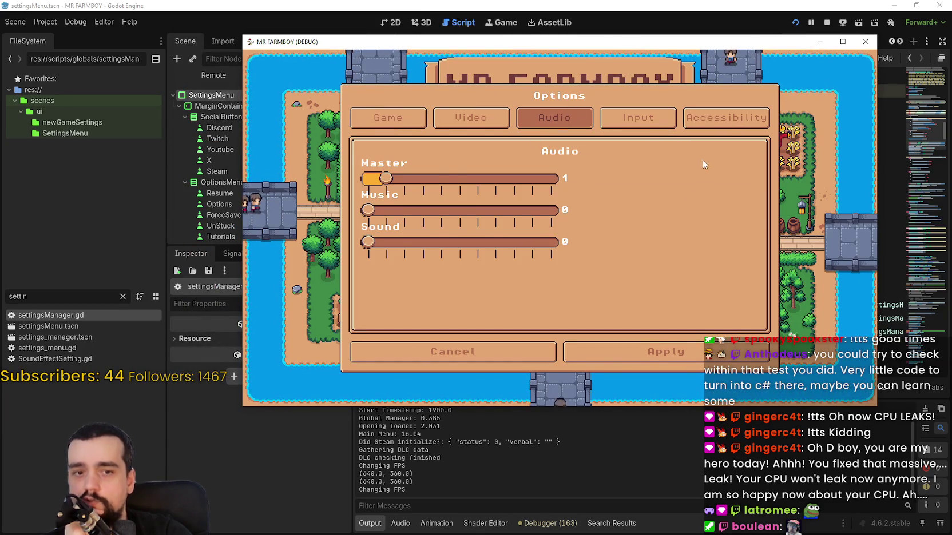
left_click(725, 117)
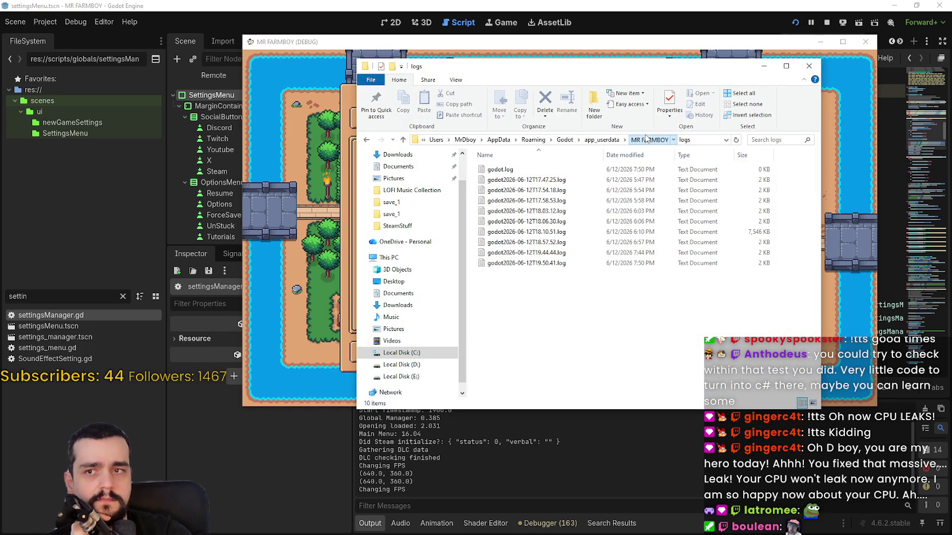
Open game_data/settings.ini in Notepad and select the camera_smoothing value of 0
left_click(648, 140)
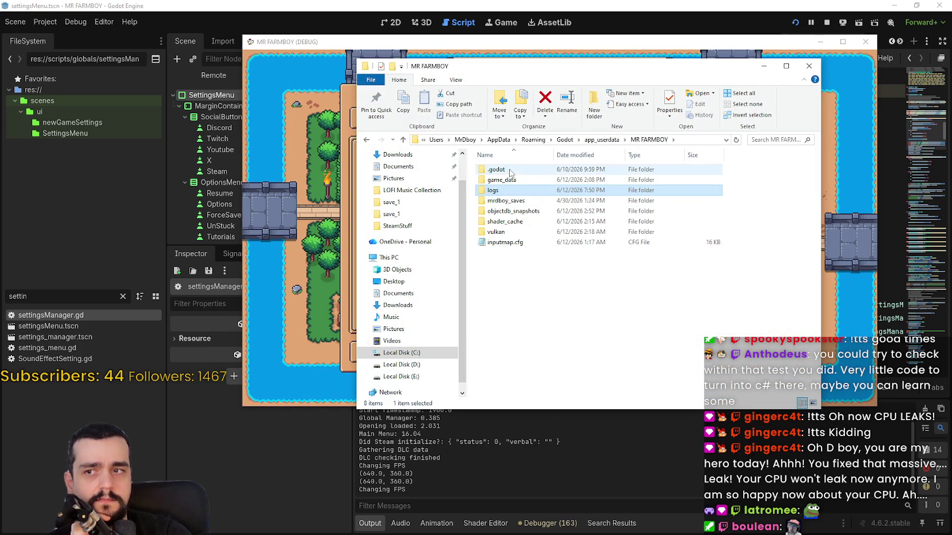
double_click(503, 180)
scroll(538, 278, "down", 2)
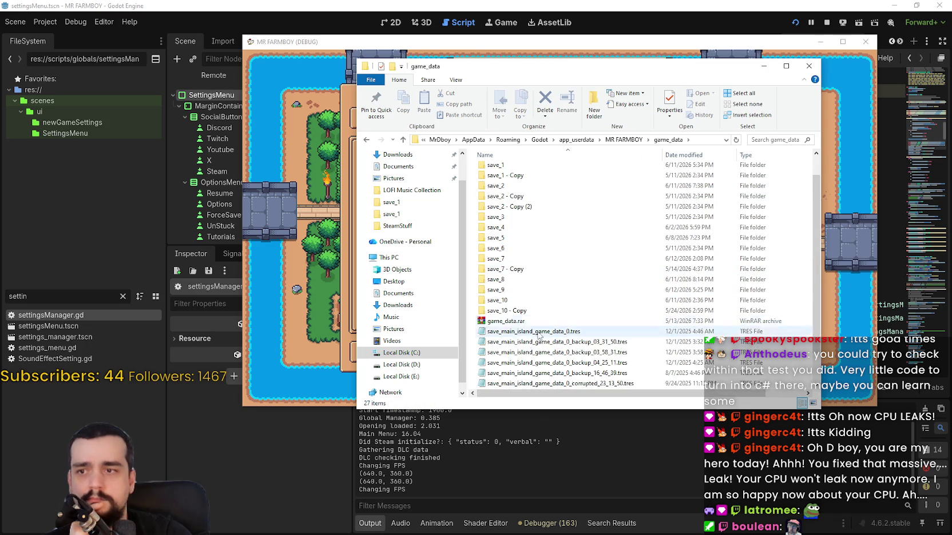
double_click(548, 372)
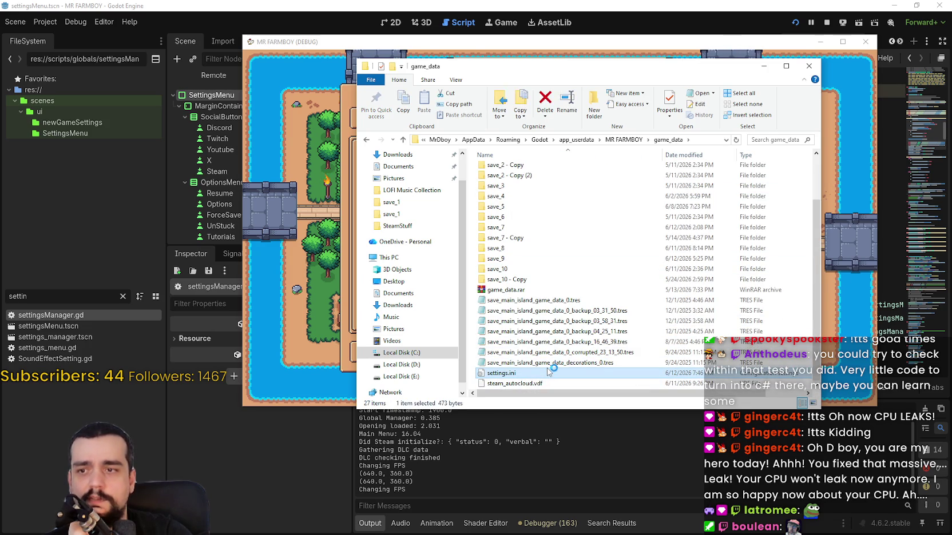
mouse_move(873, 81)
left_mouse_down()
mouse_move(872, 123)
mouse_move(867, 77)
left_mouse_up()
scroll(402, 118, "down", 4)
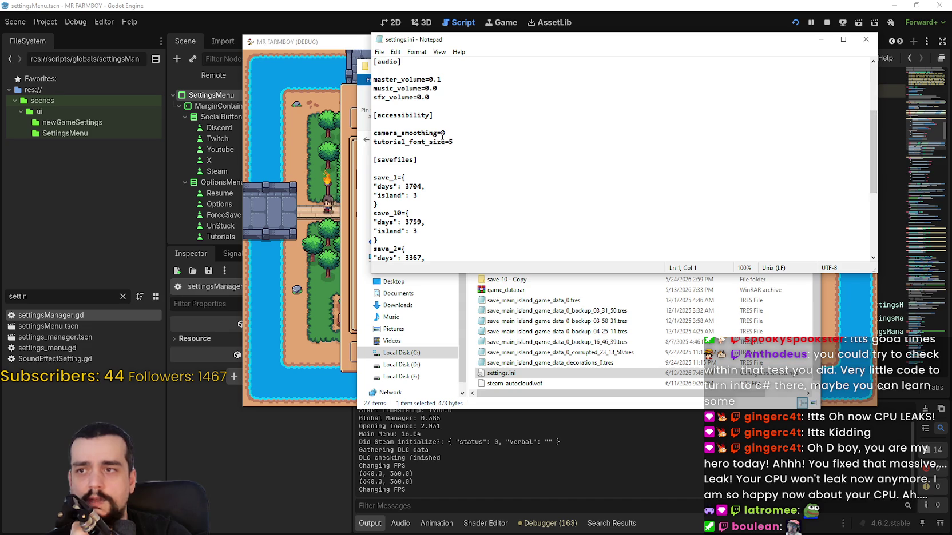
left_click_drag(441, 133, 451, 132)
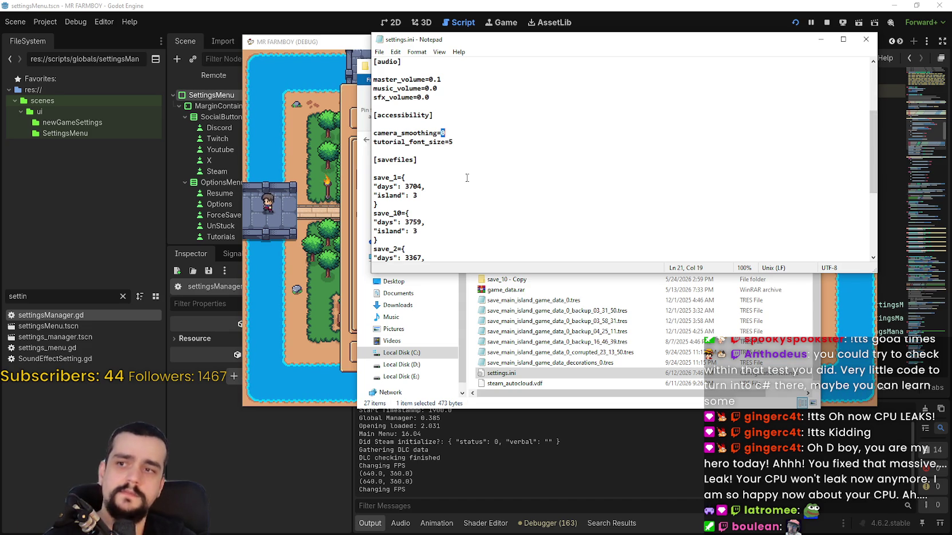
Enable Camera Smoothing in the game, apply it, and reopen settings.ini showing camera_smoothing=1
left_click(297, 198)
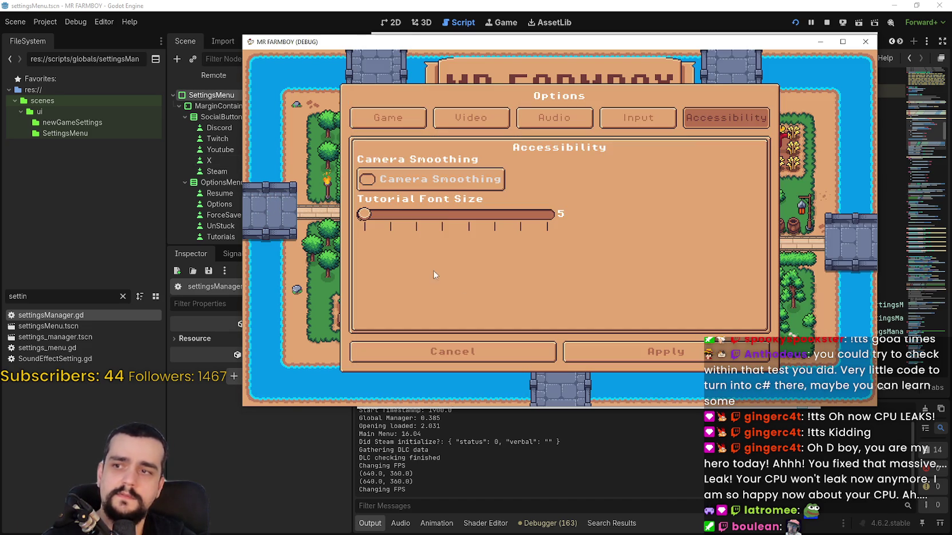
left_click(368, 178)
left_click(654, 348)
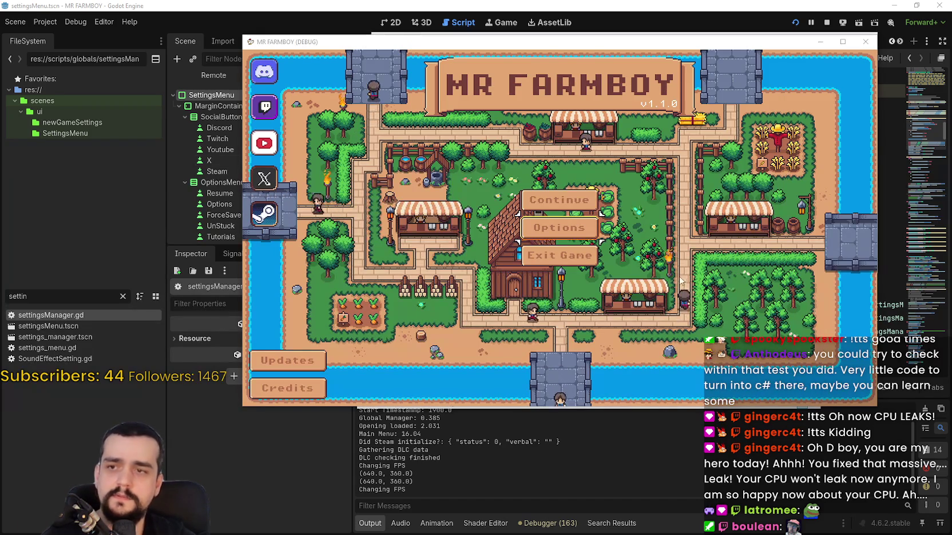
key("alt+Tab")
key("alt+Tab")
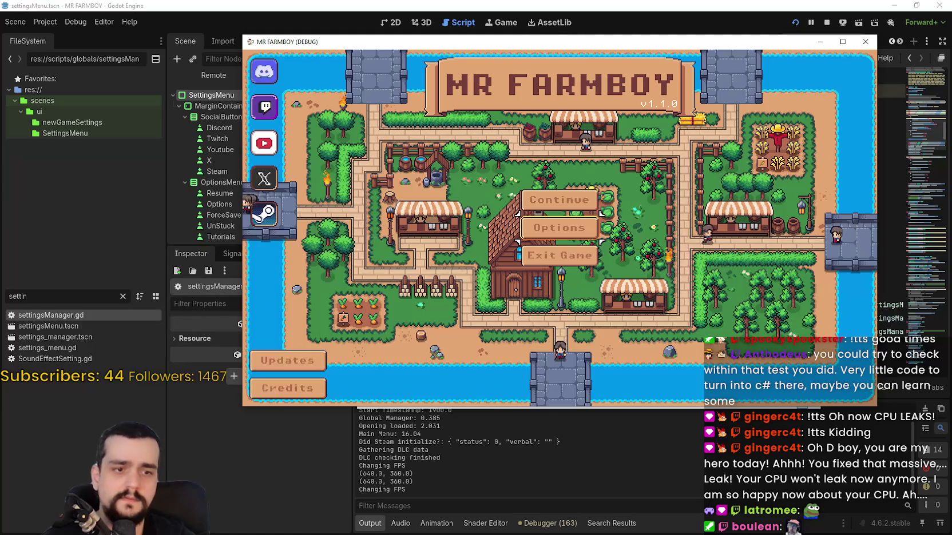
key("alt+Tab")
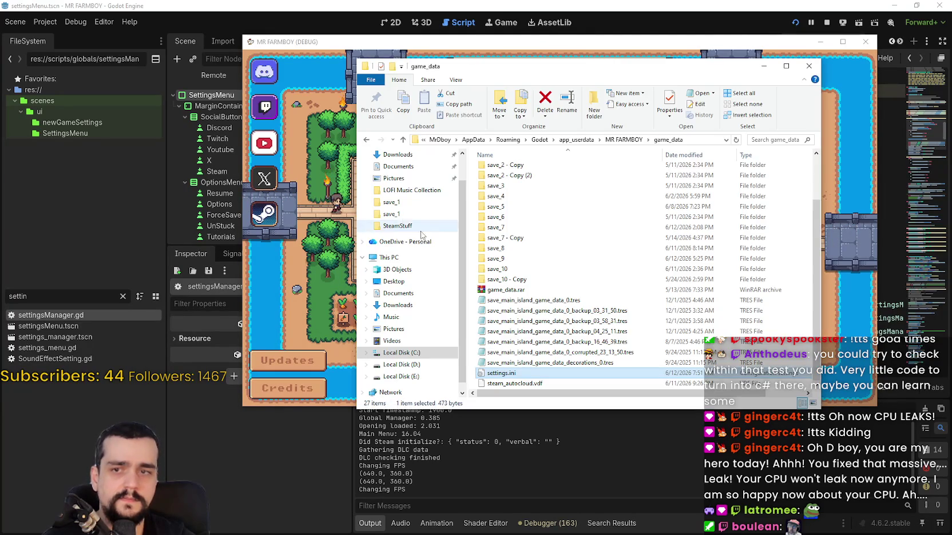
double_click(501, 373)
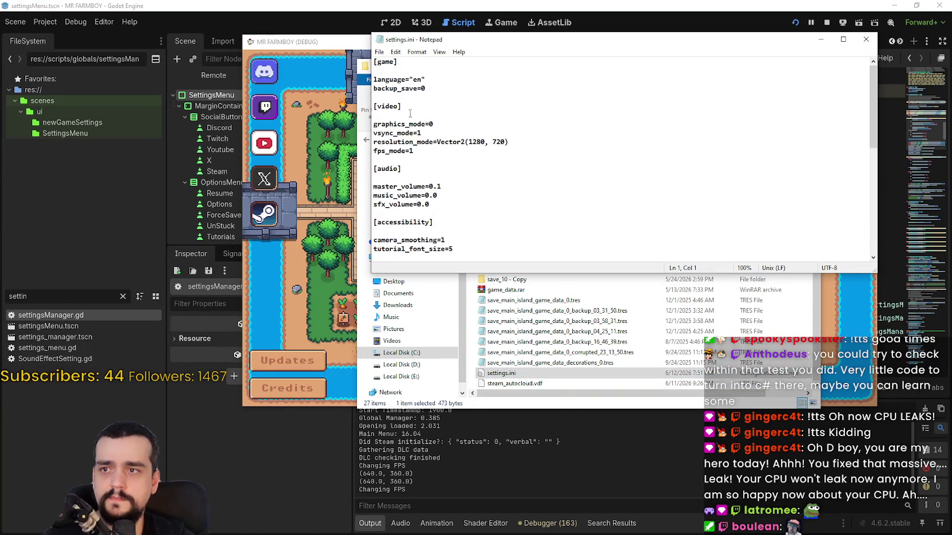
Stop the game, confirm settings.ini still has camera_smoothing=1, and relaunch the project
scroll(421, 150, "down", 4)
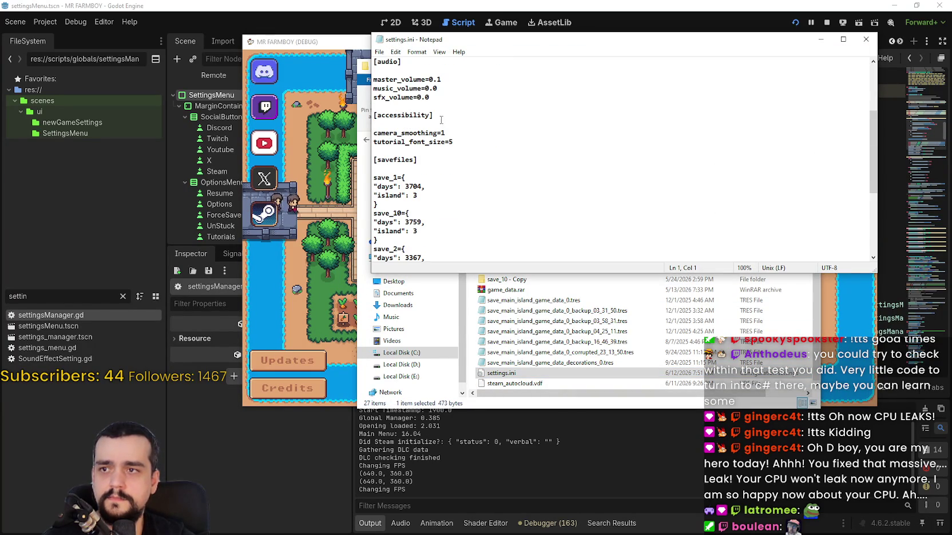
left_click(866, 39)
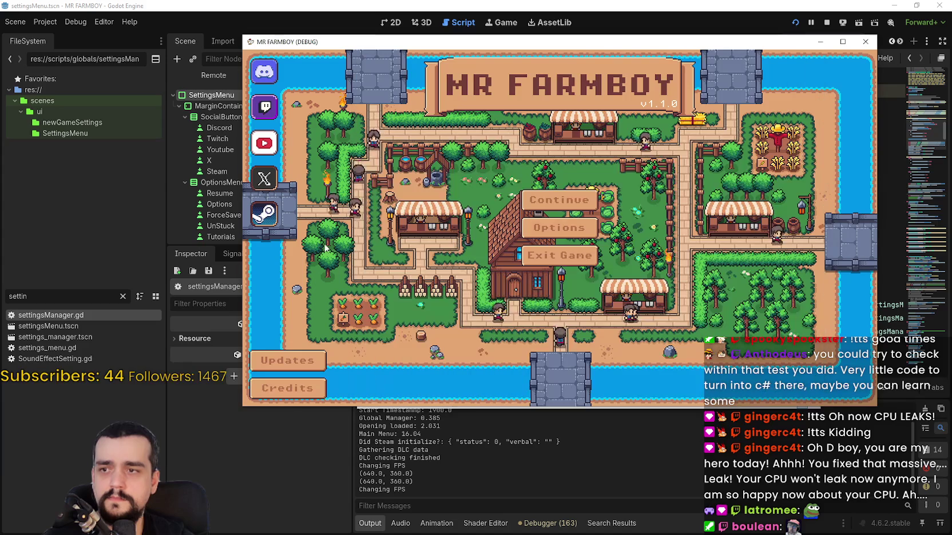
key("alt+F4")
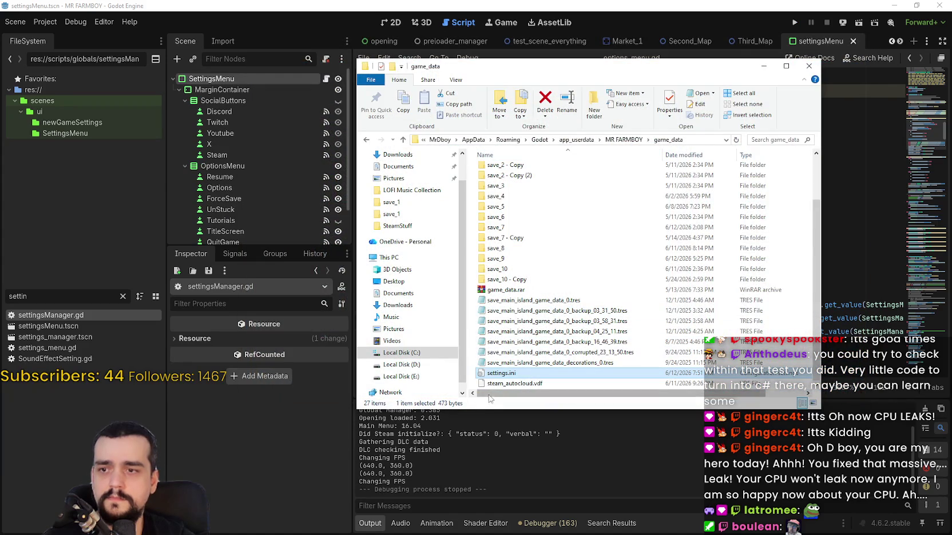
double_click(499, 379)
scroll(479, 125, "down", 4)
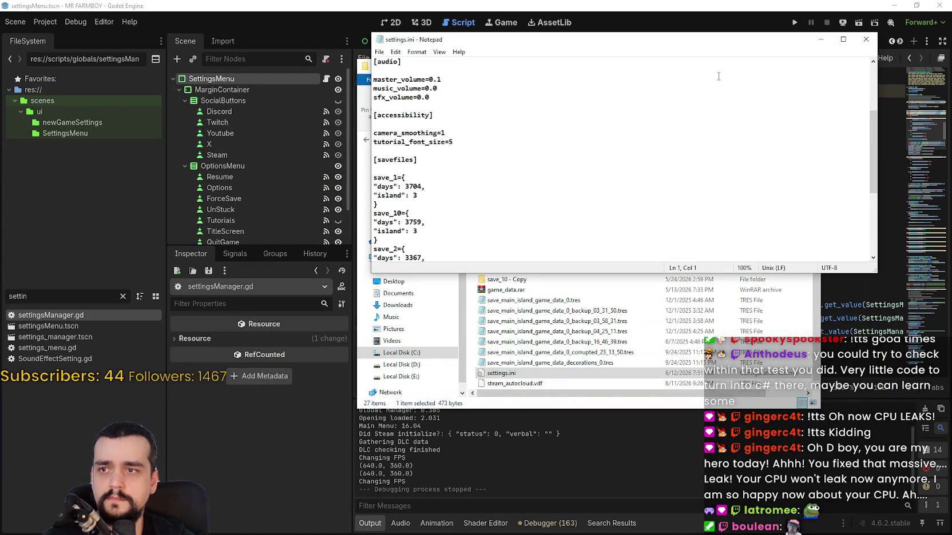
left_click(866, 39)
left_click(817, 24)
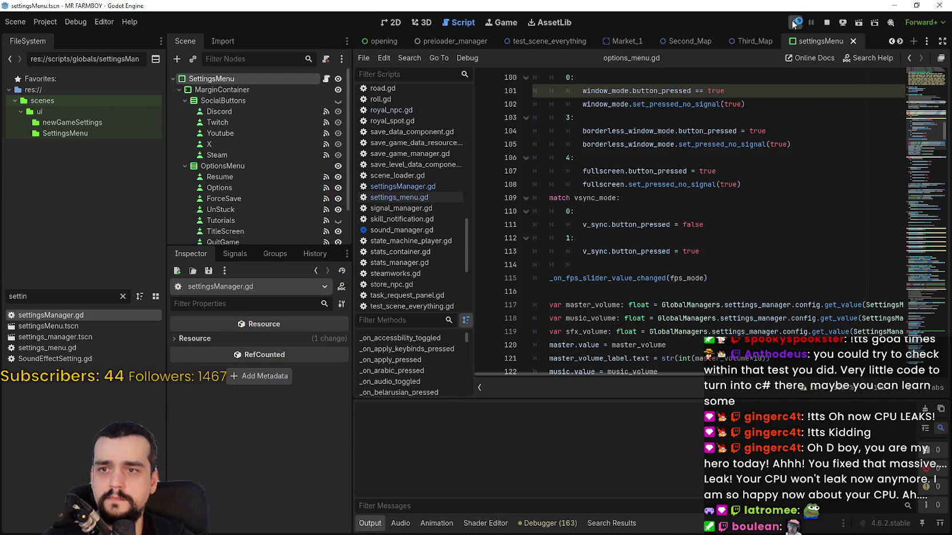
left_click(794, 23)
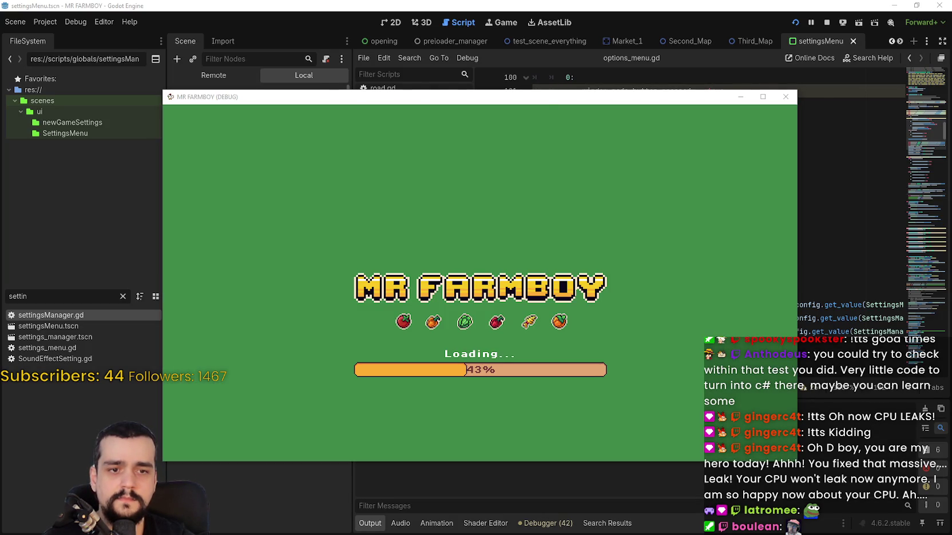
Move the game_data folder window beside the game and recheck settings.ini's saved values
key("alt+Tab")
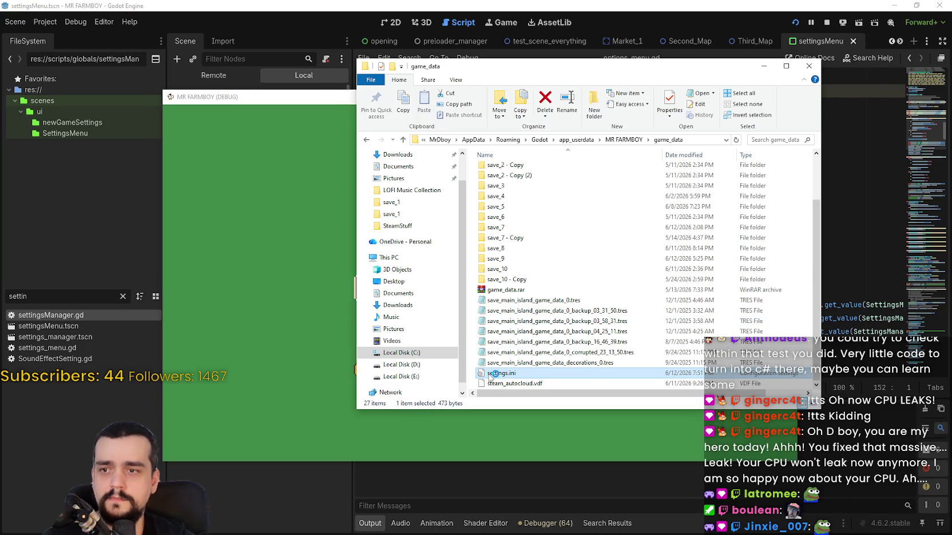
scroll(448, 199, "down", 2)
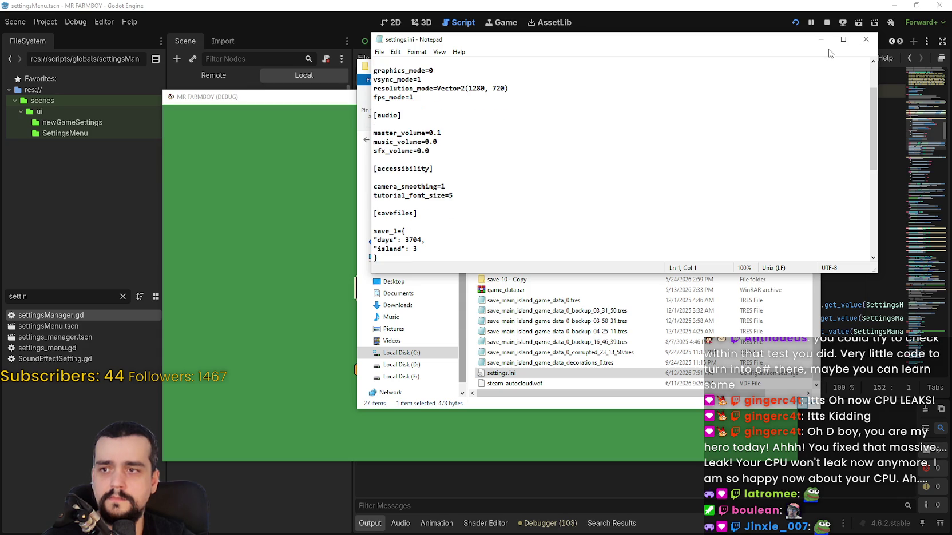
left_click(867, 43)
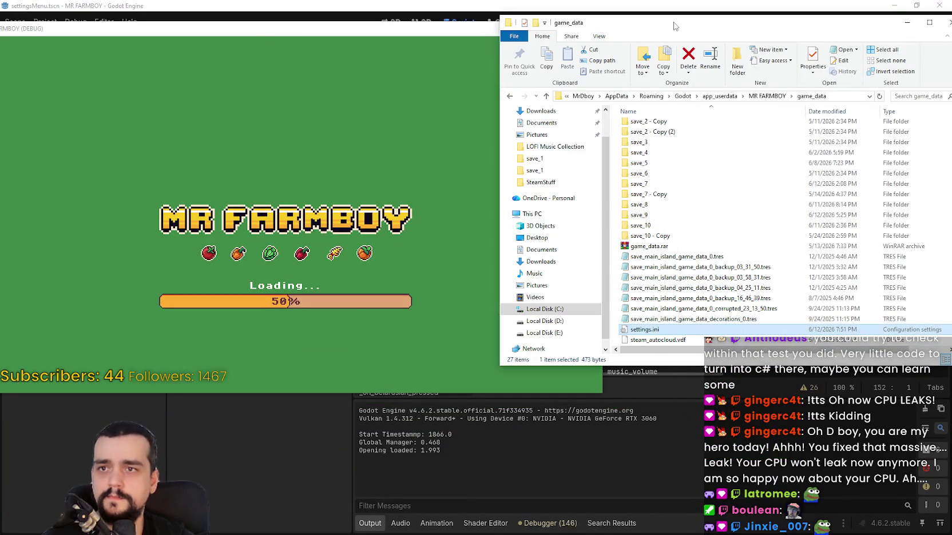
left_click_drag(667, 26, 717, 29)
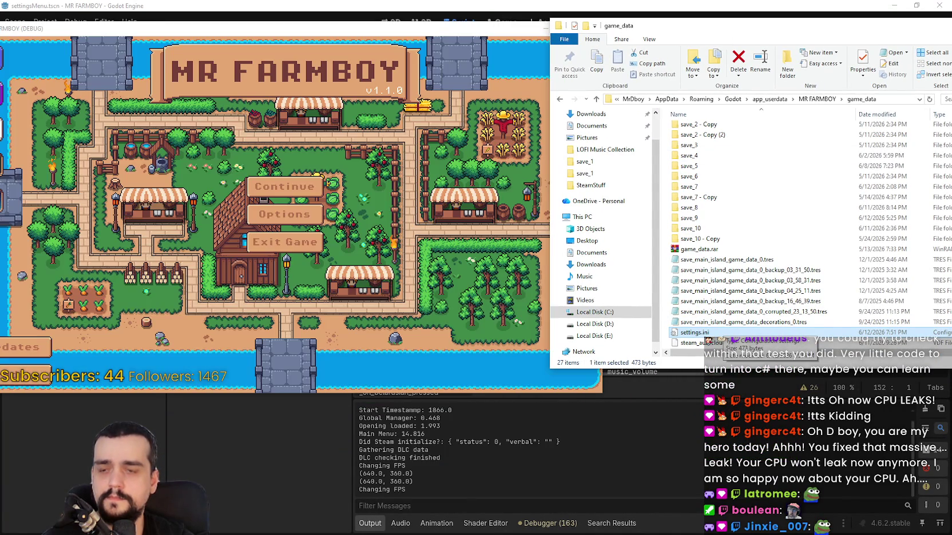
double_click(709, 333)
scroll(478, 170, "down", 3)
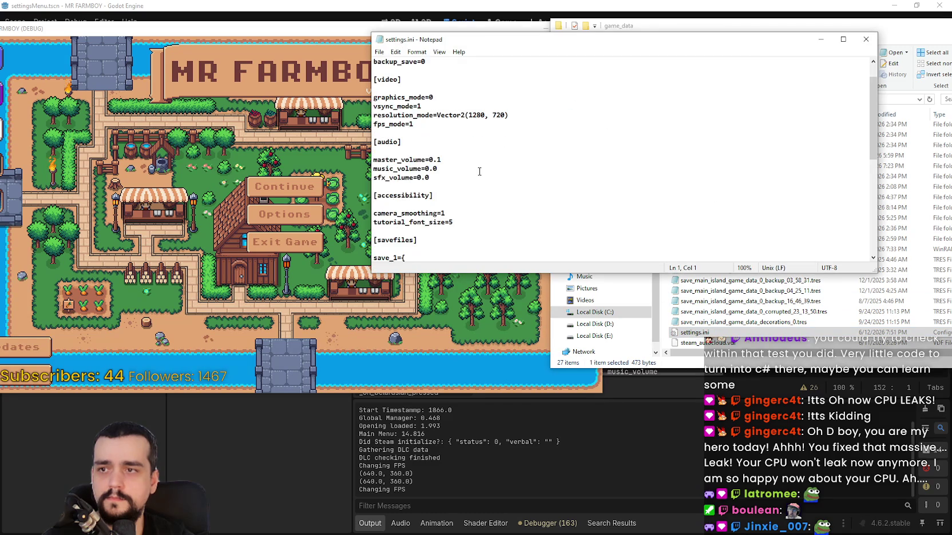
left_click(865, 39)
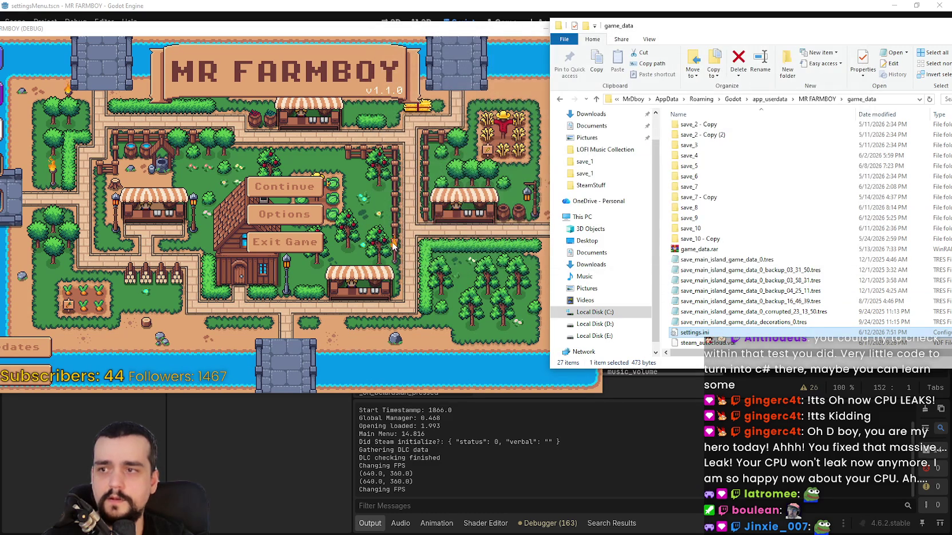
Review the Accessibility, Key Bindings, Audio, Video and Game option pages, then apply them
left_click(284, 223)
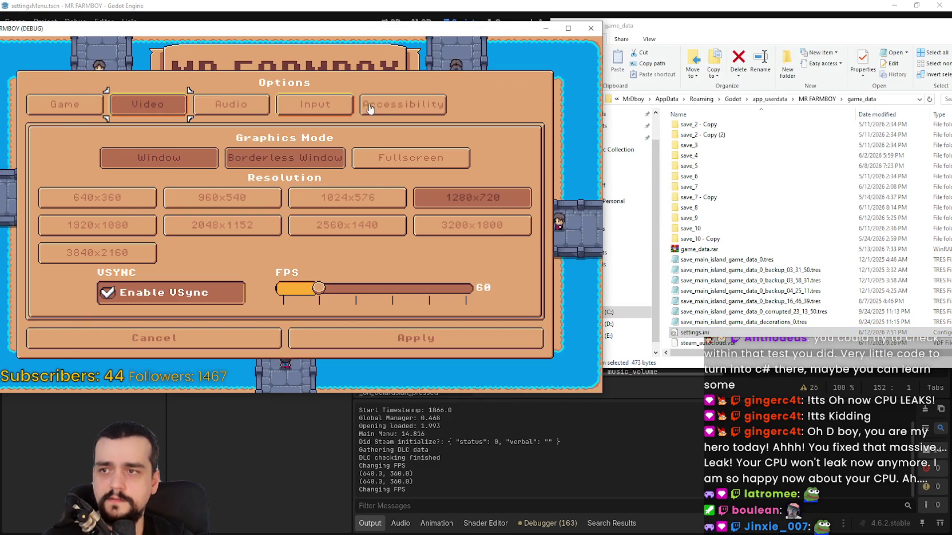
left_click(452, 104)
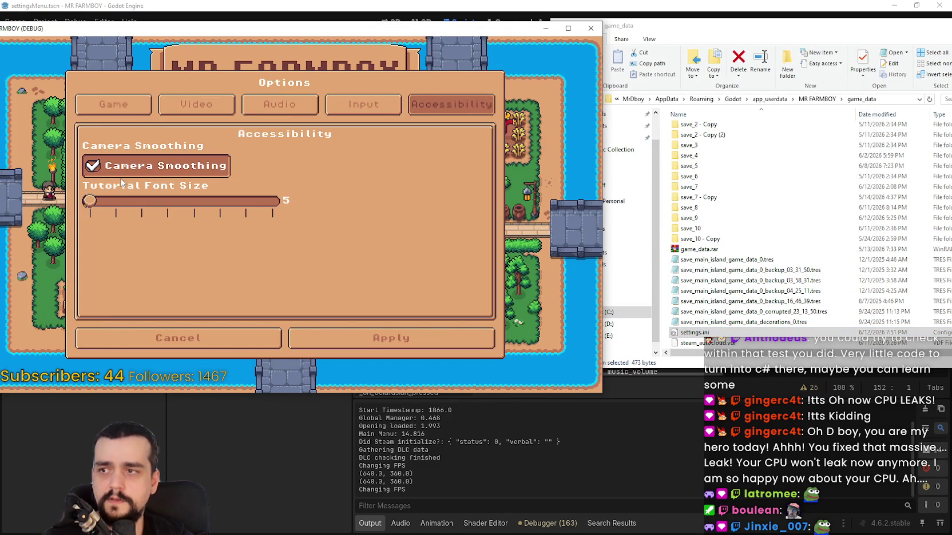
left_click(366, 105)
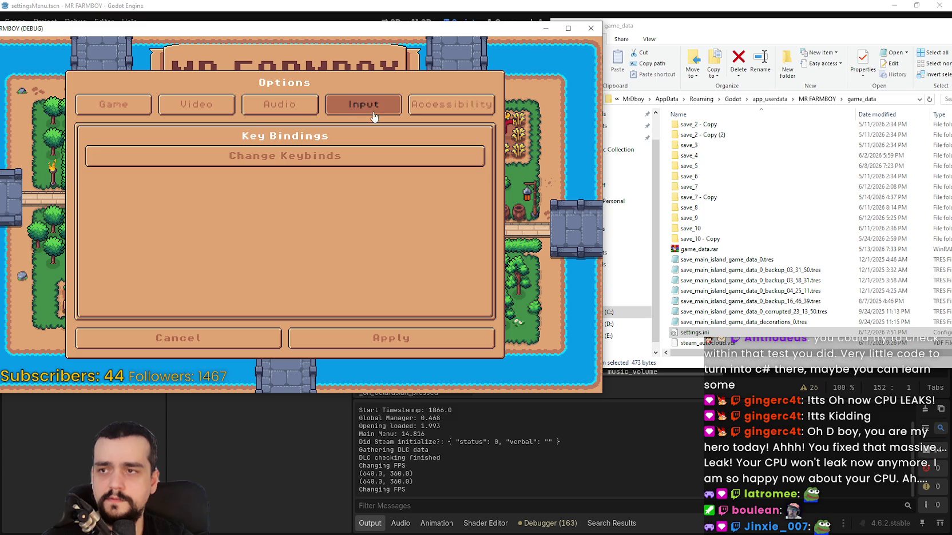
left_click(280, 105)
left_click(190, 109)
left_click(79, 106)
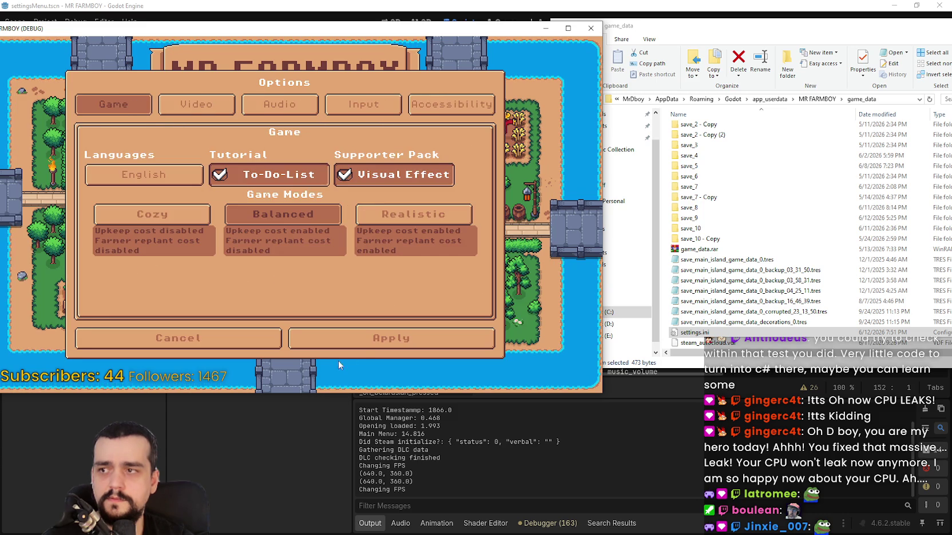
left_click(353, 348)
Continue to the save list and load Save 8
left_click(287, 184)
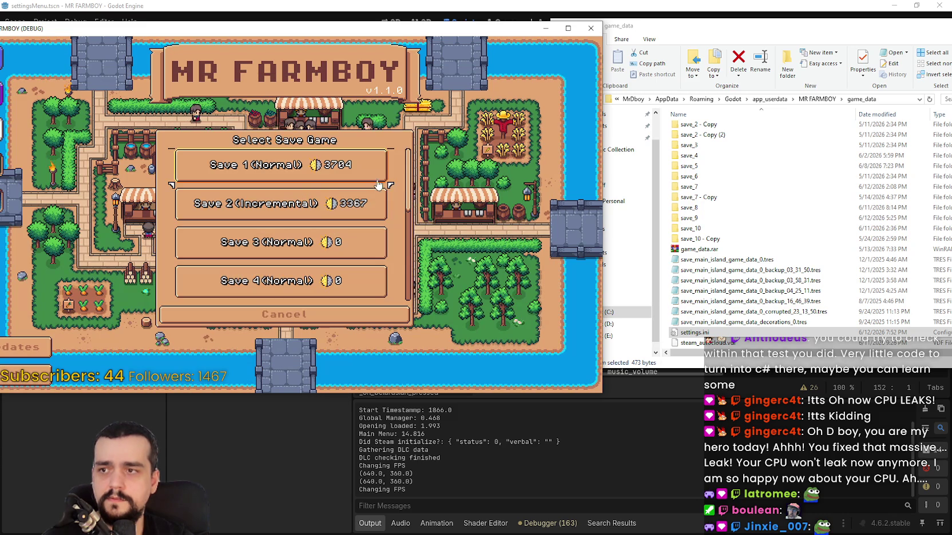
left_click(281, 203)
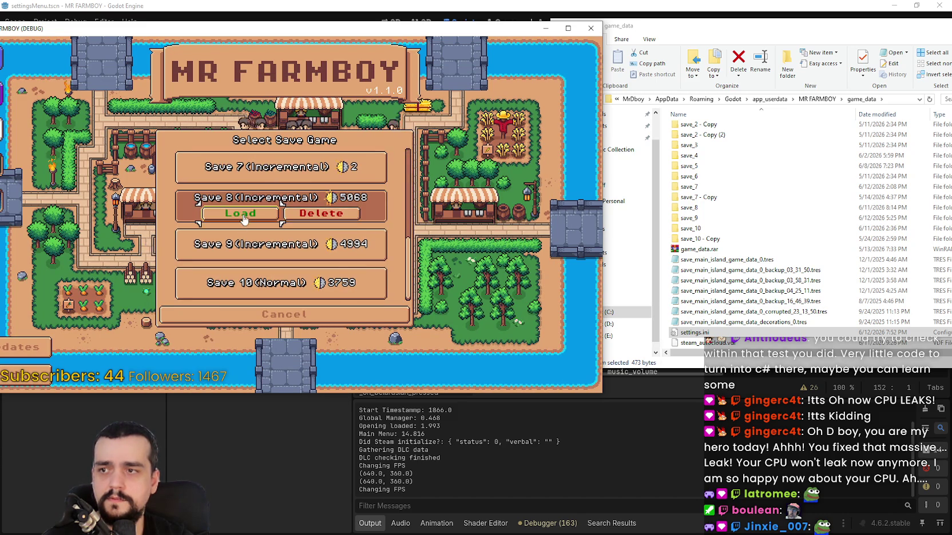
left_click(237, 228)
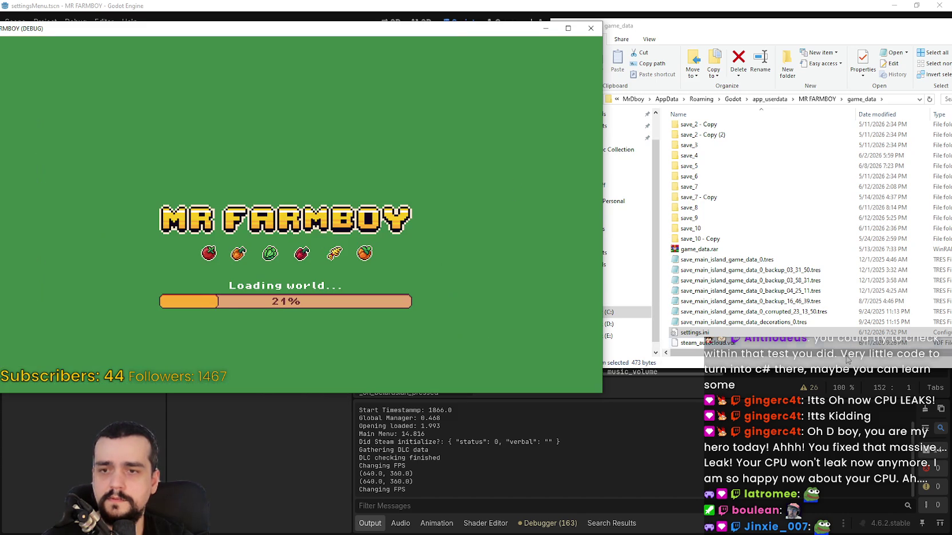
Inspect settings.ini in Notepad three times, then return focus to the game loaded into Save 8
double_click(772, 332)
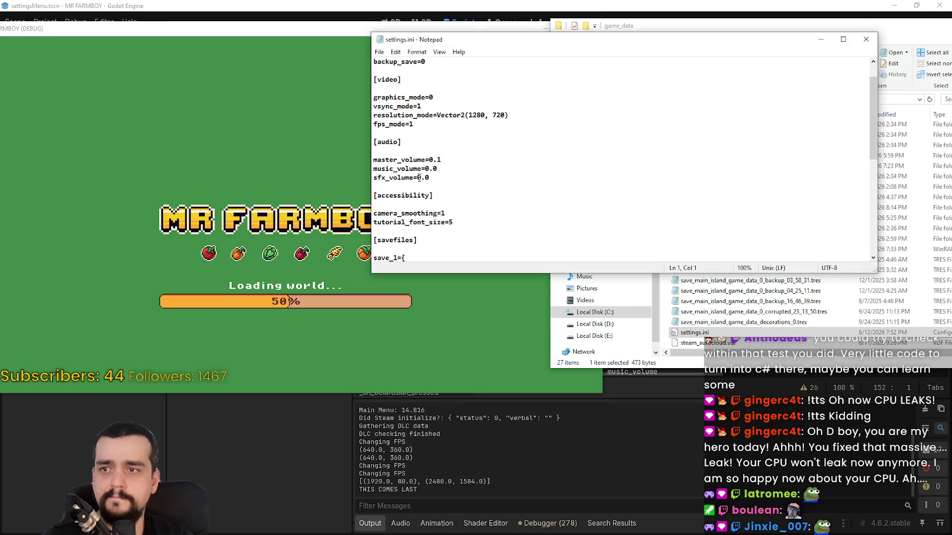
scroll(419, 178, "down", 2)
key("alt+F4")
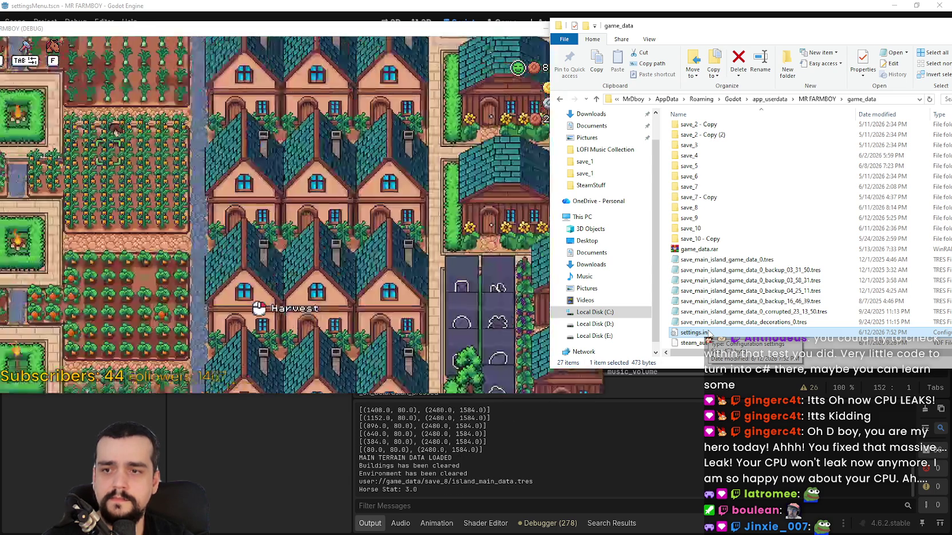
double_click(709, 333)
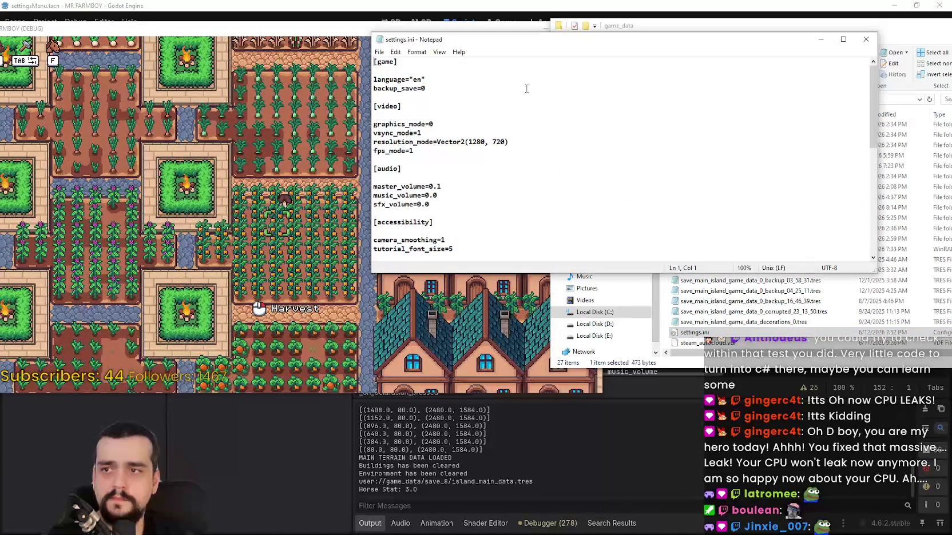
scroll(518, 121, "down", 4)
scroll(517, 121, "down", 2)
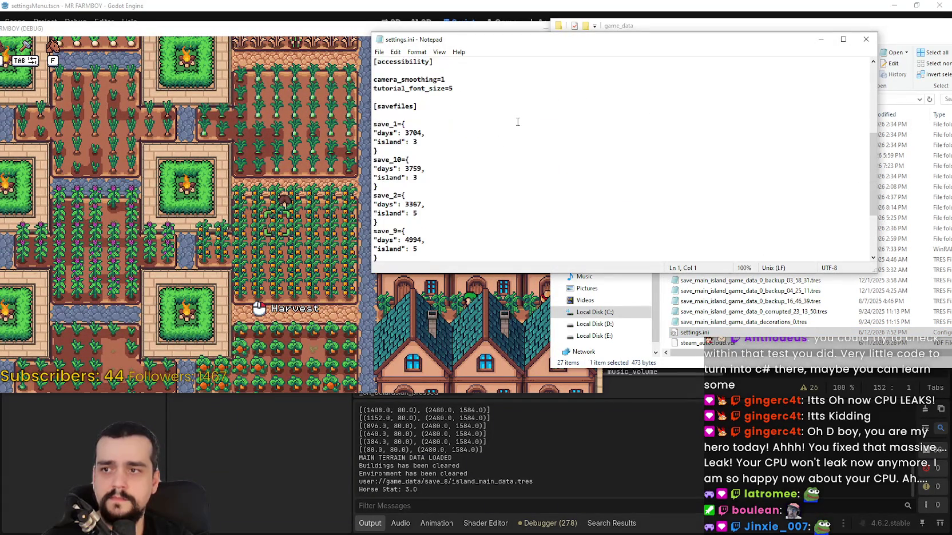
scroll(517, 122, "up", 2)
left_click(866, 39)
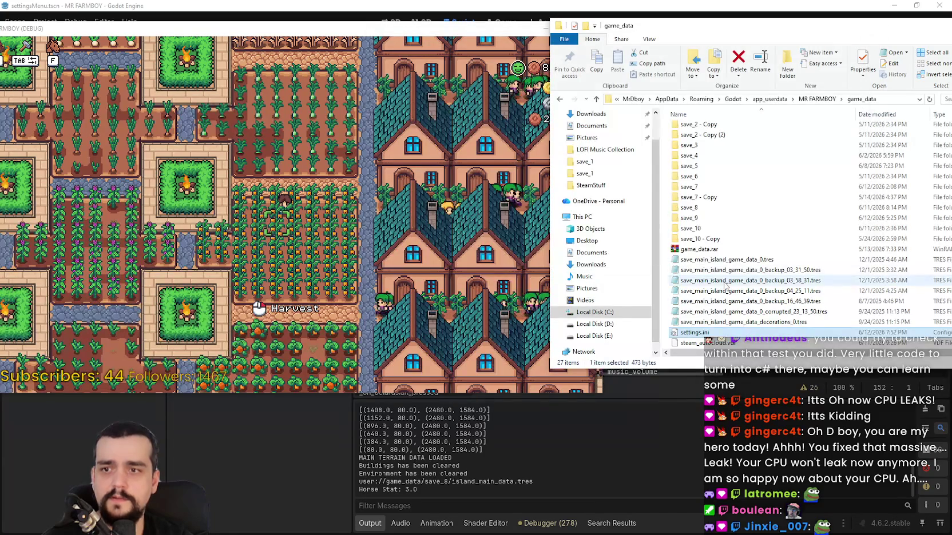
double_click(694, 333)
scroll(561, 179, "down", 4)
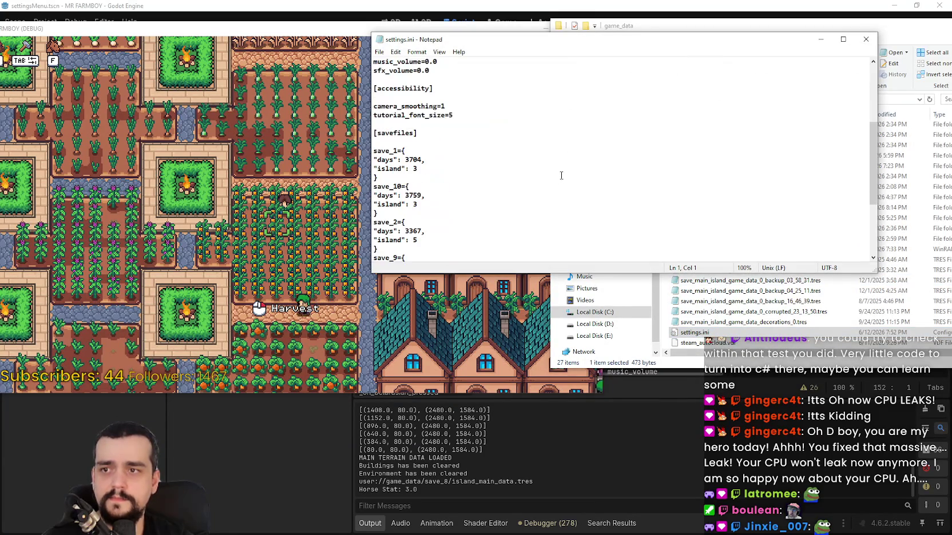
left_click(866, 39)
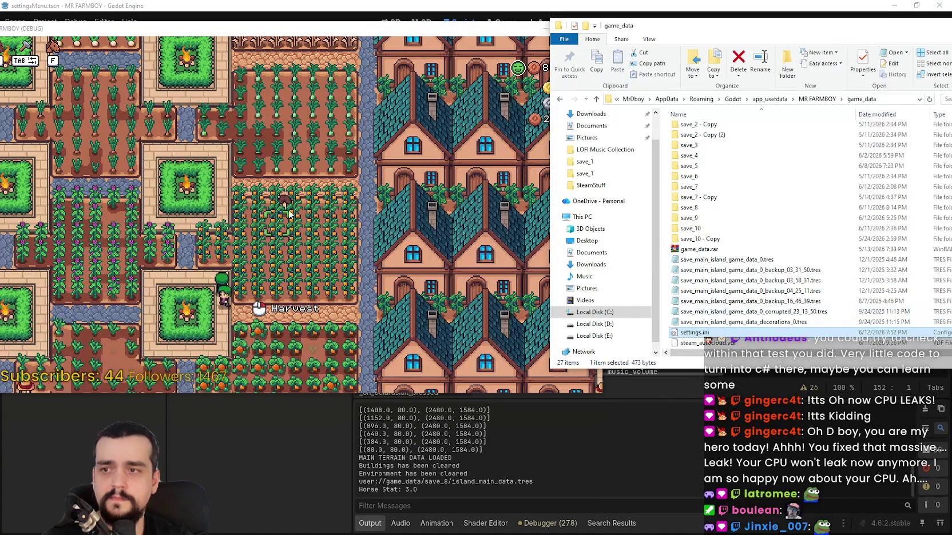
left_click(436, 237)
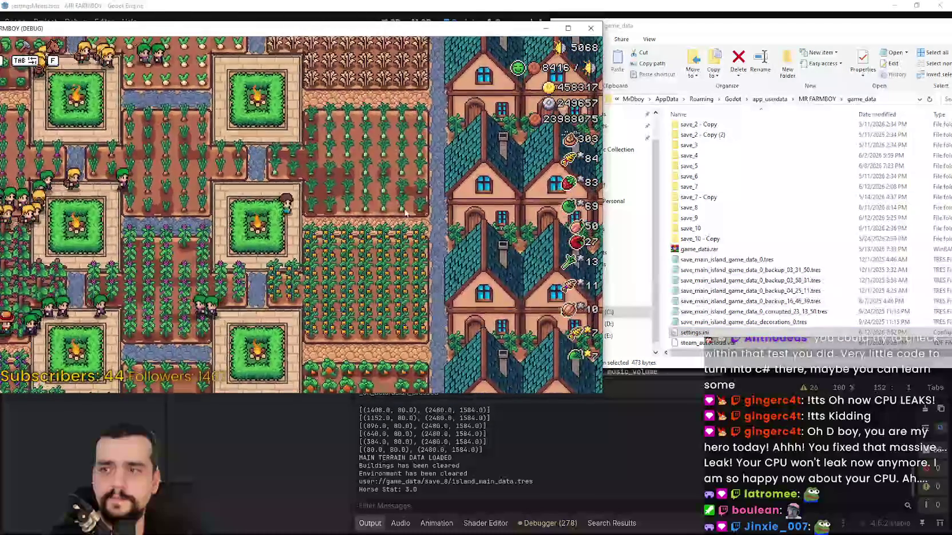
Pause the game, browse the Accessibility and Game option pages, and resume
key("Escape")
left_click(255, 165)
left_click(359, 105)
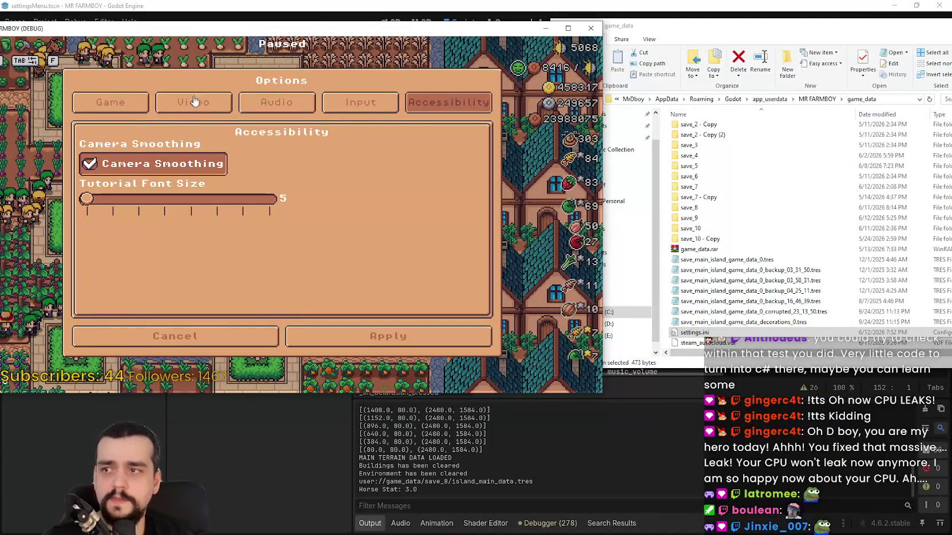
left_click(110, 103)
left_click(386, 336)
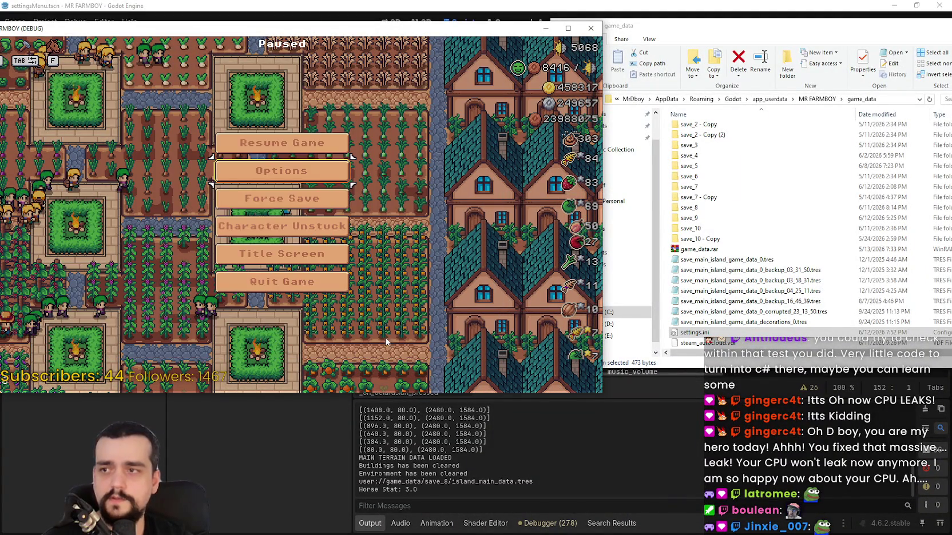
key("Escape")
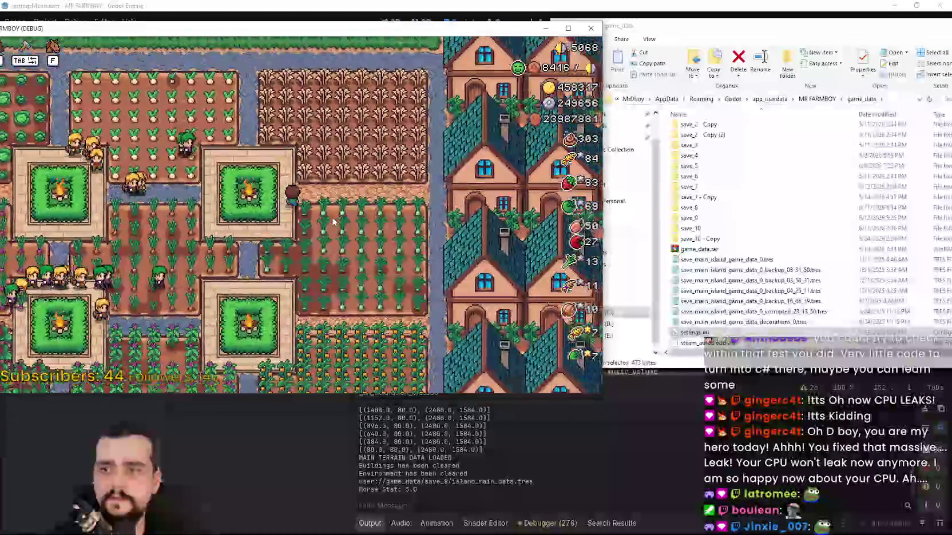
key("Escape")
Set the Music and Sound volumes to about 6, apply them, and resume play
left_click(302, 194)
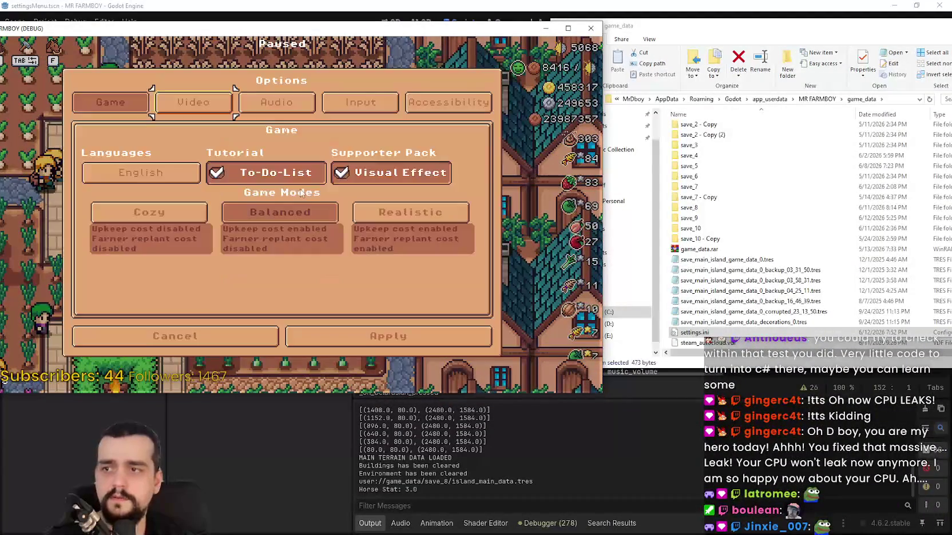
left_click(254, 105)
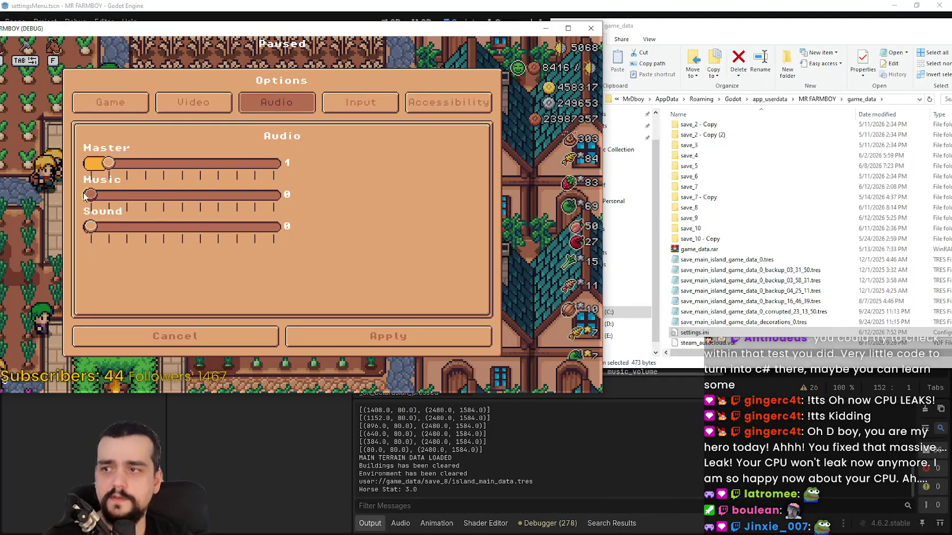
left_click_drag(84, 195, 199, 195)
left_click_drag(105, 233, 202, 229)
left_click(388, 337)
left_click(290, 145)
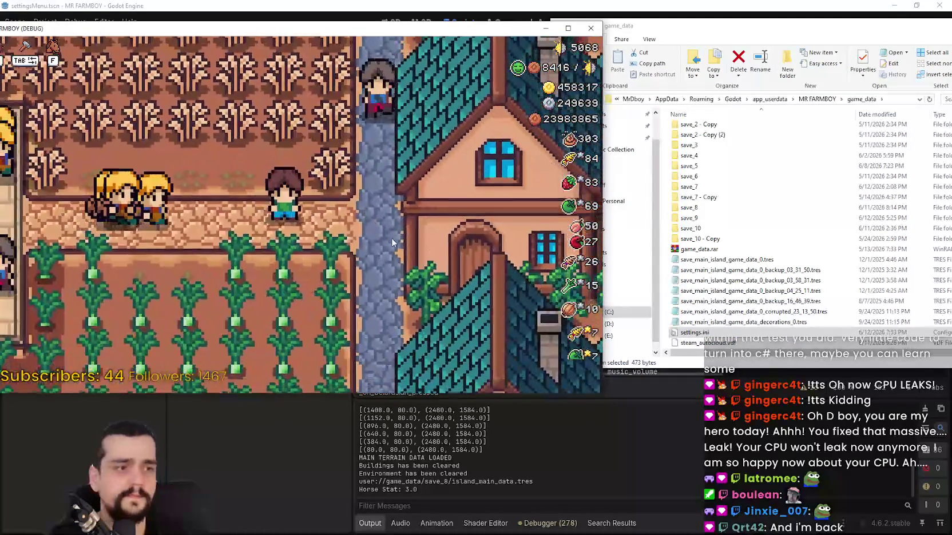
Quit the game from the pause menu, confirming so progress saves
key("Escape")
left_click(303, 282)
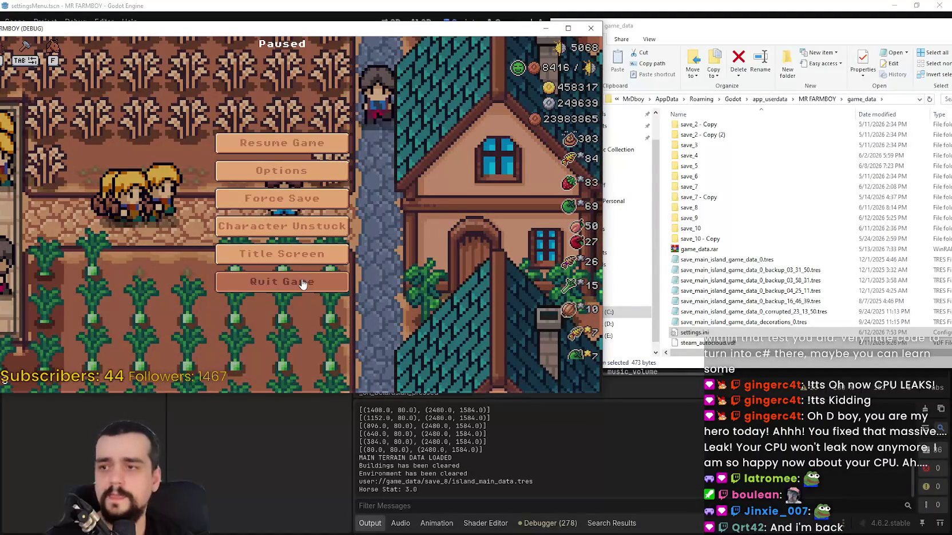
left_click(337, 234)
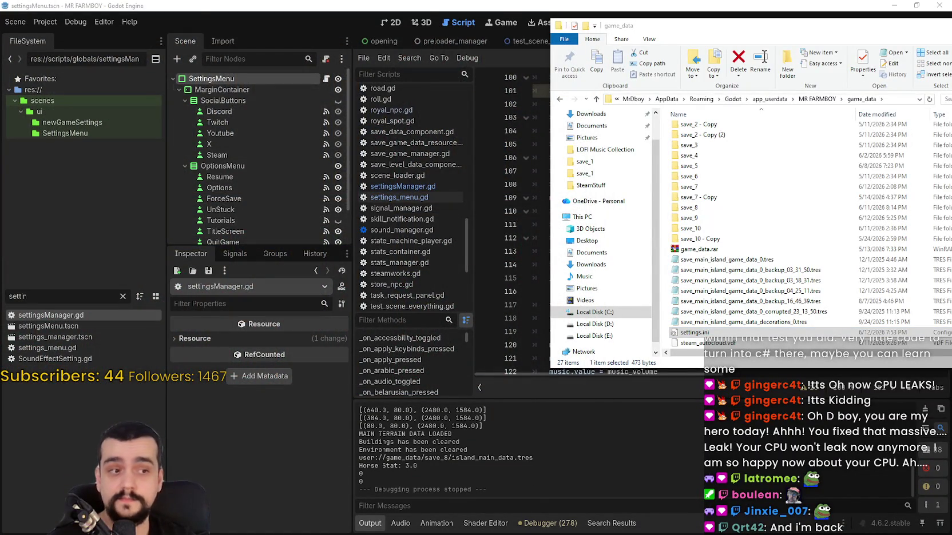
Copy the GitHub issue #120246 link and reload the issue page
key("alt+Tab")
left_click(309, 29)
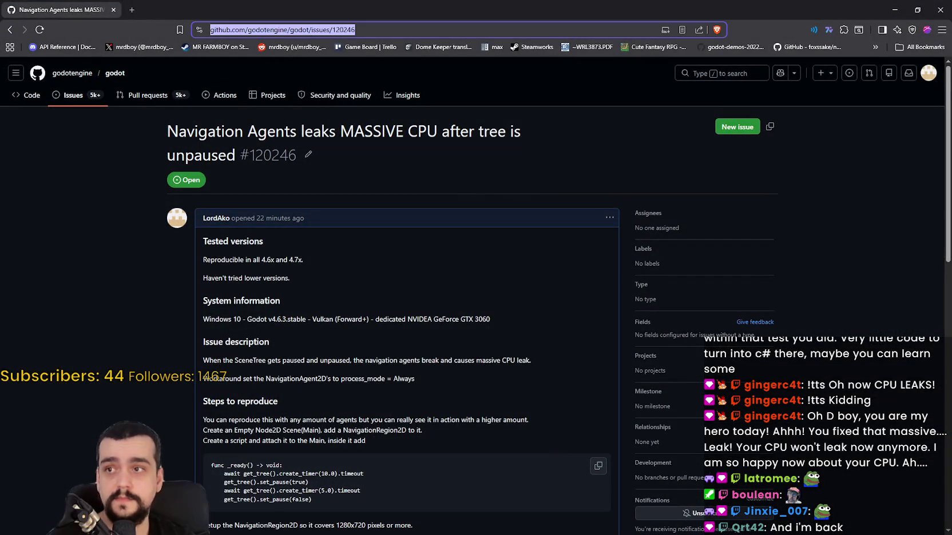
key("alt+Tab")
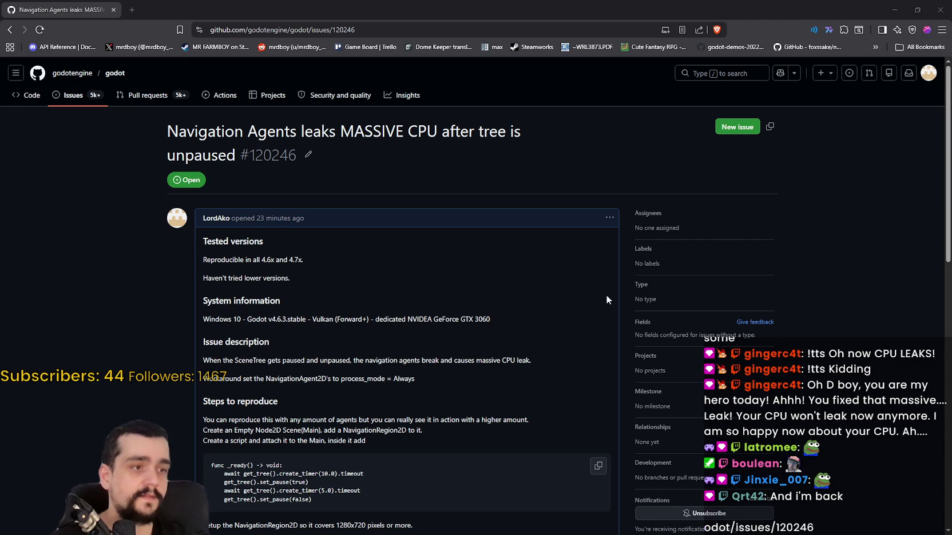
scroll(496, 299, "down", 1)
right_click(497, 265)
left_click(522, 306)
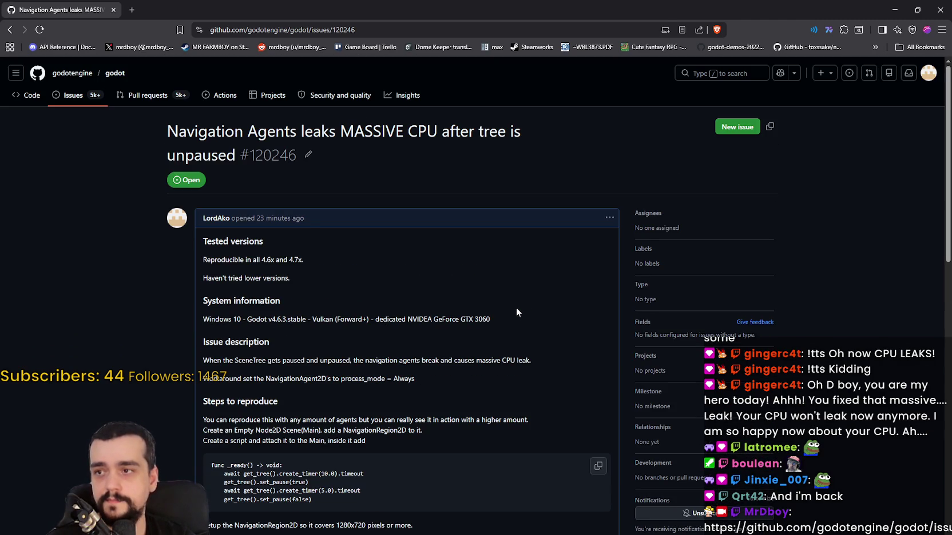
Zoom in and read the issue's reproduction steps down to the godotcpubug.zip MRP
scroll(517, 306, "up", 2)
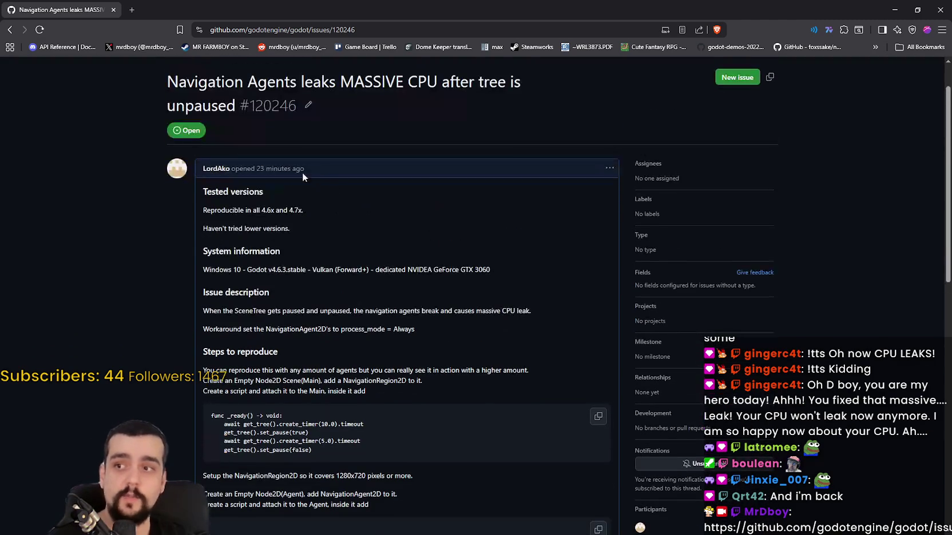
scroll(398, 255, "down", 15)
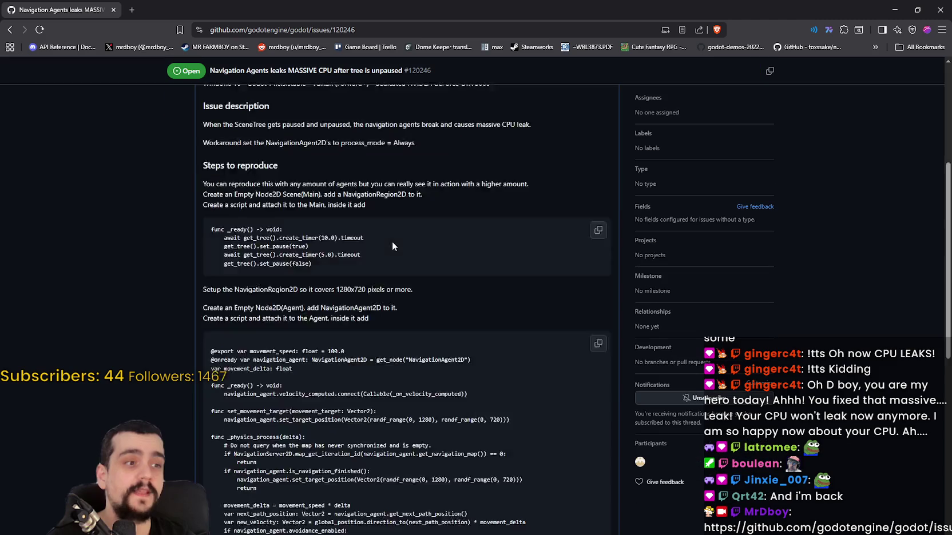
scroll(433, 337, "up", 4)
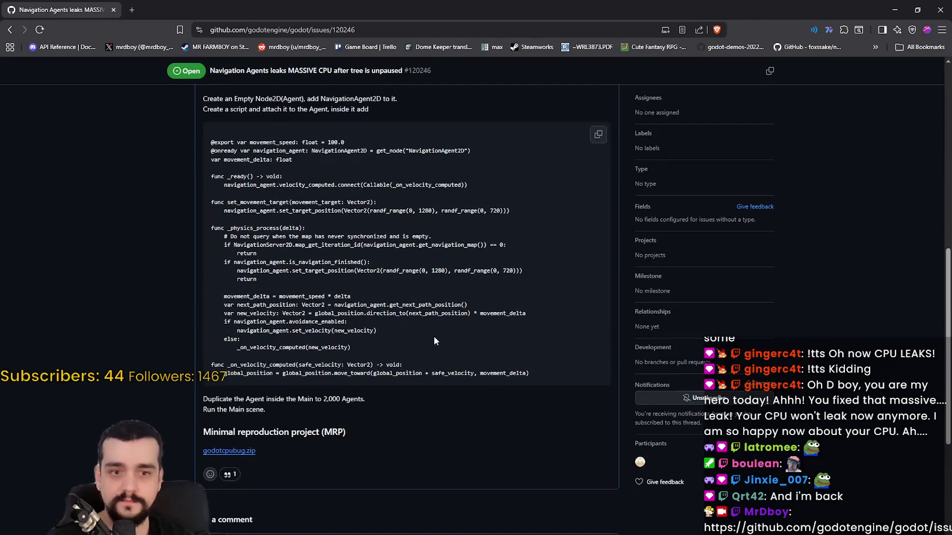
scroll(233, 326, "down", 3)
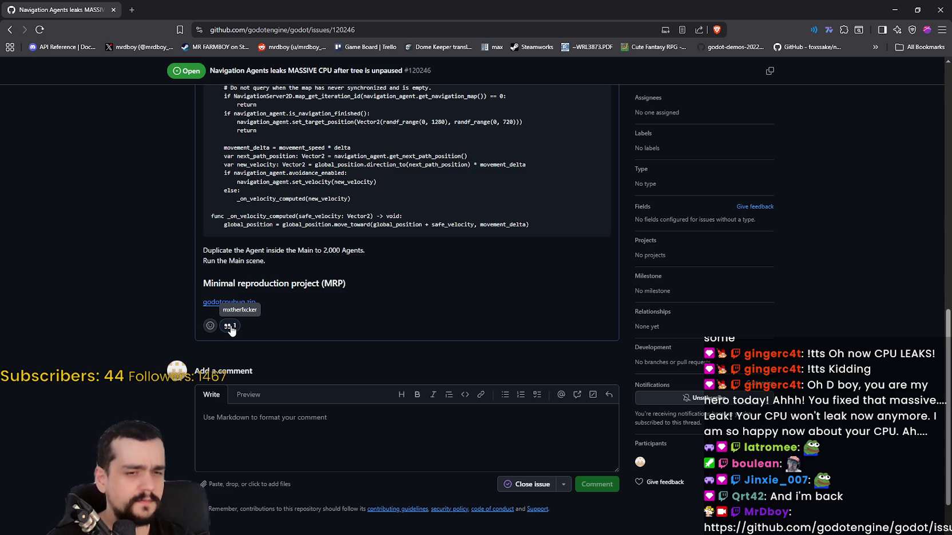
mouse_move(230, 330)
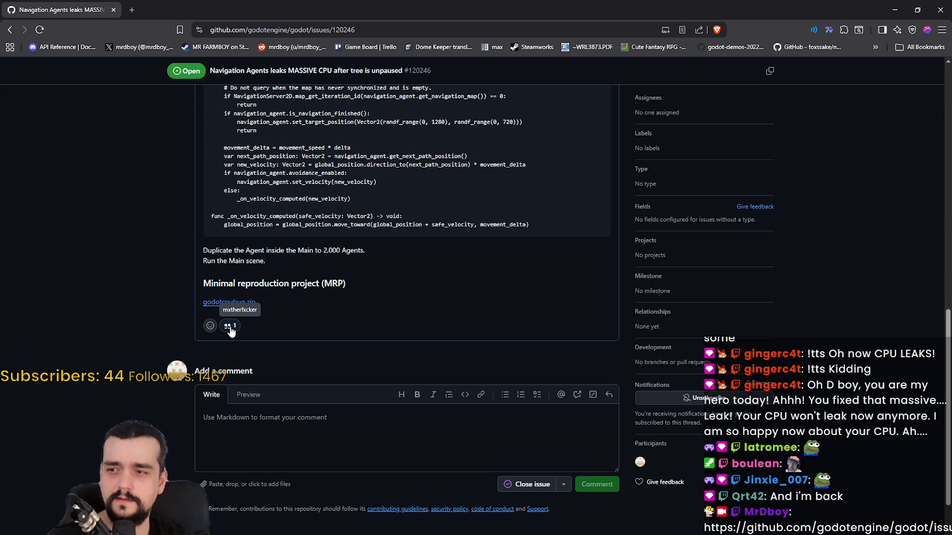
key("ctrl+plus")
key("ctrl+plus")
key("ctrl+plus")
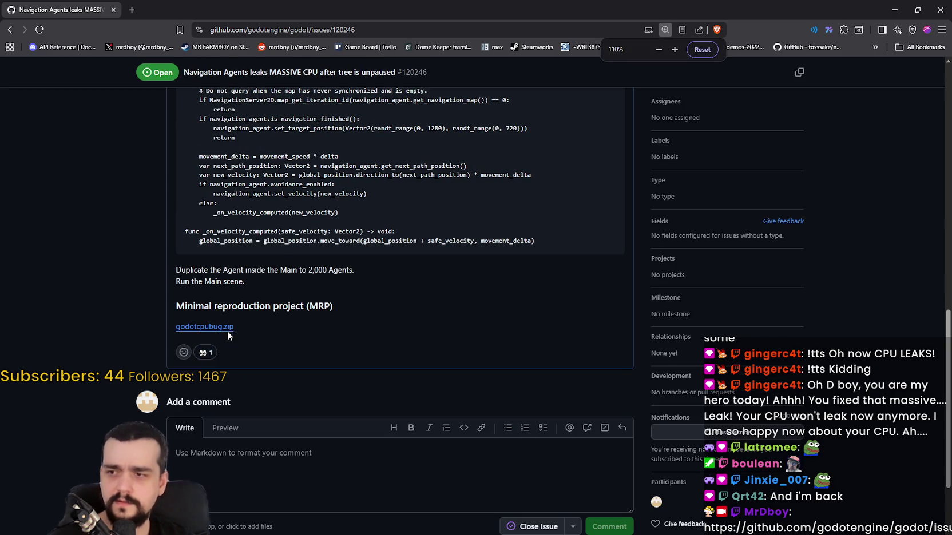
scroll(161, 304, "down", 5)
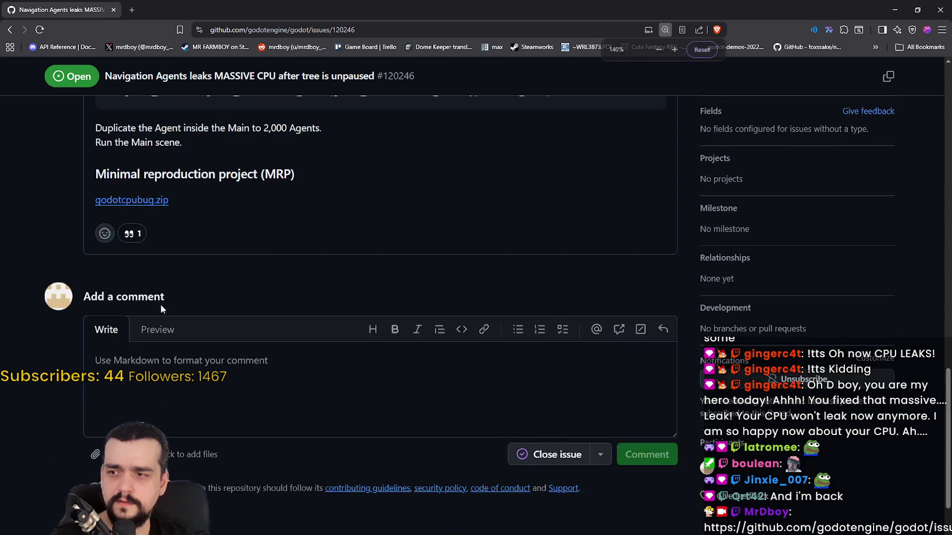
key("ctrl+plus")
key("ctrl+plus")
key("ctrl+plus")
key("ctrl+plus")
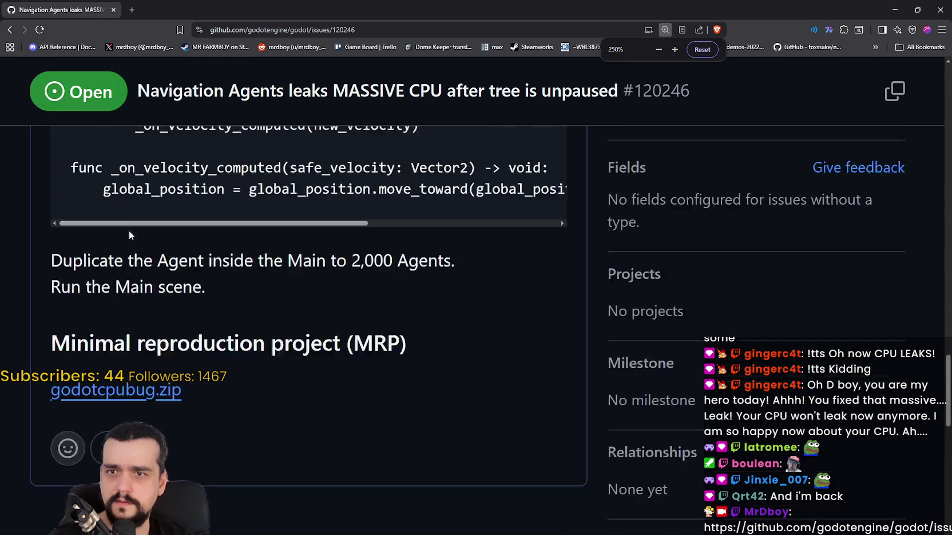
scroll(128, 231, "down", 5)
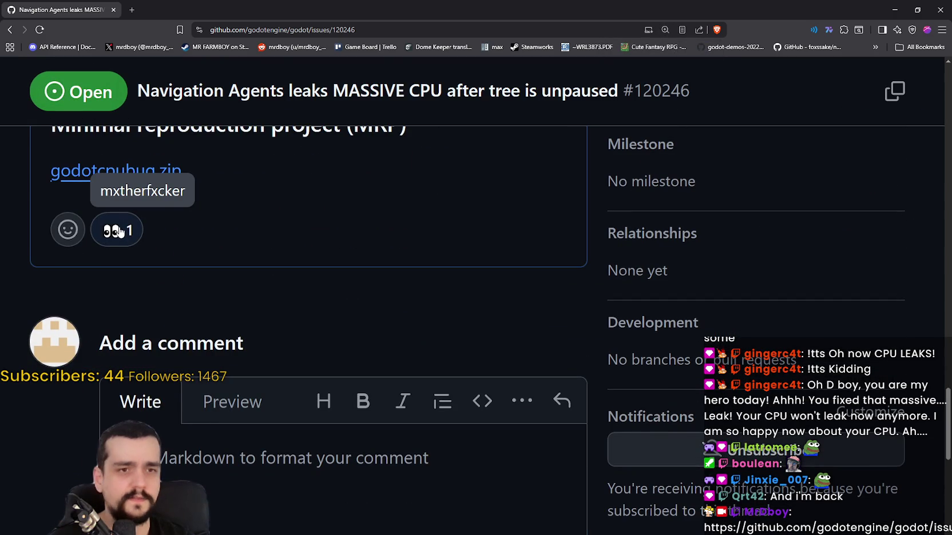
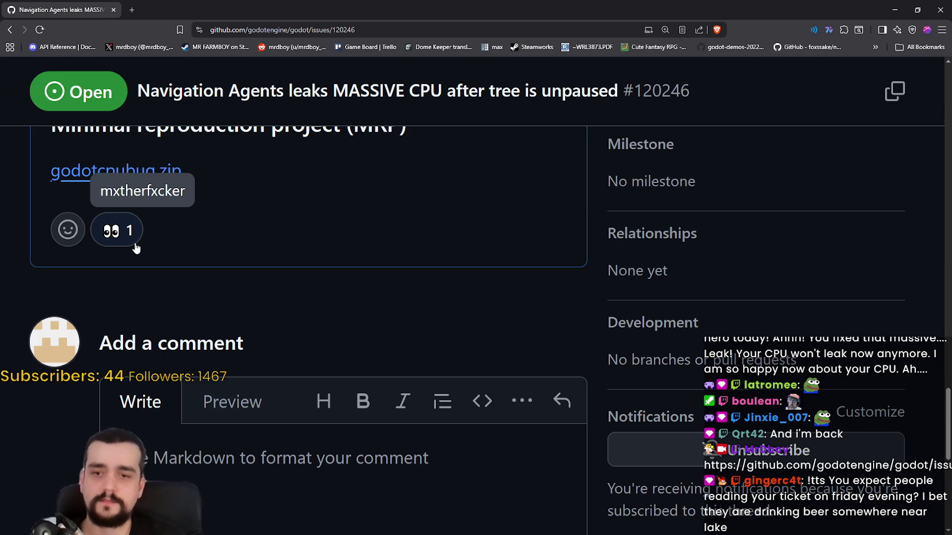
Skim GitHub issue #120246 on the Navigation Agents CPU leak, then close the browser to reveal Godot
scroll(303, 233, "down", 3)
scroll(304, 227, "up", 2)
scroll(304, 226, "down", 4, "ctrl")
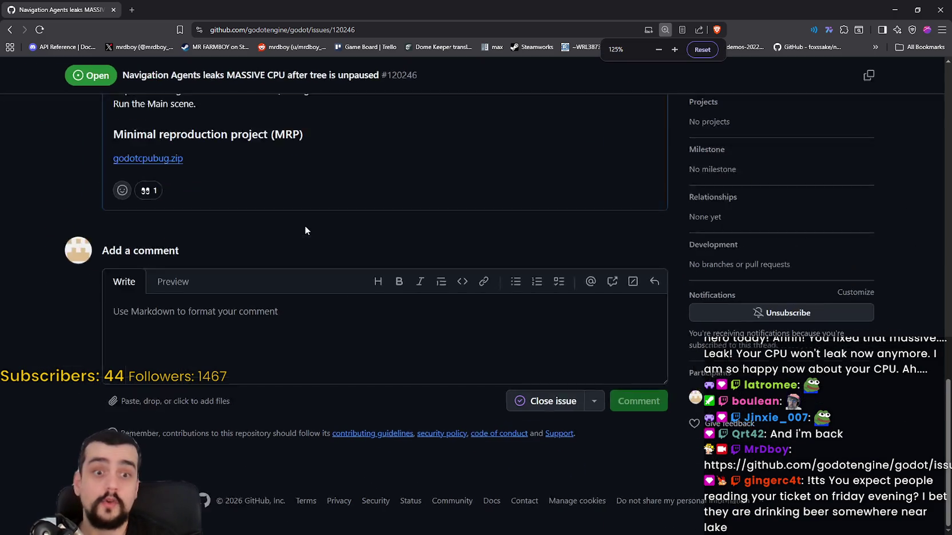
scroll(464, 238, "up", 6)
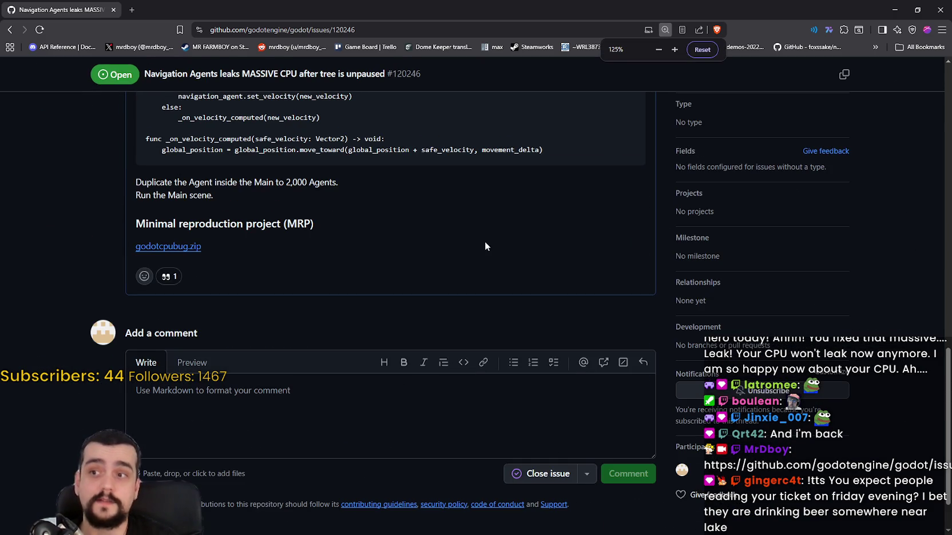
scroll(492, 246, "up", 2)
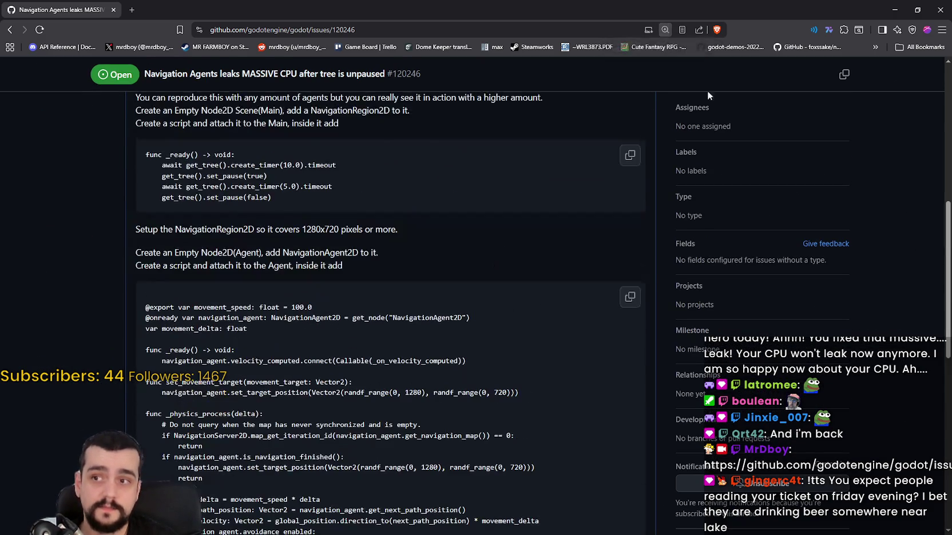
left_click(933, 8)
left_click(526, 171)
Inspect the window_mode and borderless_window_mode button_pressed lines in the graphics_mode code
left_click(591, 184)
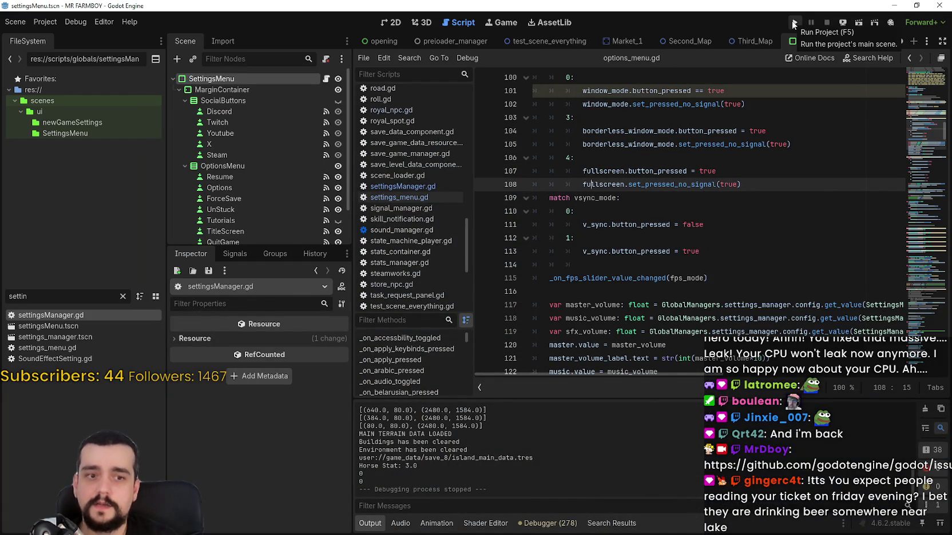
left_click(692, 90)
left_click(697, 117)
scroll(732, 224, "up", 4)
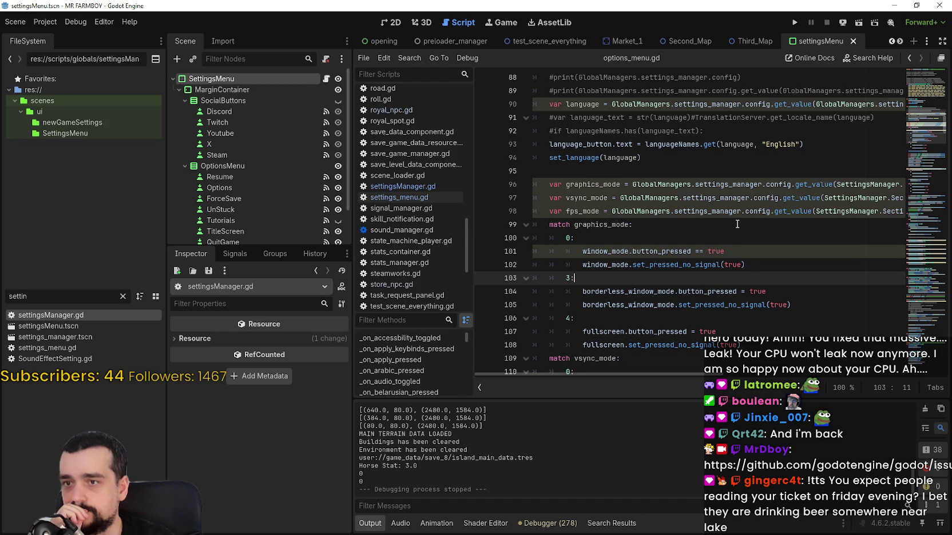
mouse_move(740, 217)
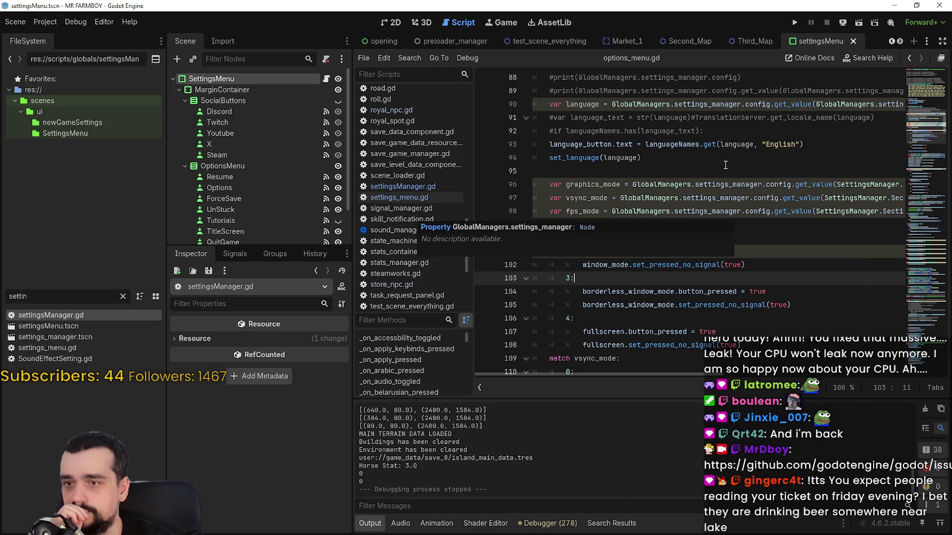
scroll(725, 164, "down", 2)
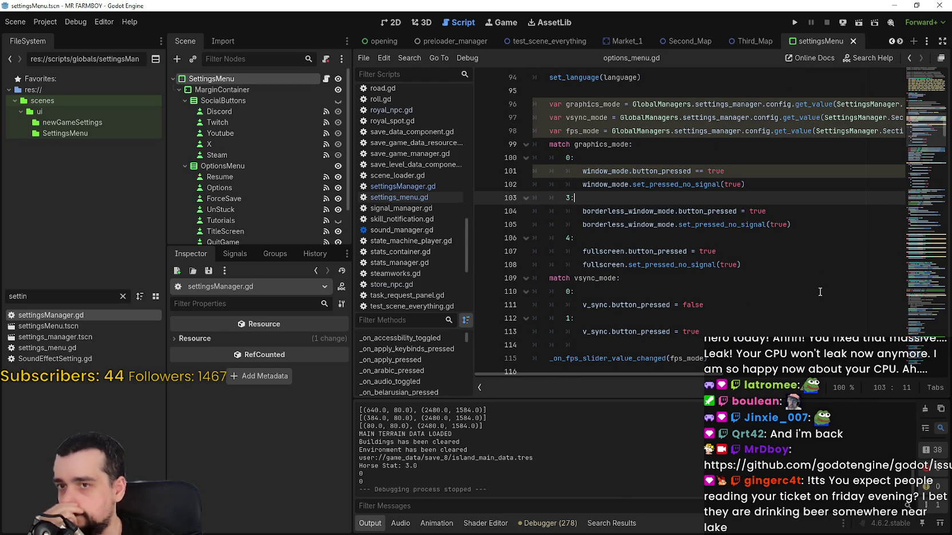
left_click(660, 171)
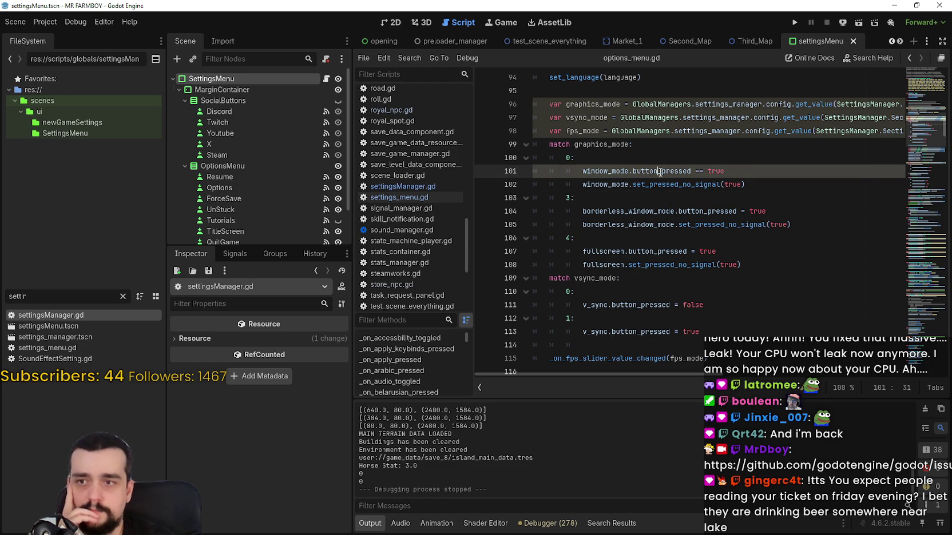
double_click(660, 171)
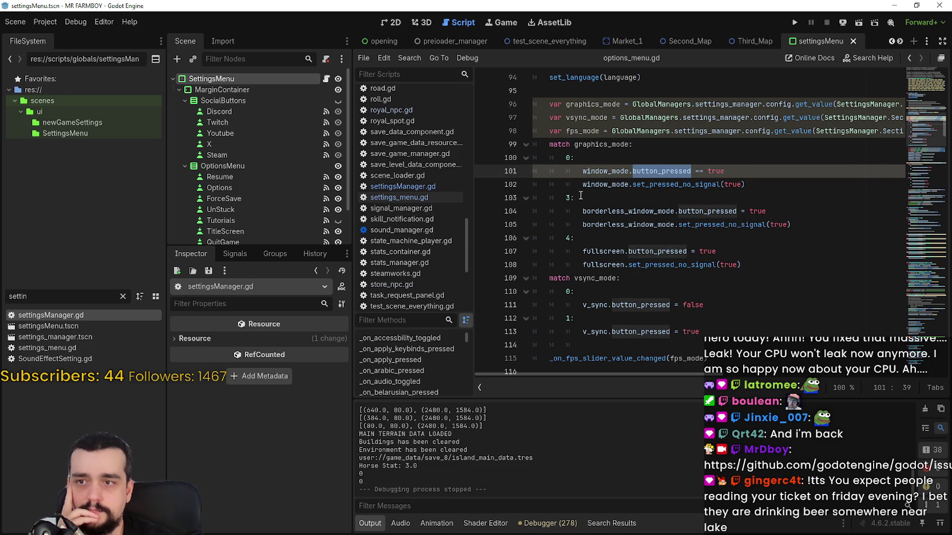
double_click(598, 169)
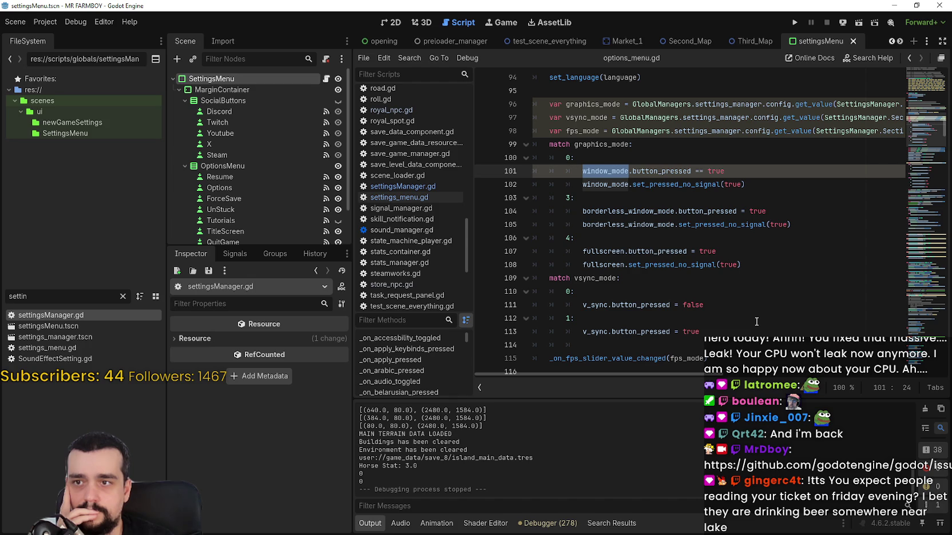
mouse_move(680, 170)
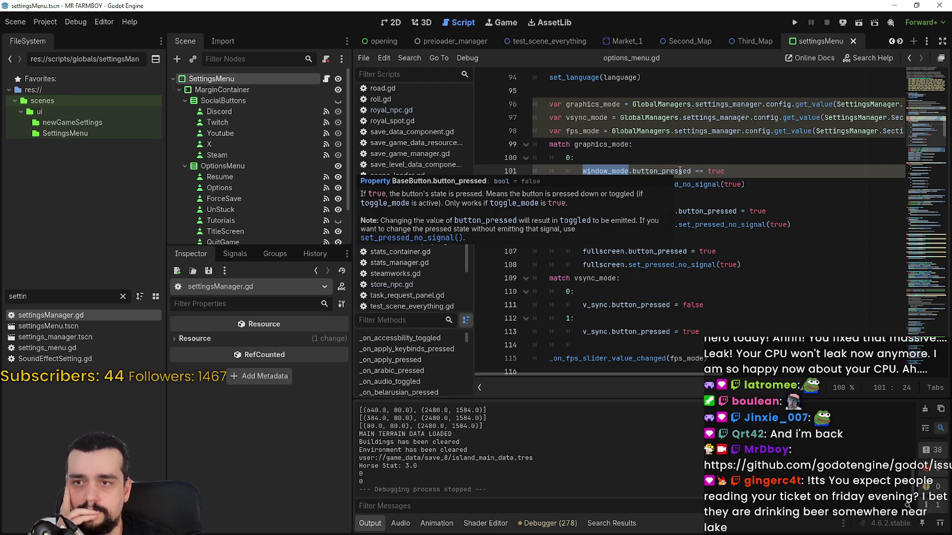
mouse_move(608, 178)
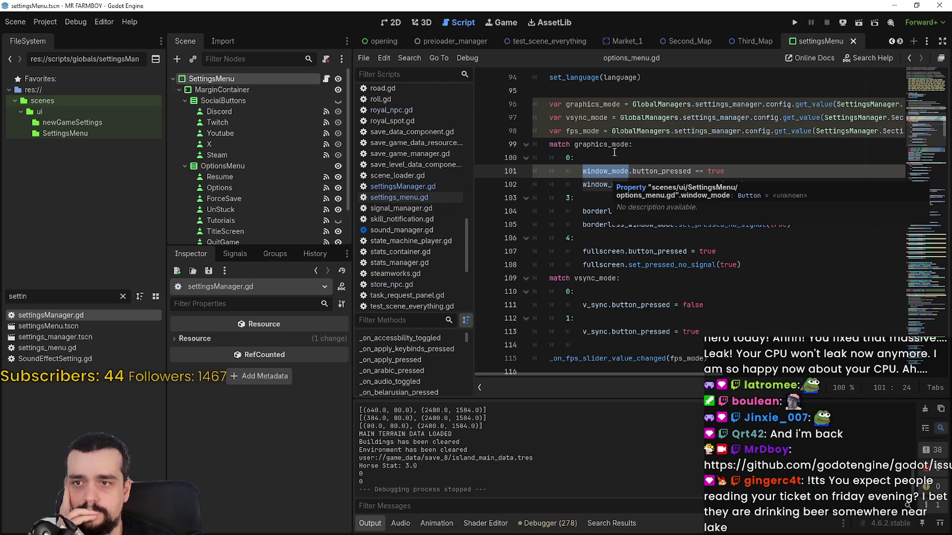
mouse_move(596, 206)
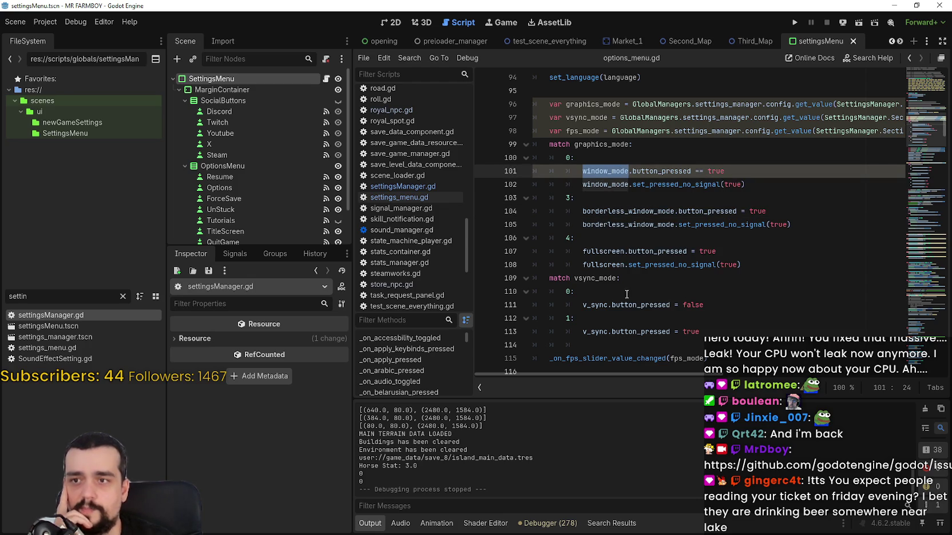
double_click(619, 214)
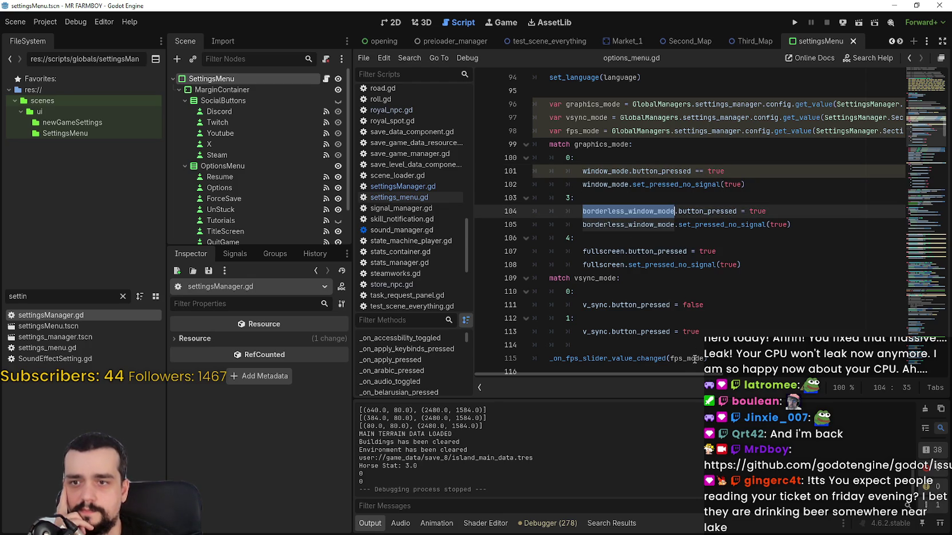
Change '==' to '=' on line 101, save options_menu.gd and run the project
left_click(700, 171)
key("BackSpace")
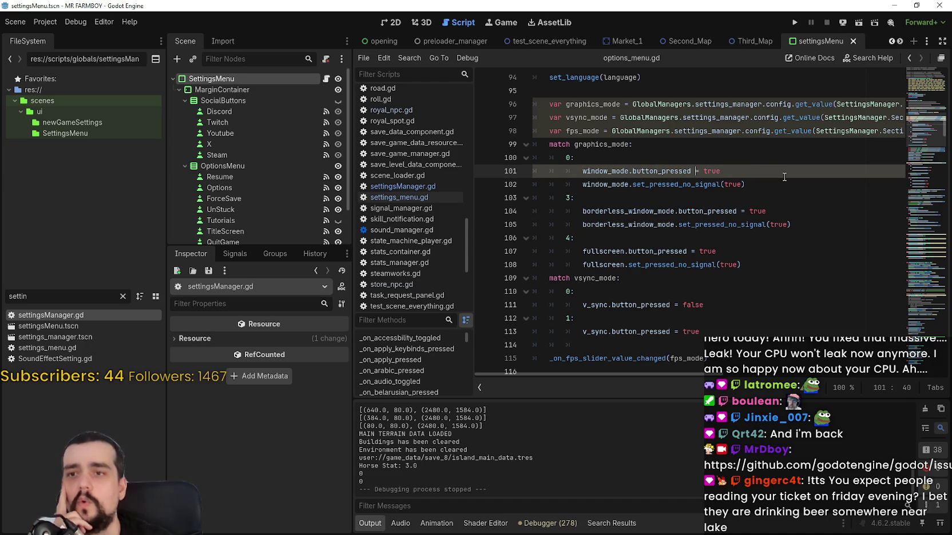
left_click(797, 252)
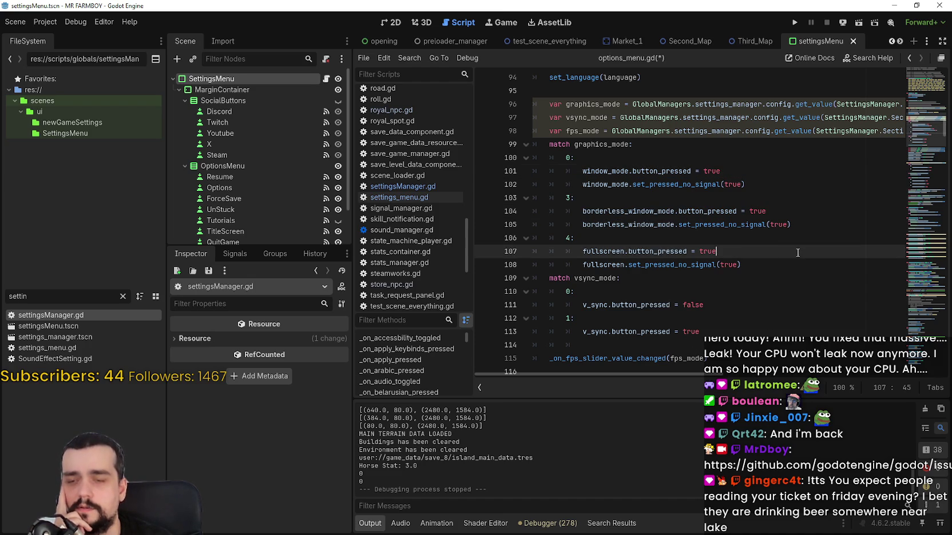
left_click(772, 200)
key("ctrl+s")
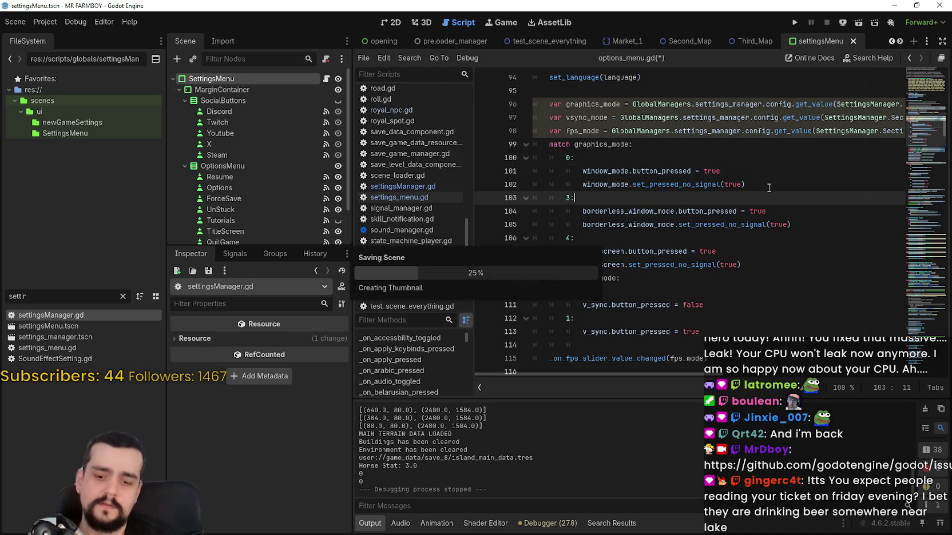
scroll(726, 147, "up", 1)
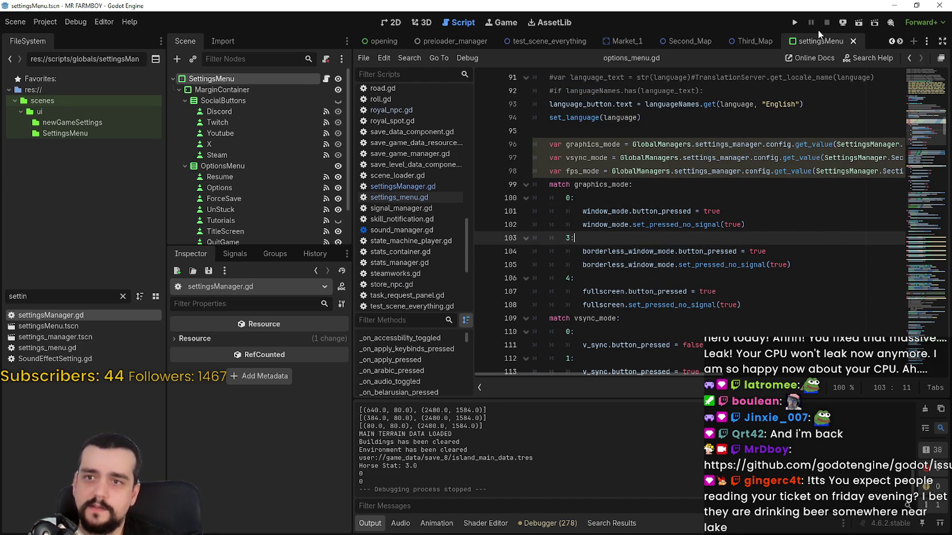
key("F5")
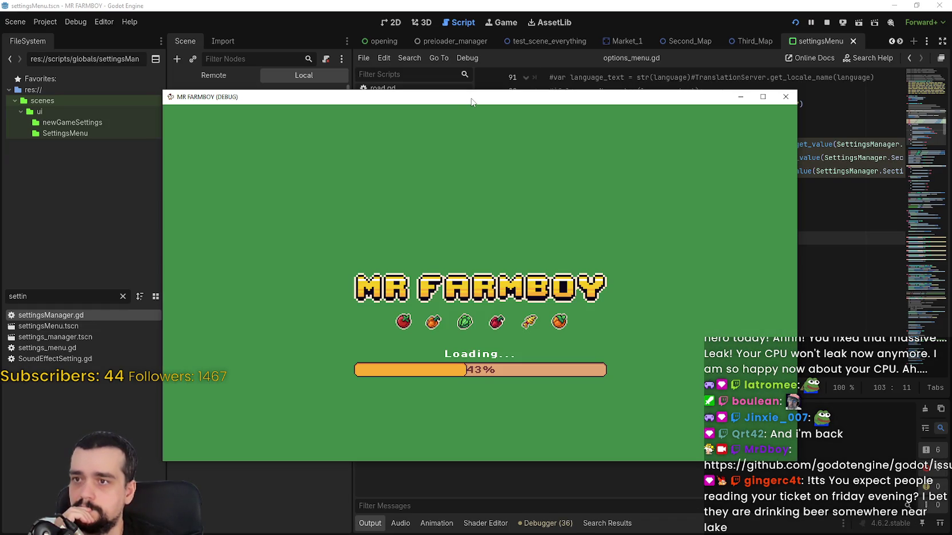
left_click_drag(472, 102, 520, 25)
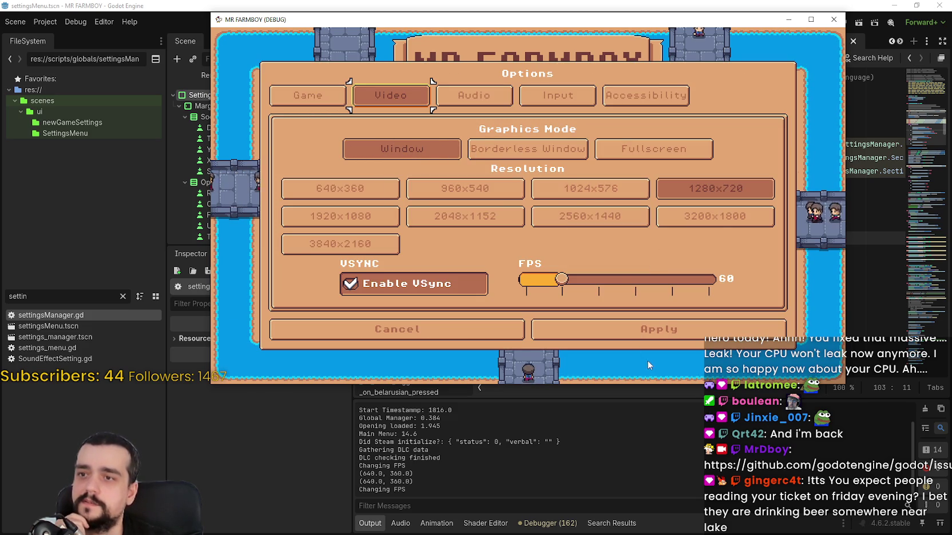
left_click(475, 96)
left_click(474, 97)
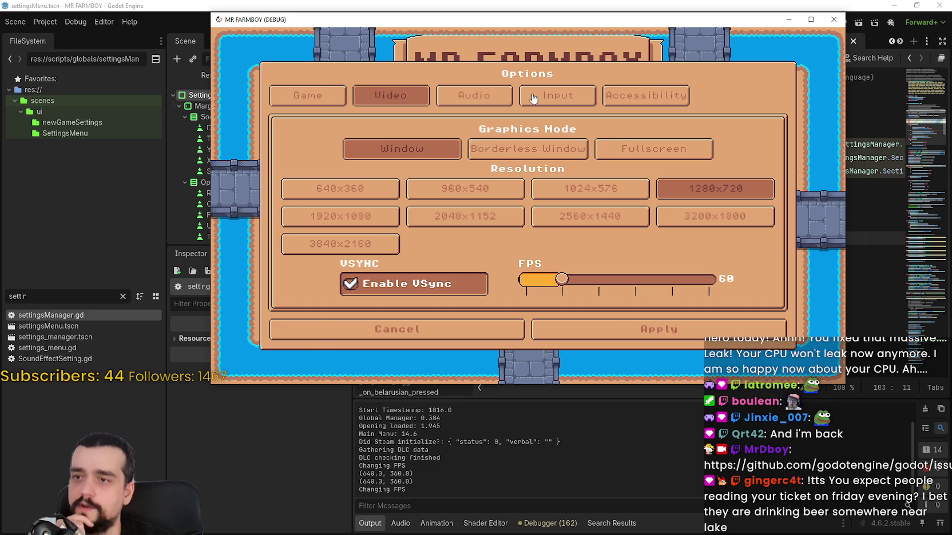
left_click(493, 95)
left_click(585, 97)
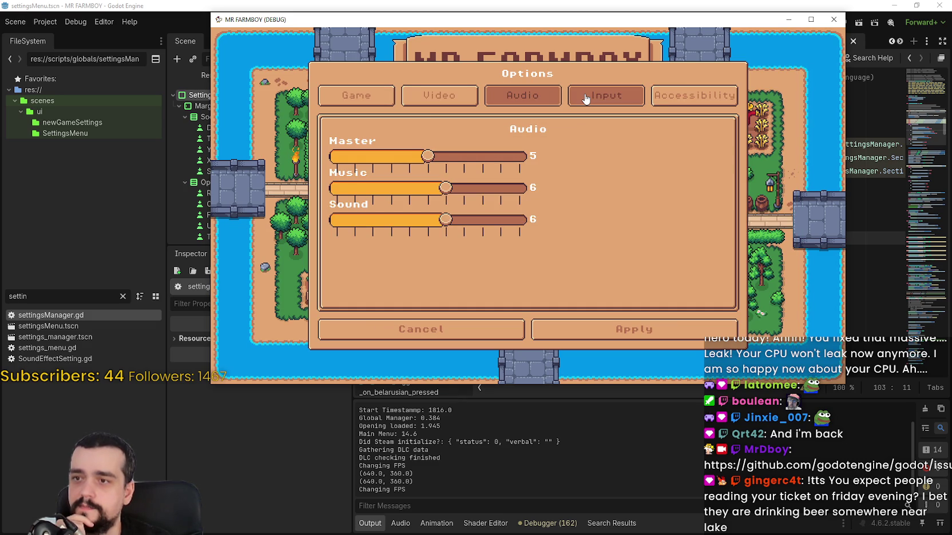
left_click(694, 95)
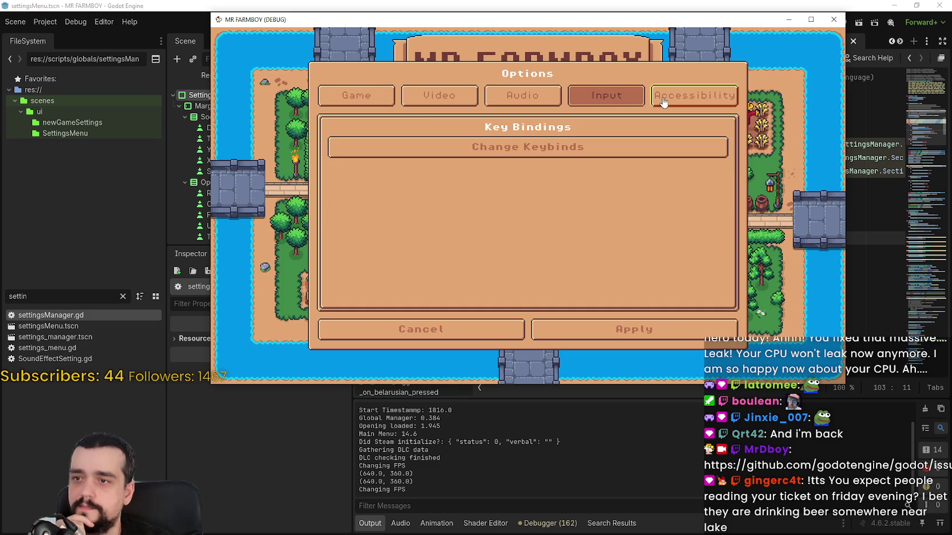
left_click(353, 94)
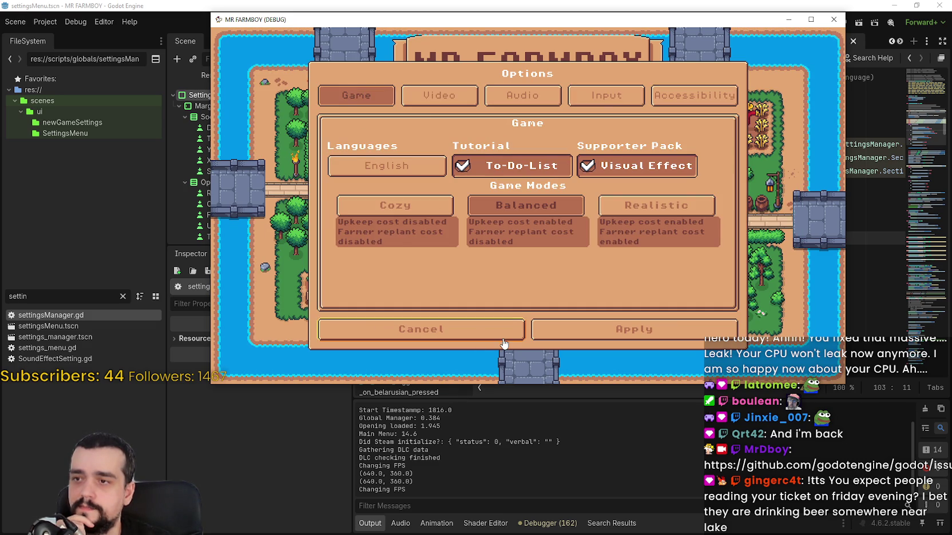
left_click(685, 104)
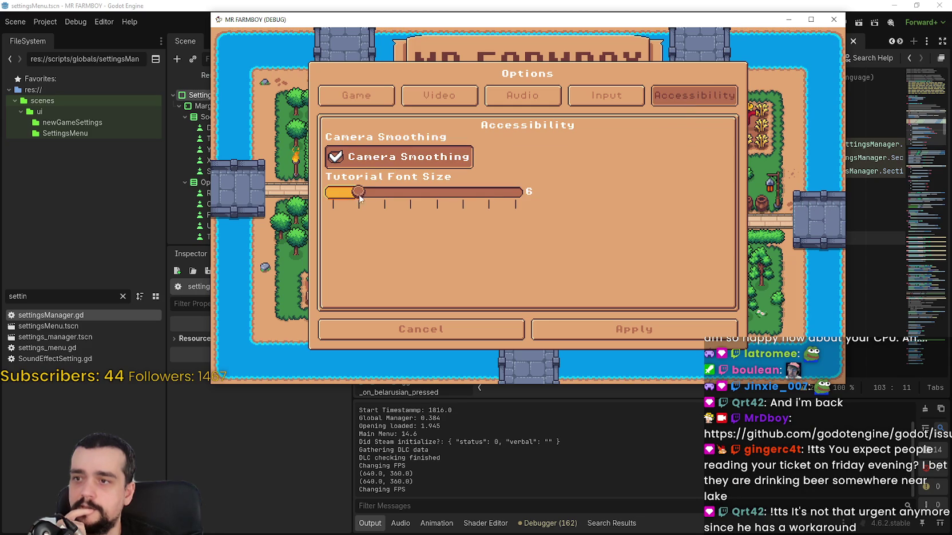
left_click(675, 332)
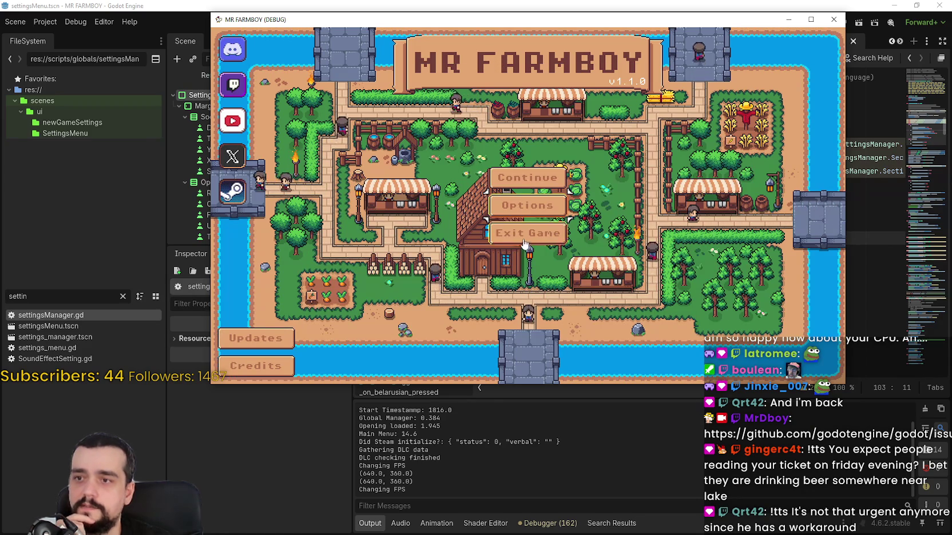
left_click(834, 19)
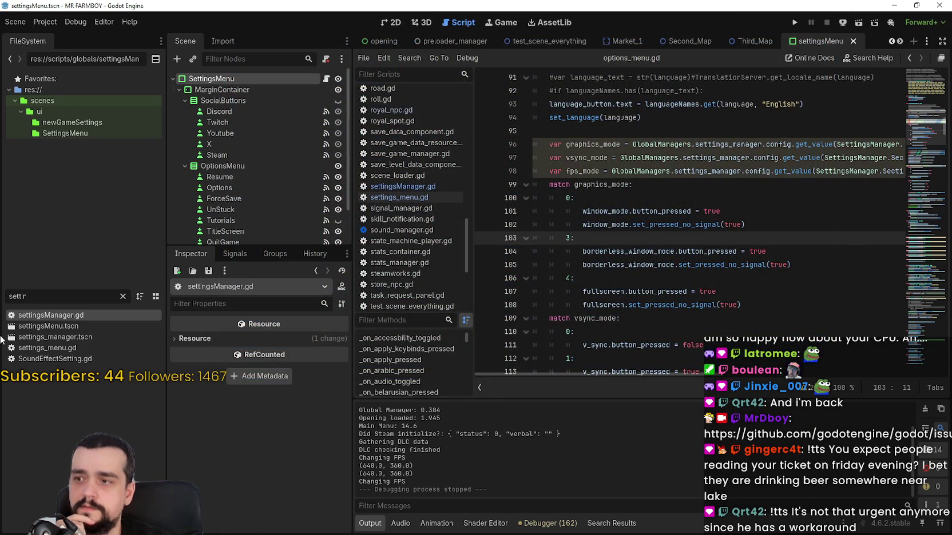
Filter the FileSystem for 'option', open options_menu.tscn in the 2D view and save it
key("ctrl+a")
type("option")
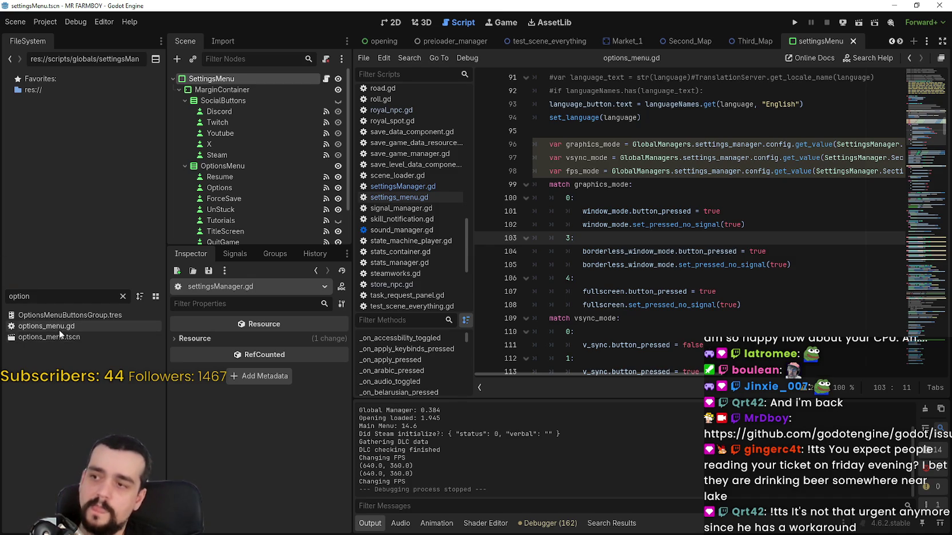
double_click(92, 334)
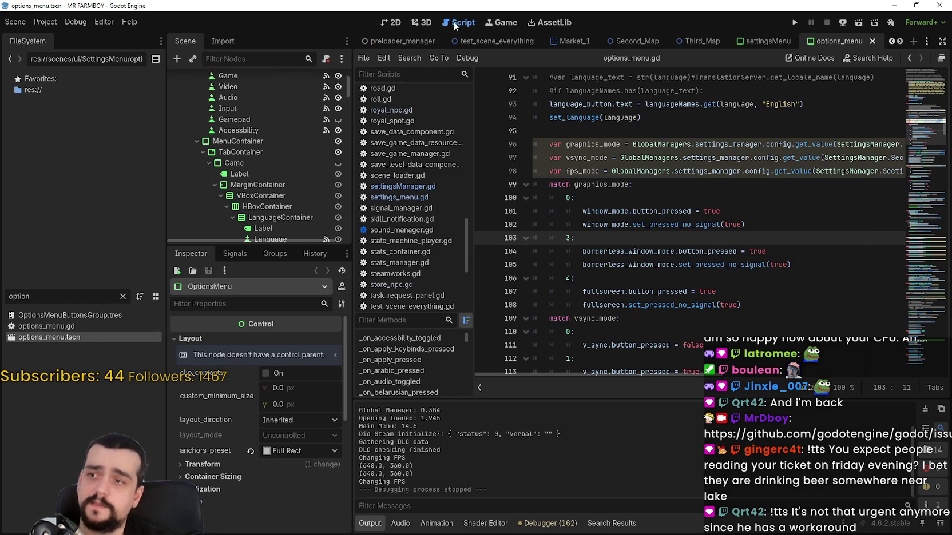
left_click(392, 22)
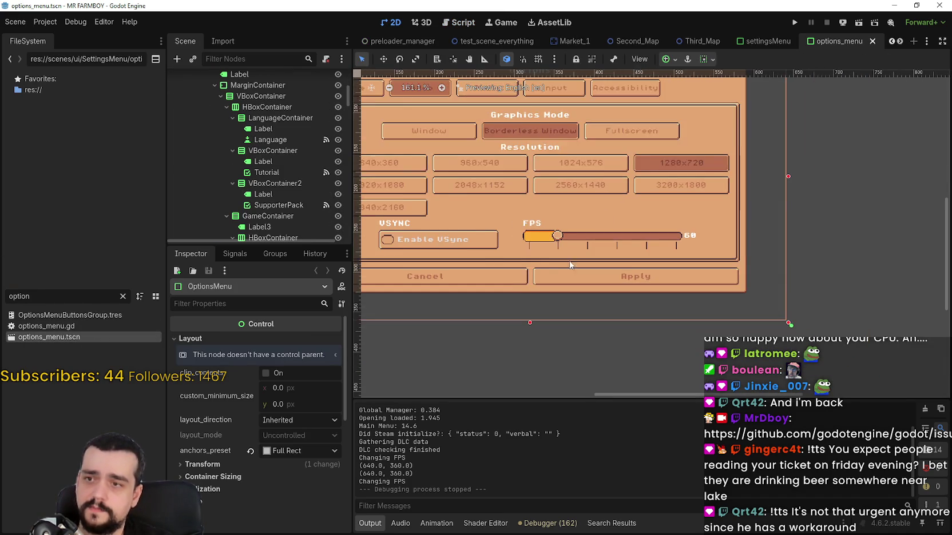
scroll(569, 264, "up", 3)
scroll(264, 181, "down", 3)
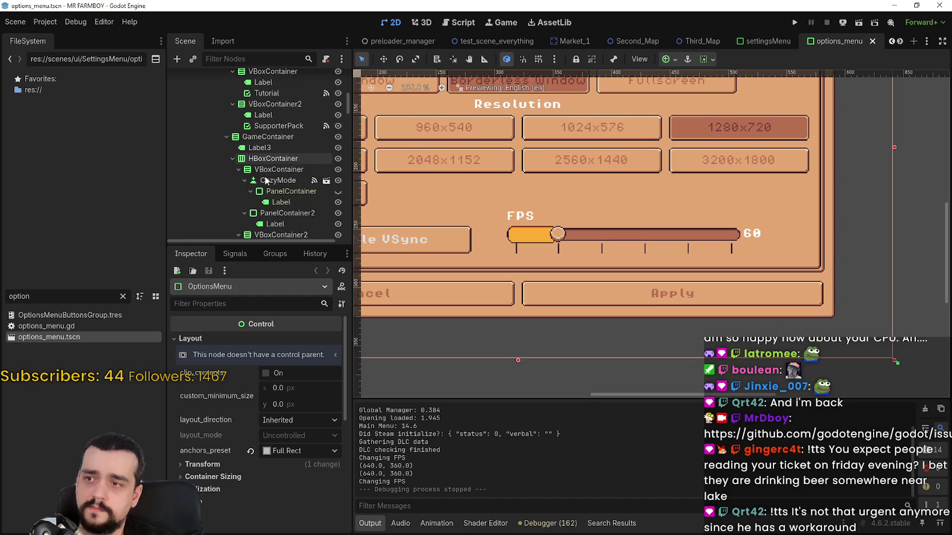
scroll(266, 181, "down", 3)
scroll(587, 178, "down", 2)
key("ctrl+s")
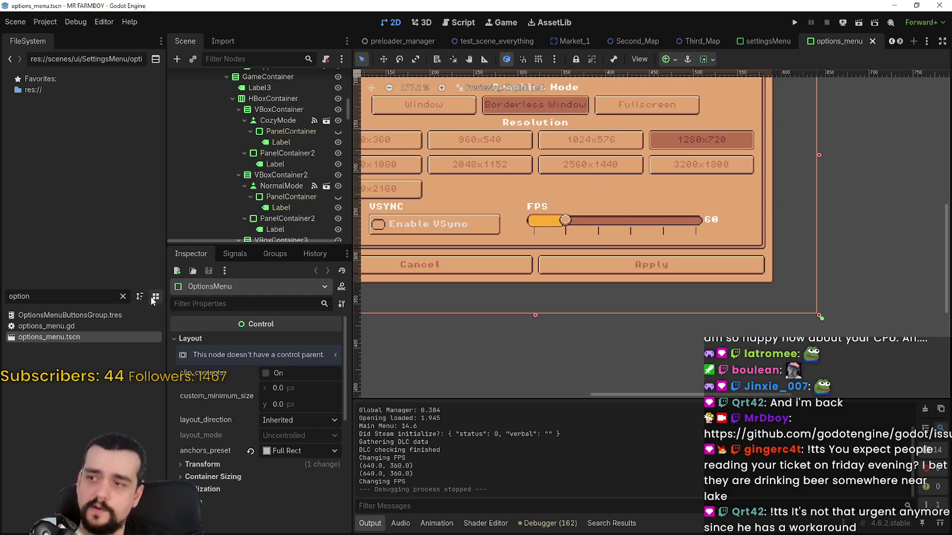
Review the FpsSlider node's Range properties in the Inspector and open options_menu.gd
scroll(274, 198, "down", 3)
scroll(273, 199, "down", 15)
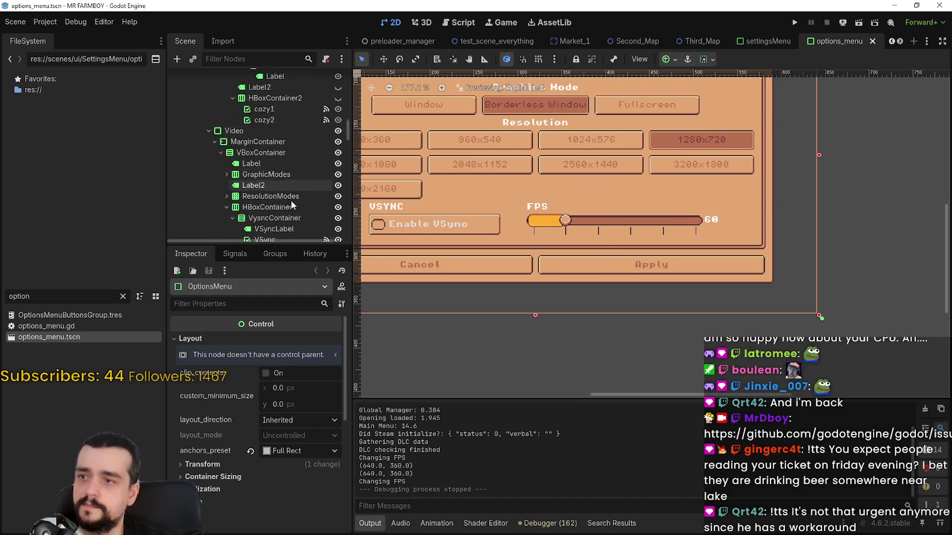
scroll(277, 175, "down", 2)
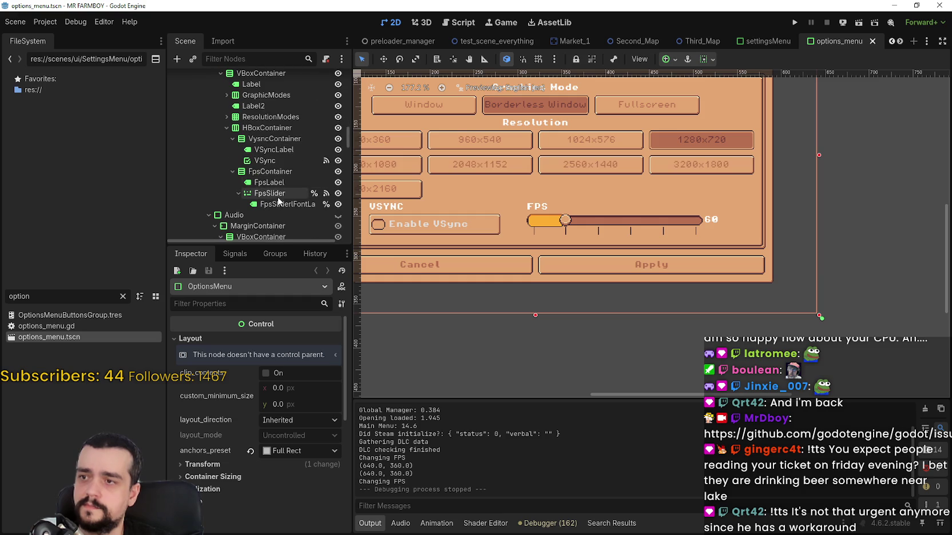
left_click(279, 205)
left_click(278, 194)
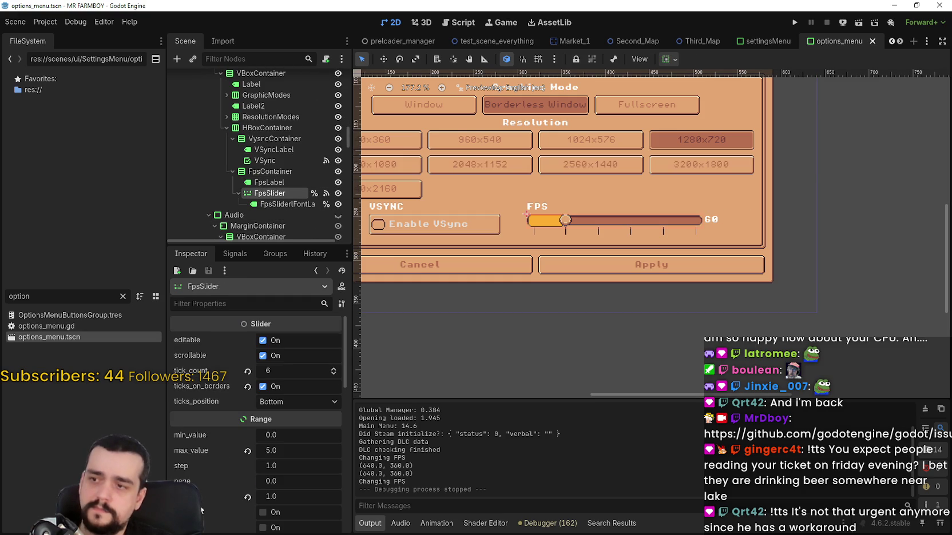
scroll(202, 510, "down", 3)
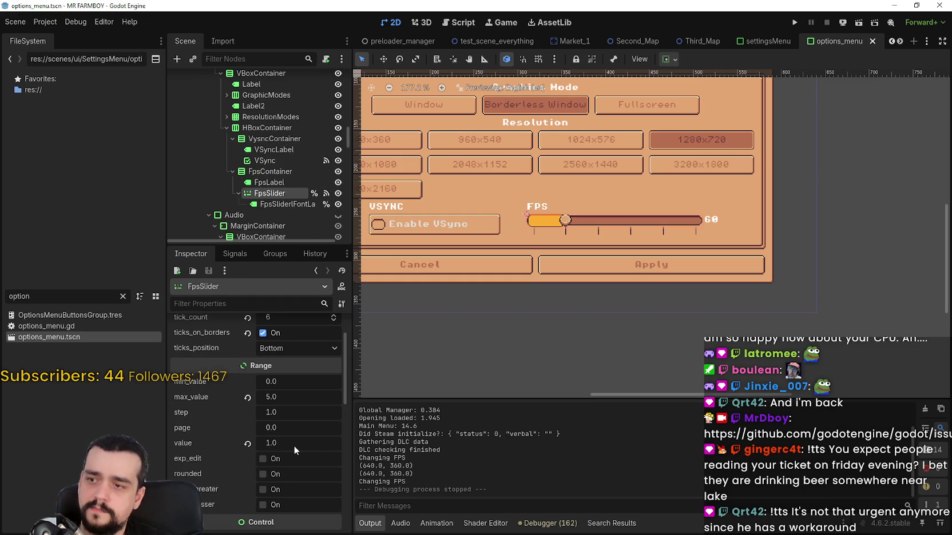
scroll(309, 172, "up", 2)
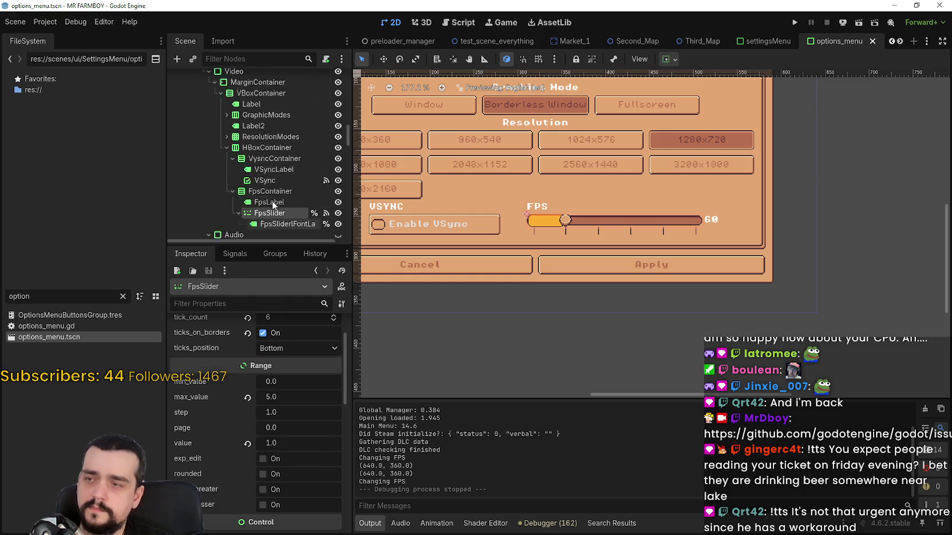
scroll(347, 138, "down", 1)
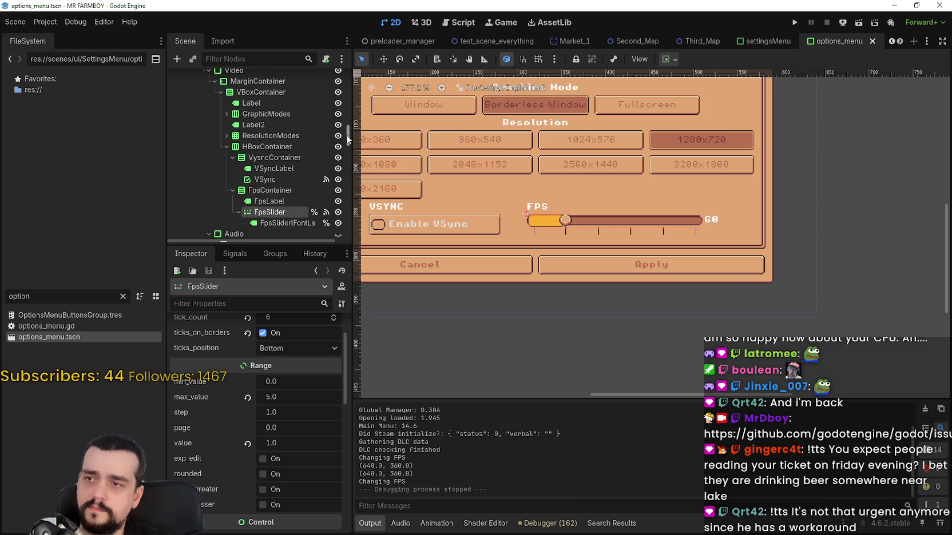
double_click(42, 326)
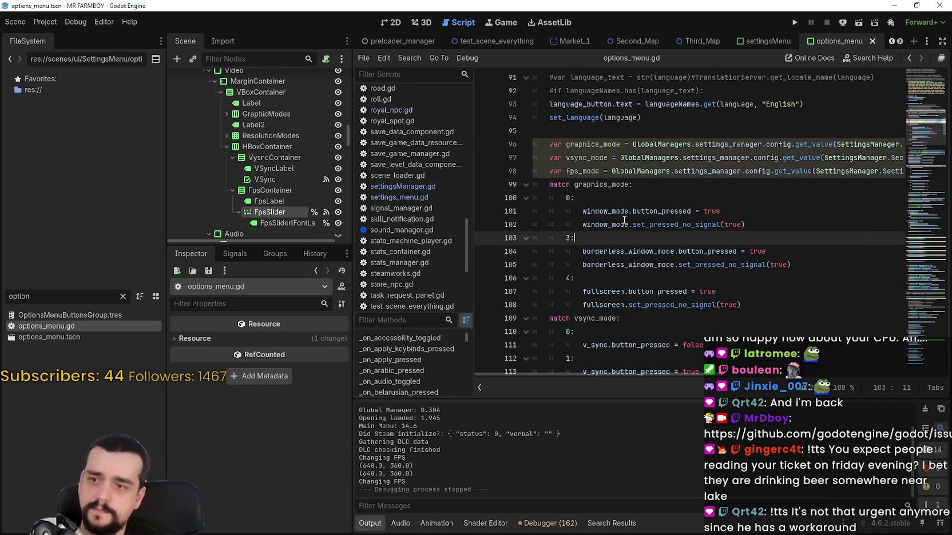
Scroll through options_menu.gd and highlight the fps_mode variable on line 98
scroll(644, 204, "down", 5)
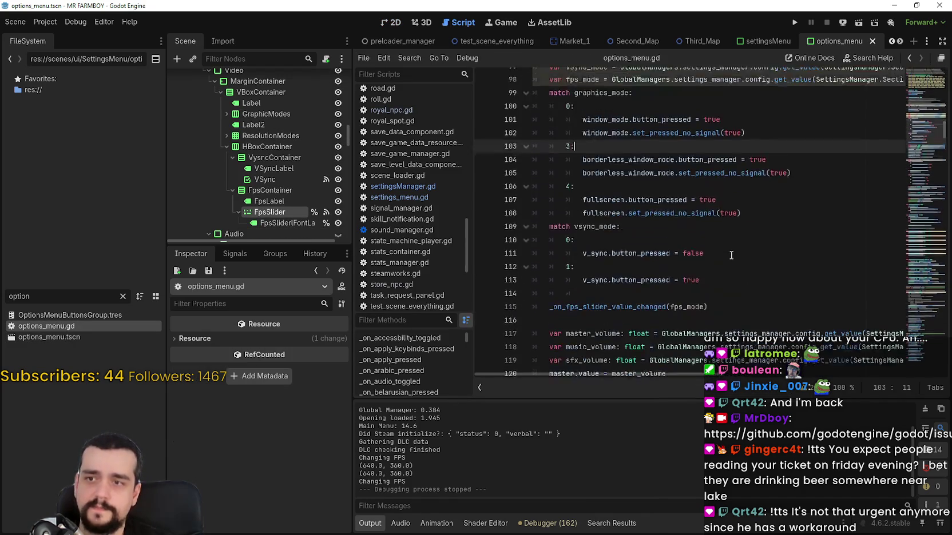
scroll(731, 254, "down", 12)
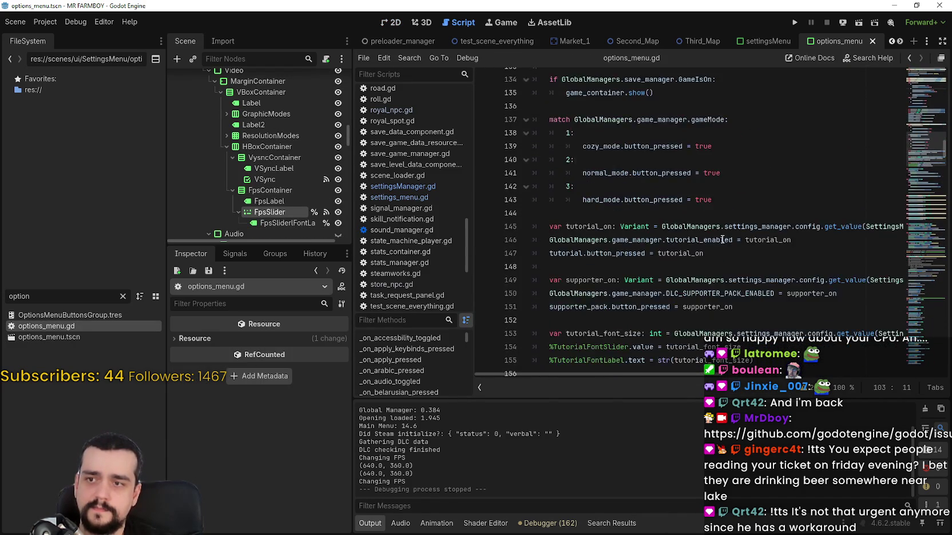
mouse_move(641, 375)
left_mouse_down()
mouse_move(853, 385)
mouse_move(641, 376)
left_mouse_up()
scroll(701, 262, "up", 8)
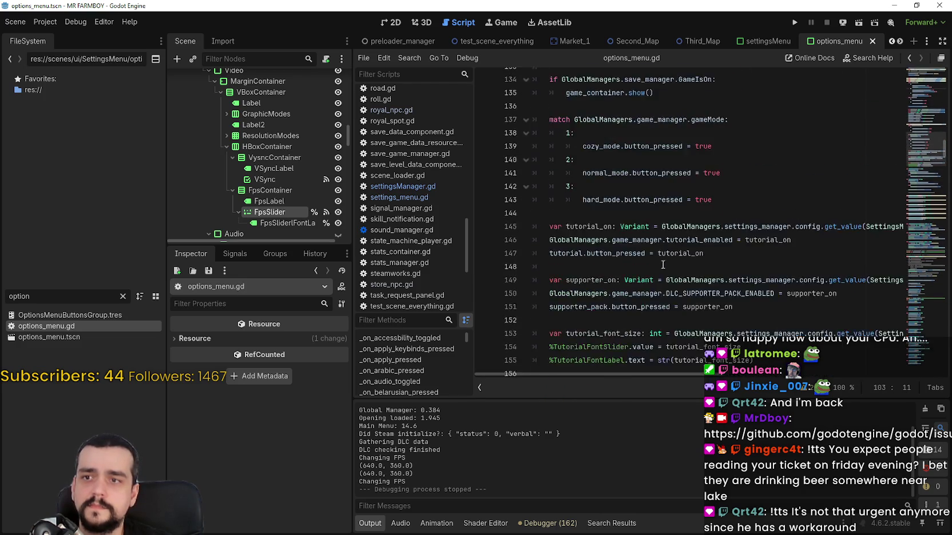
scroll(701, 262, "up", 11)
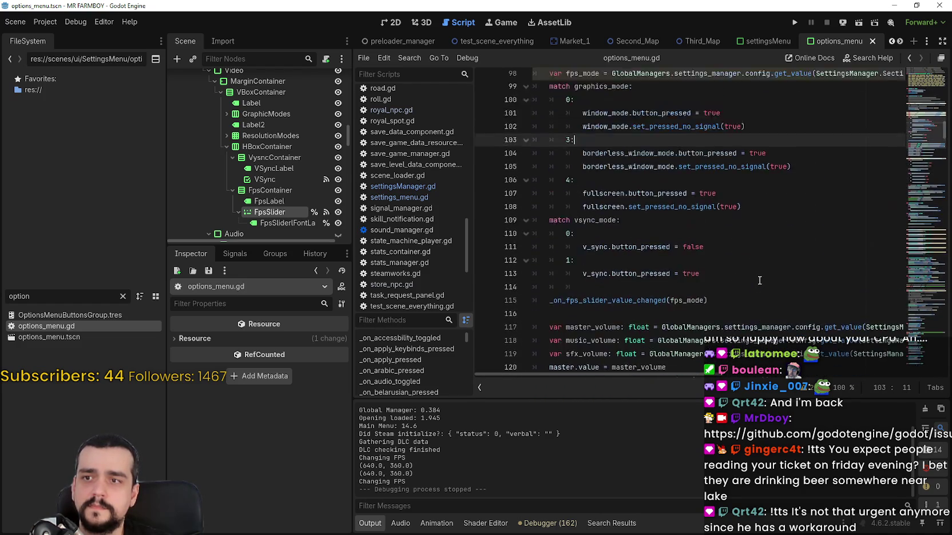
scroll(760, 281, "up", 4)
scroll(744, 275, "down", 9)
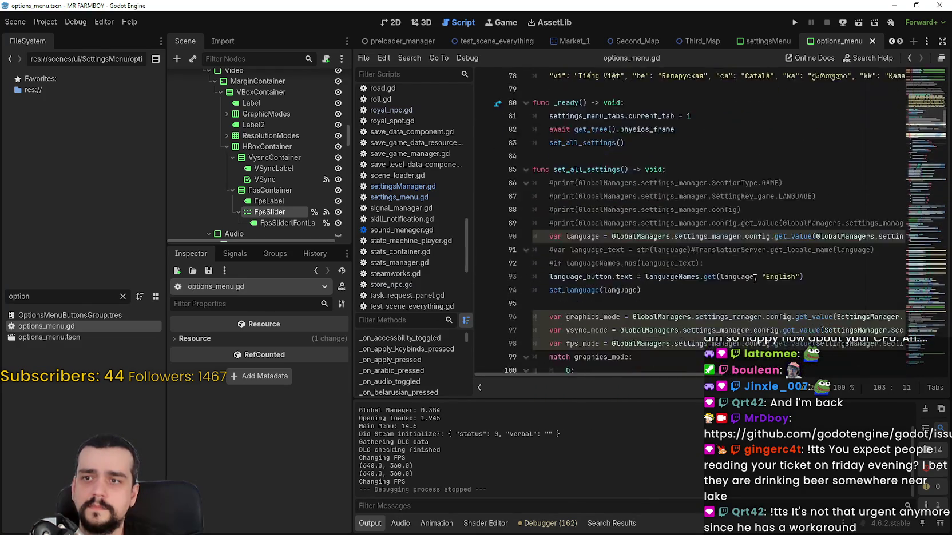
scroll(716, 267, "up", 4)
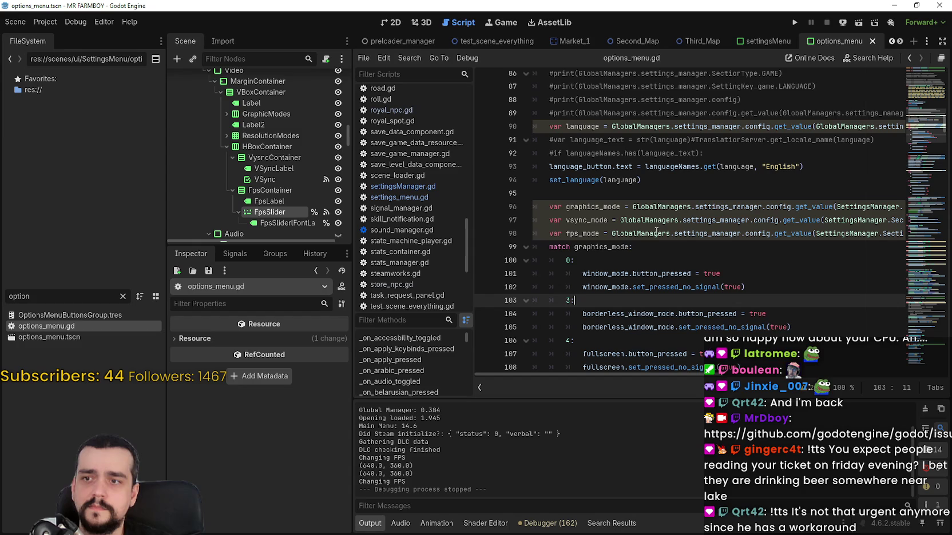
double_click(582, 234)
Use Lookup Symbol on _on_fps_slider_value_changed to jump to its definition at line 543
scroll(595, 275, "up", 1)
scroll(612, 332, "down", 1)
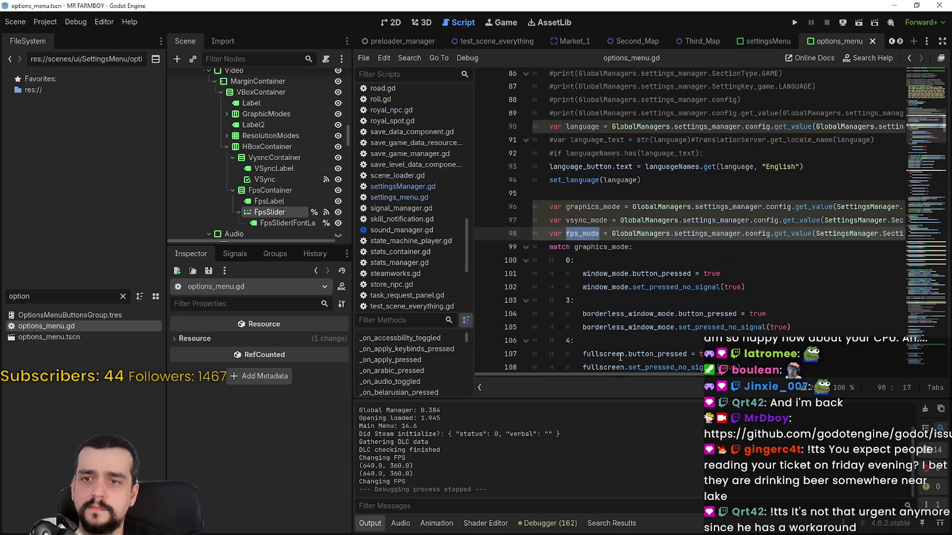
mouse_move(619, 375)
left_mouse_down()
mouse_move(812, 373)
mouse_move(635, 373)
left_mouse_up()
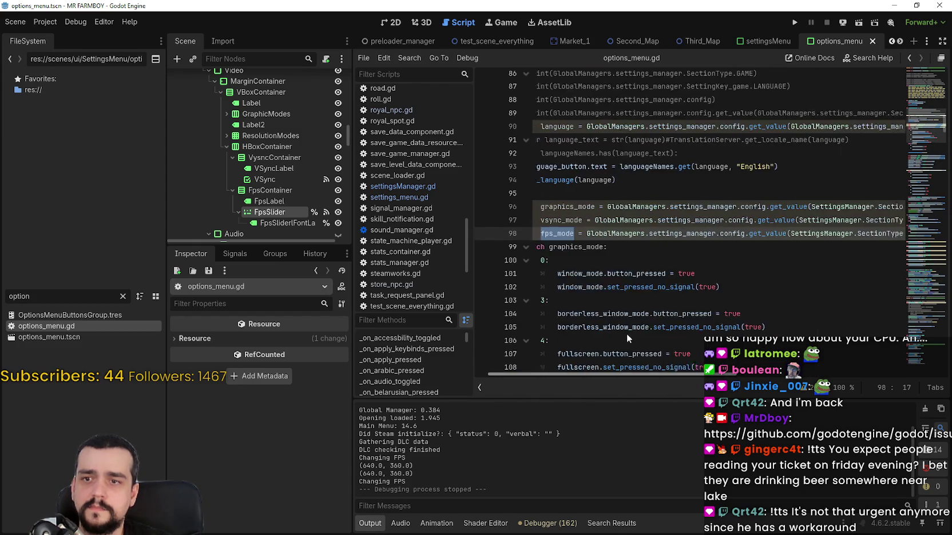
scroll(614, 277, "down", 4)
scroll(653, 257, "down", 3)
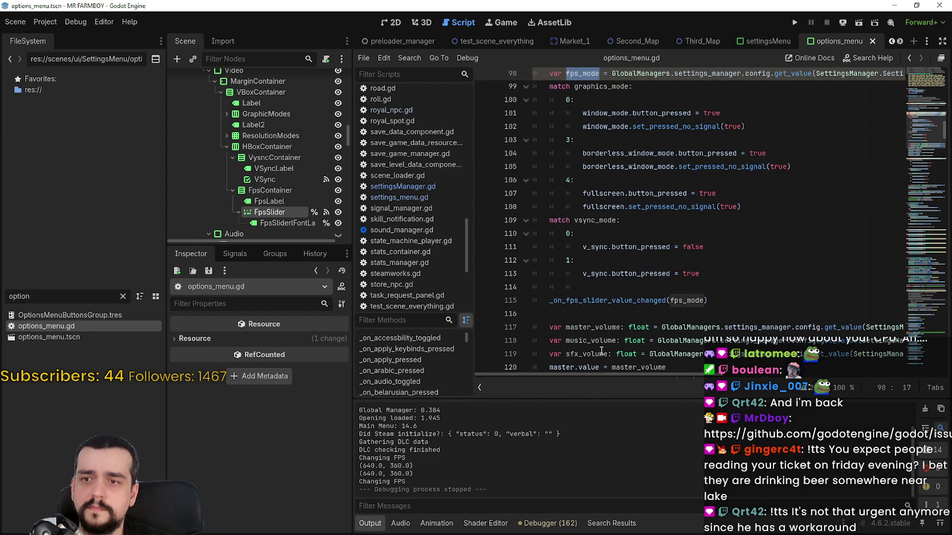
double_click(686, 221)
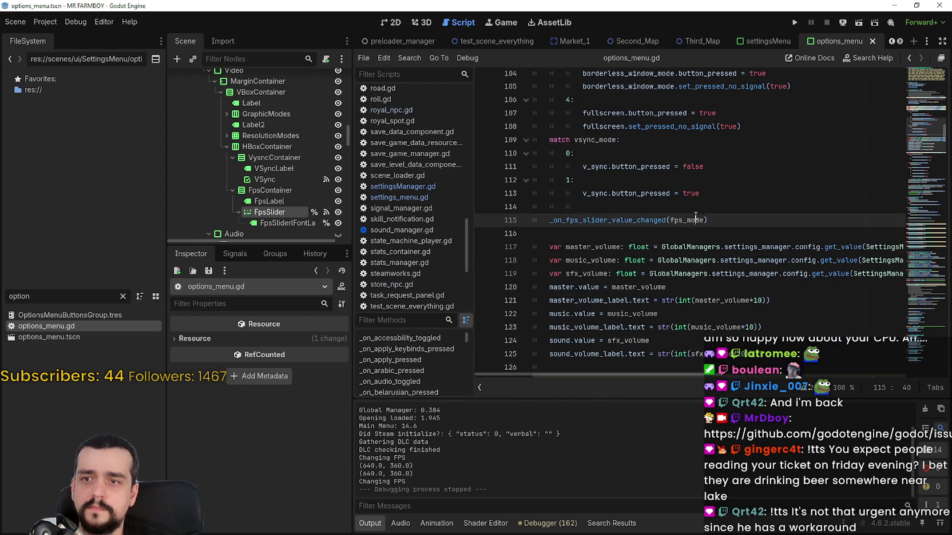
right_click(568, 220)
left_click(632, 374)
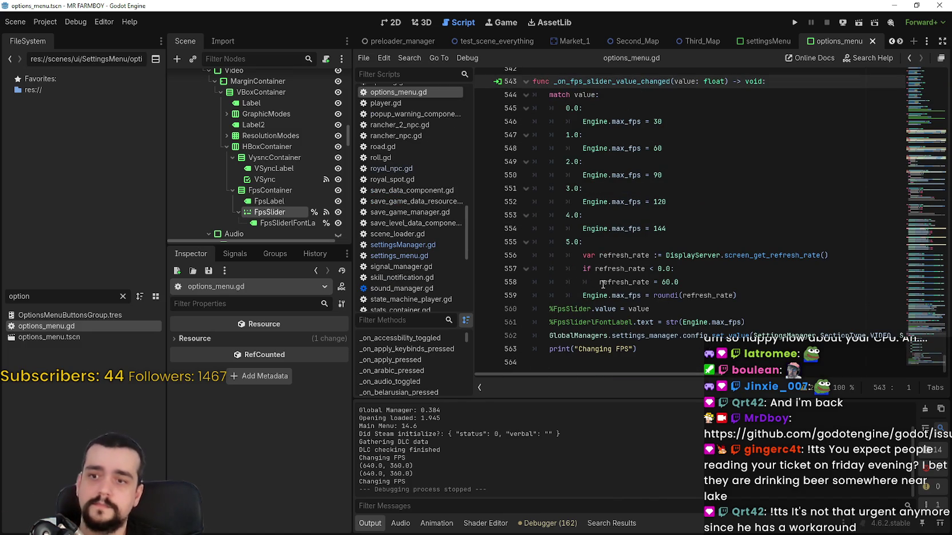
mouse_move(603, 285)
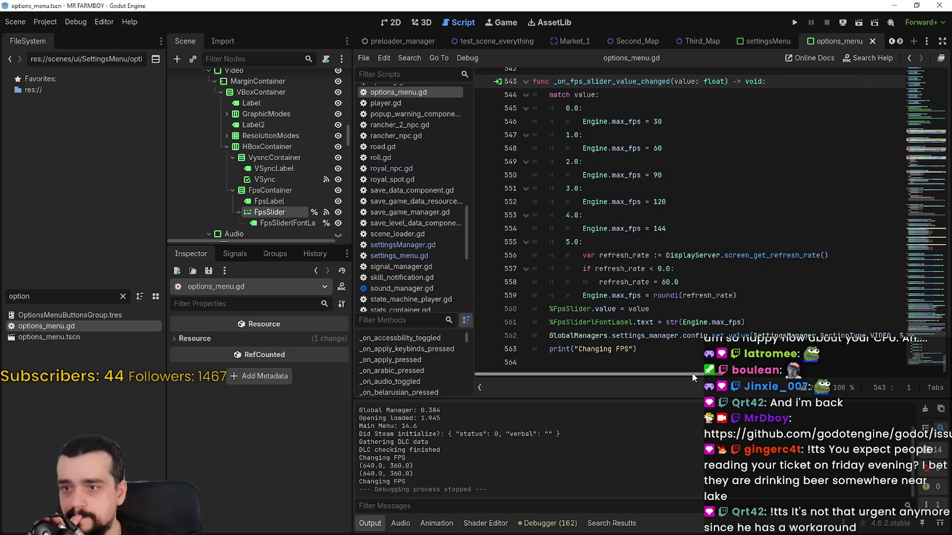
mouse_move(692, 372)
left_mouse_down()
mouse_move(888, 372)
mouse_move(658, 372)
mouse_move(685, 357)
mouse_move(876, 372)
left_mouse_up()
mouse_move(783, 370)
left_mouse_down()
mouse_move(690, 367)
mouse_move(853, 372)
mouse_move(608, 362)
left_mouse_up()
double_click(639, 308)
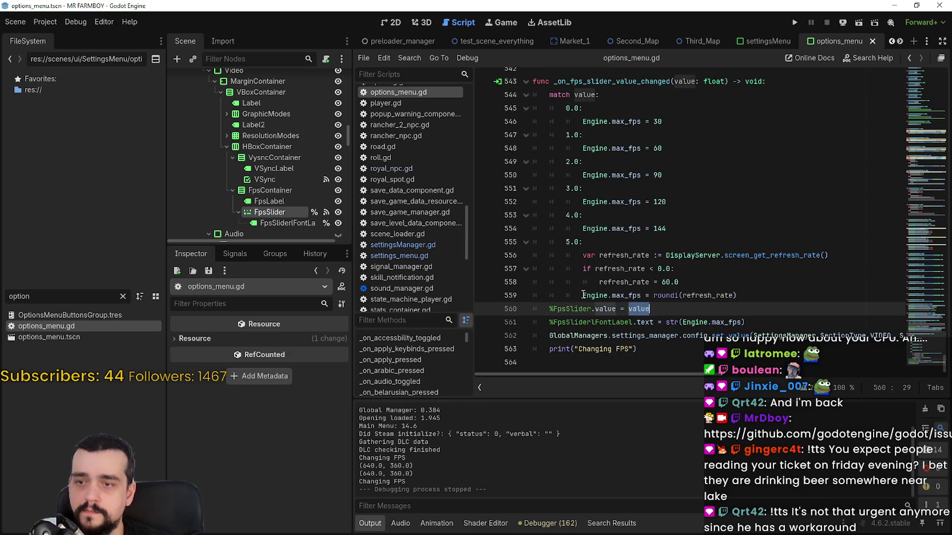
double_click(612, 309)
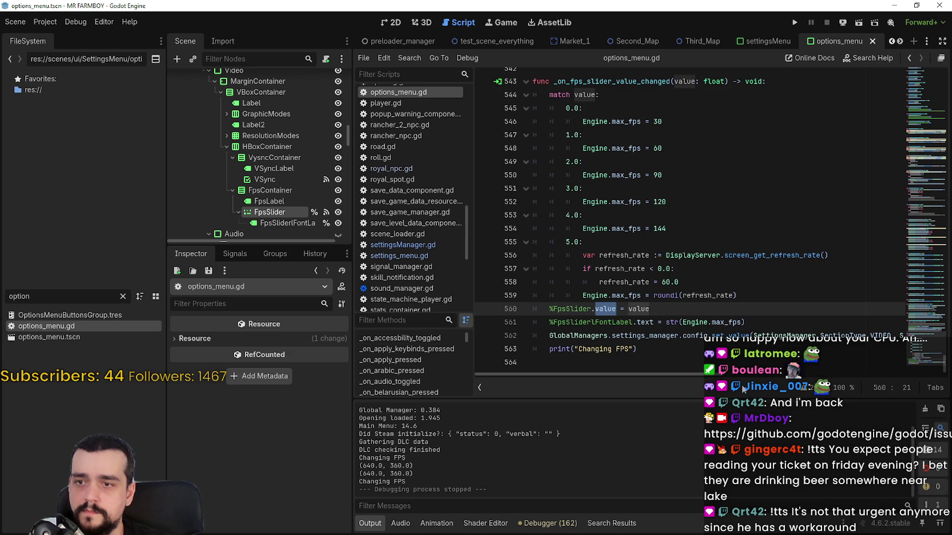
mouse_move(684, 372)
left_mouse_down()
mouse_move(835, 382)
mouse_move(642, 379)
left_mouse_up()
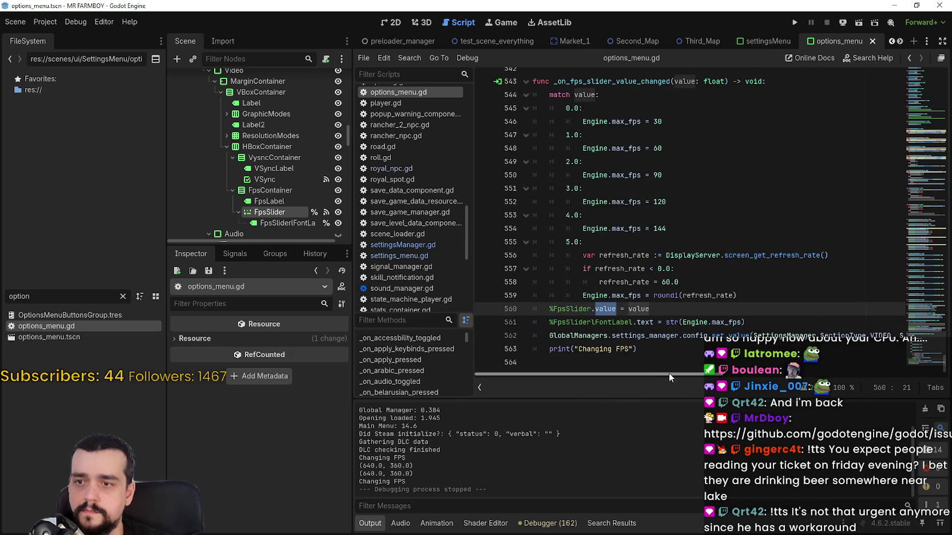
mouse_move(701, 375)
left_mouse_down()
mouse_move(850, 381)
mouse_move(626, 363)
left_mouse_up()
double_click(619, 254)
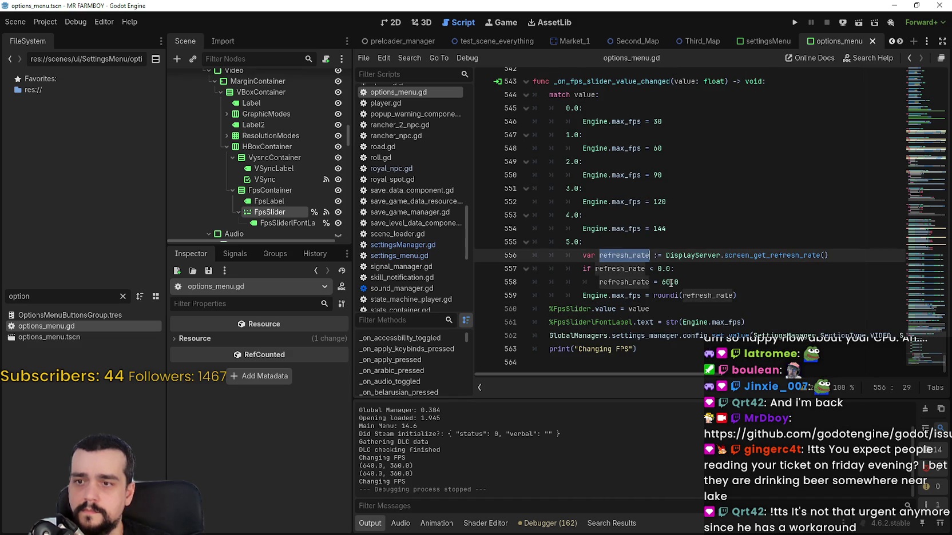
mouse_move(582, 242)
left_mouse_down()
mouse_move(551, 243)
mouse_move(560, 244)
left_mouse_up()
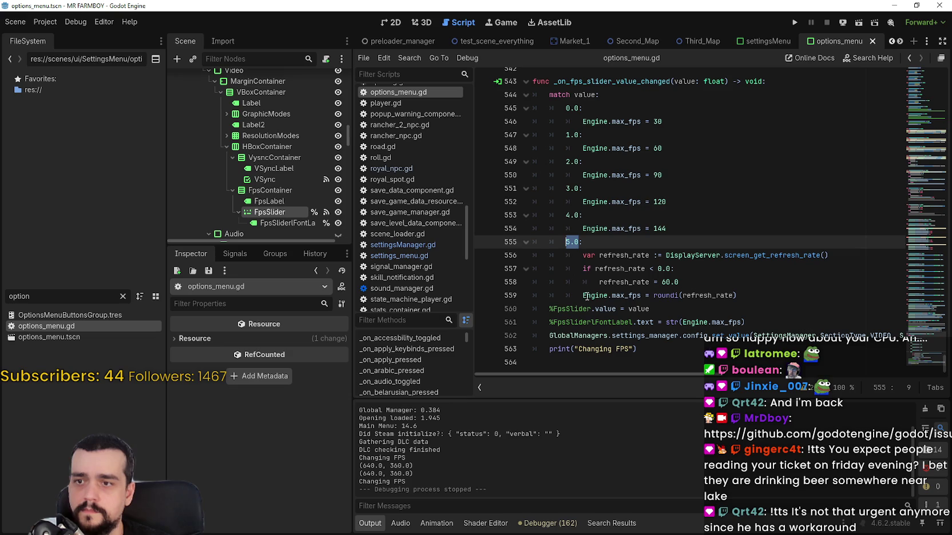
scroll(684, 375, "right", 1)
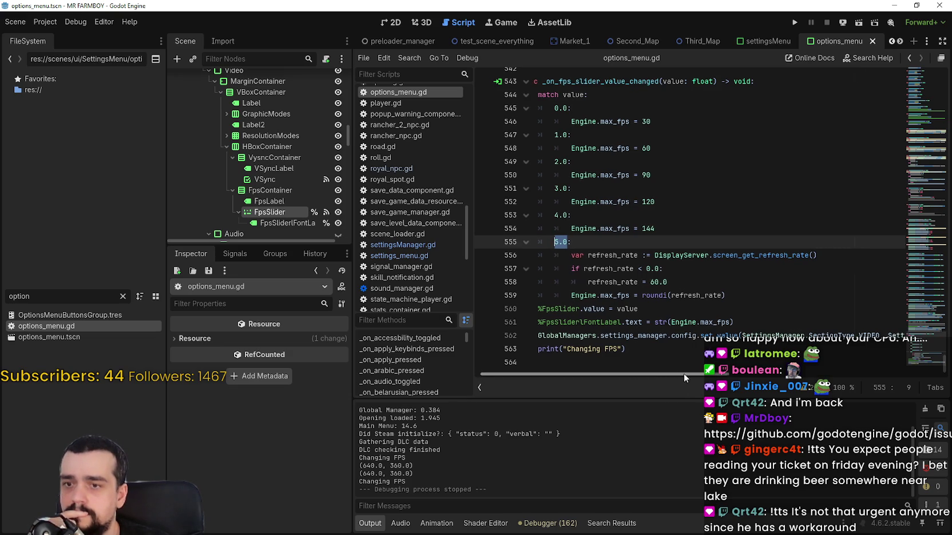
scroll(684, 374, "left", 1)
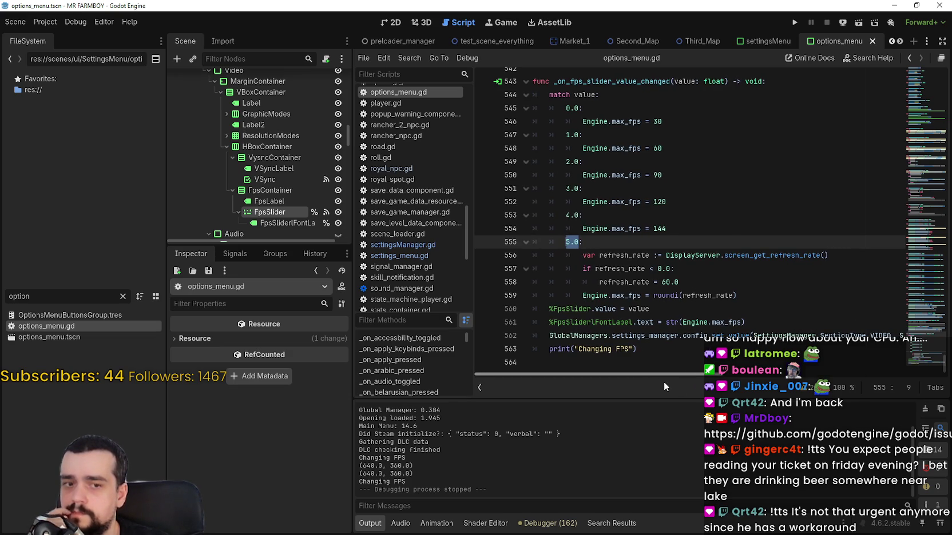
mouse_move(663, 382)
left_mouse_down()
mouse_move(810, 395)
mouse_move(619, 381)
left_mouse_up()
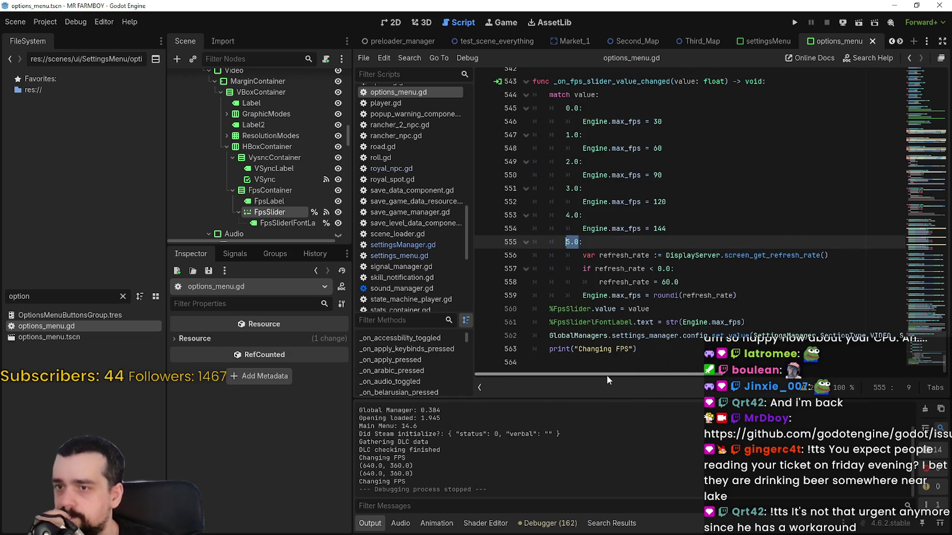
mouse_move(607, 376)
left_mouse_down()
mouse_move(741, 378)
mouse_move(598, 376)
left_mouse_up()
left_click(591, 315)
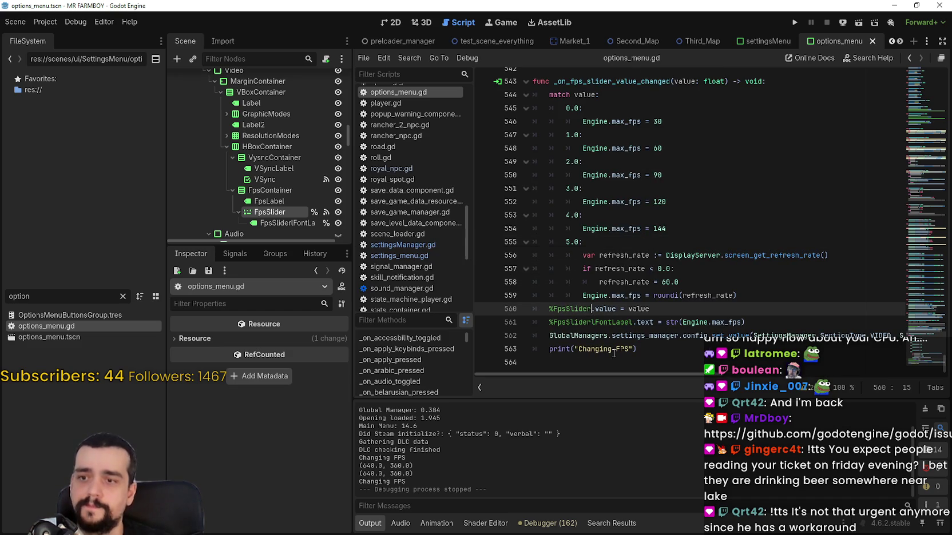
key("Down")
key("Down")
key("Down")
key("Home")
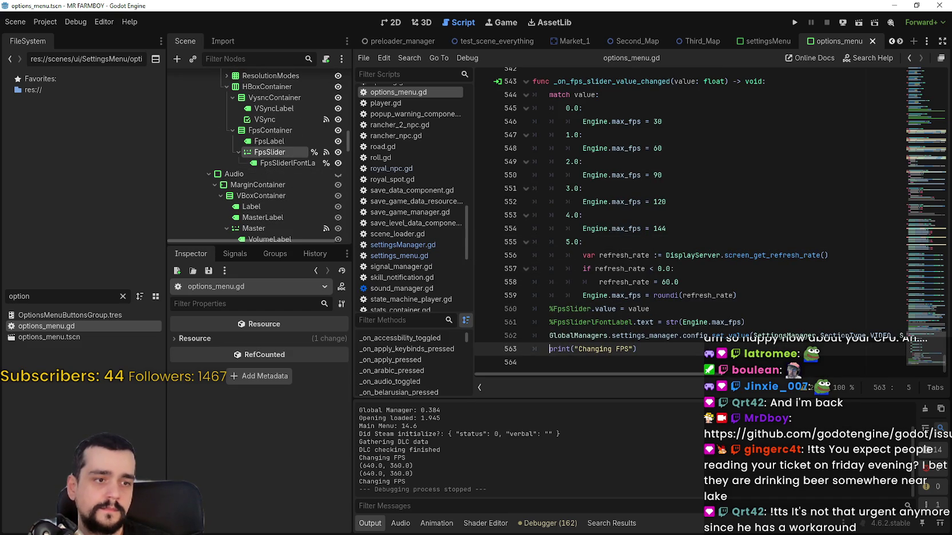
left_click(646, 149)
scroll(646, 172, "up", 3)
scroll(645, 171, "down", 3)
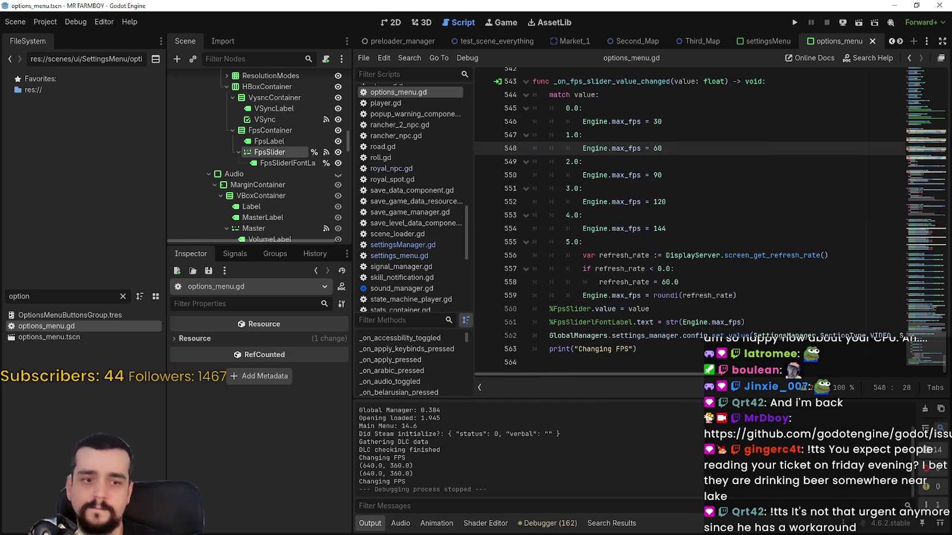
Browse File Explorer to C:\GameDev\Github\mr-farmboy-exports
key("alt+Tab")
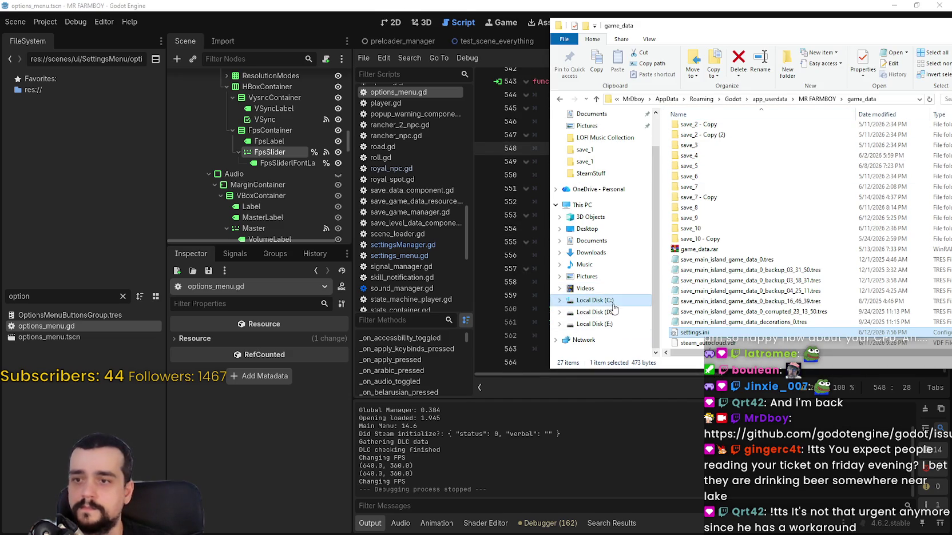
left_click(629, 300)
double_click(706, 150)
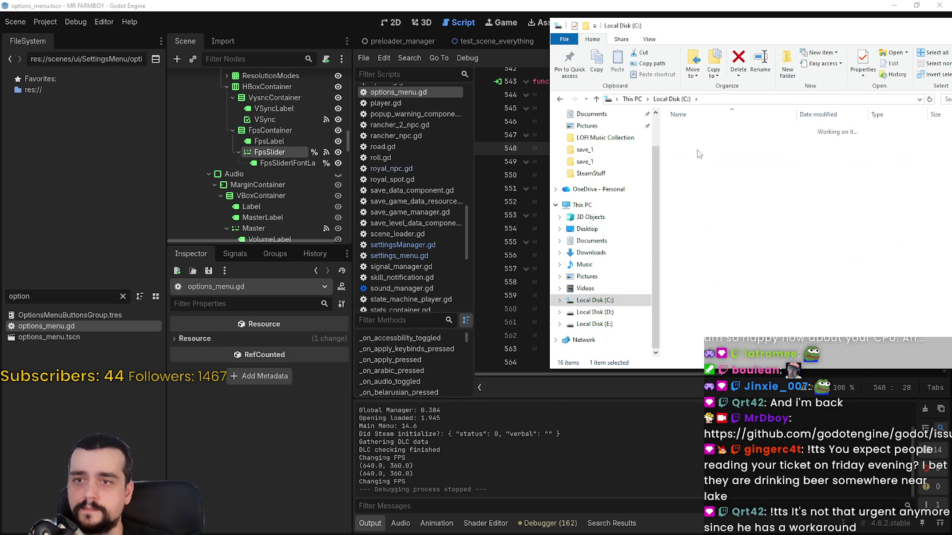
double_click(713, 150)
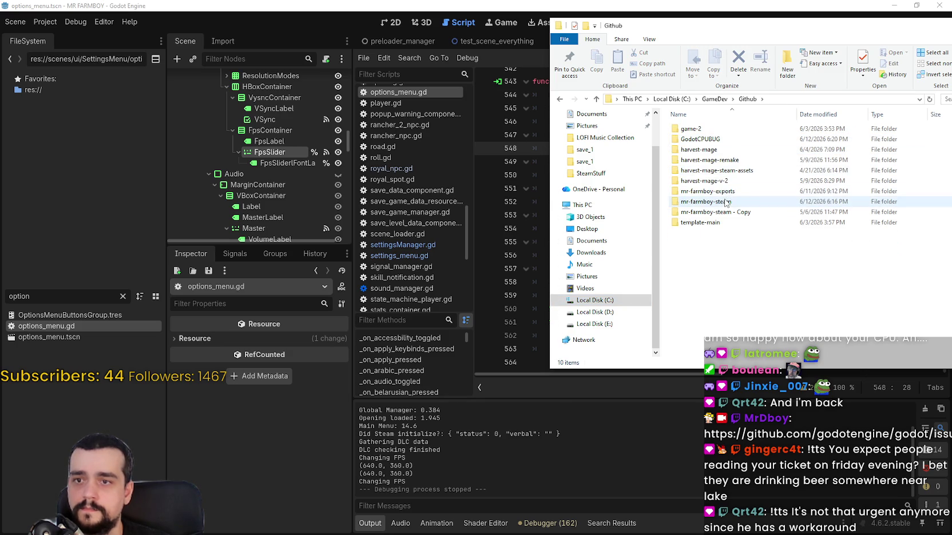
double_click(846, 202)
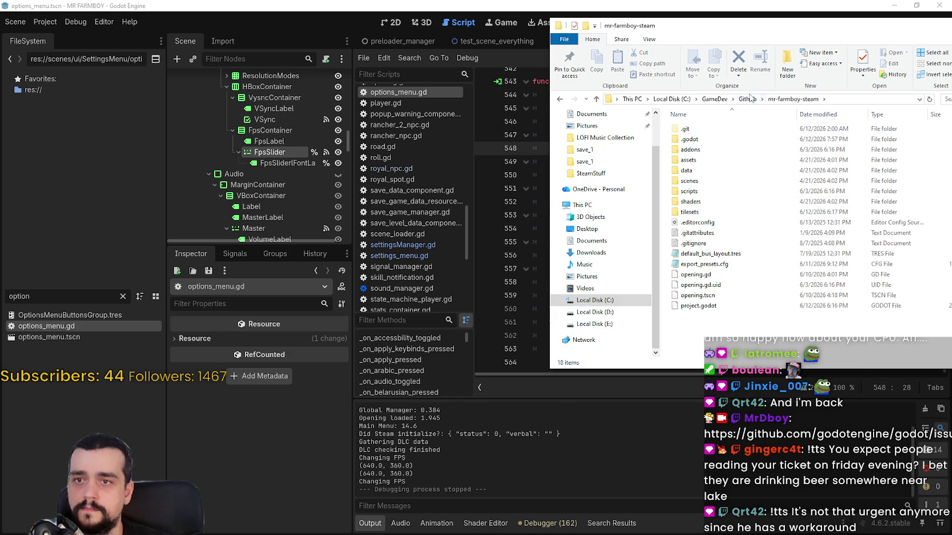
left_click(748, 99)
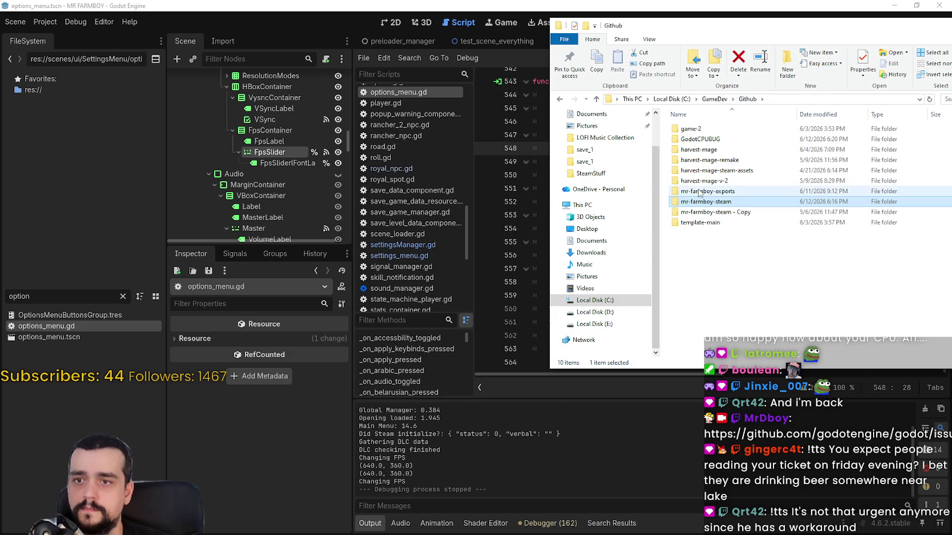
double_click(702, 191)
Select all seven old export files and delete them
key("ctrl+a")
right_click(711, 162)
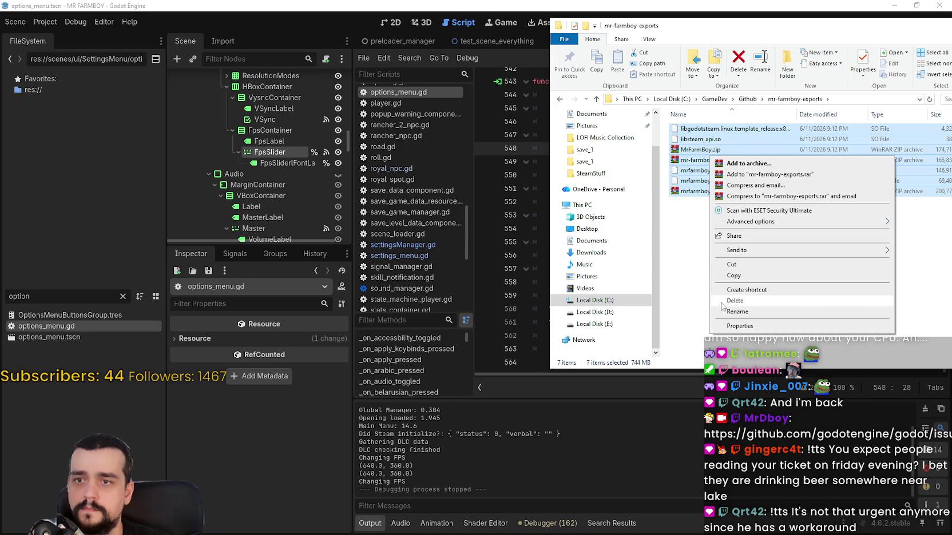
left_click(732, 304)
Review Application > Run and Display > Window in Project Settings, then open Project > Export
left_click(59, 26)
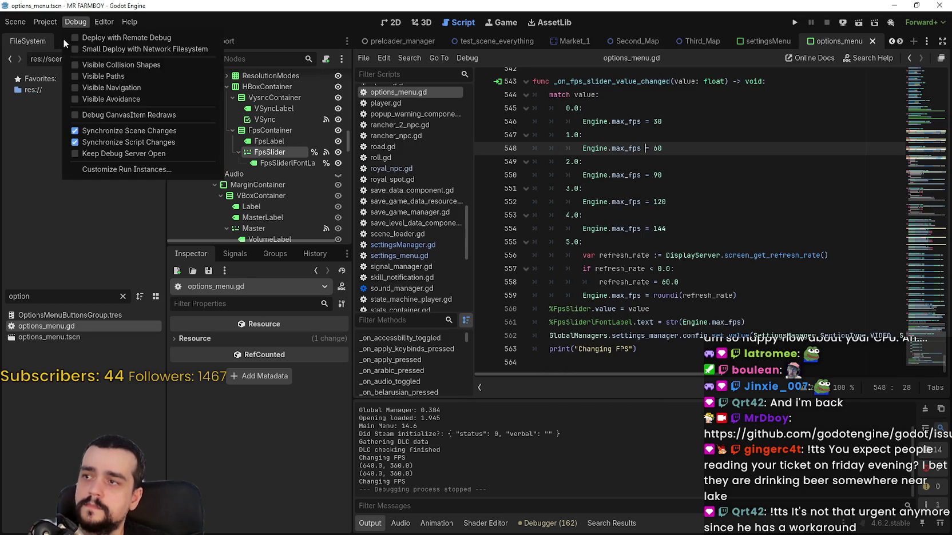
left_click(70, 37)
scroll(237, 139, "up", 5)
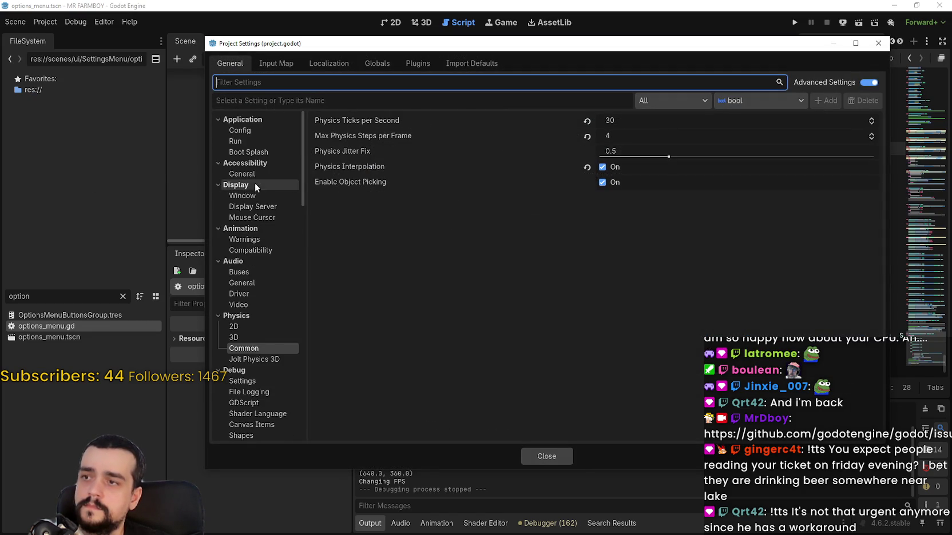
left_click(248, 143)
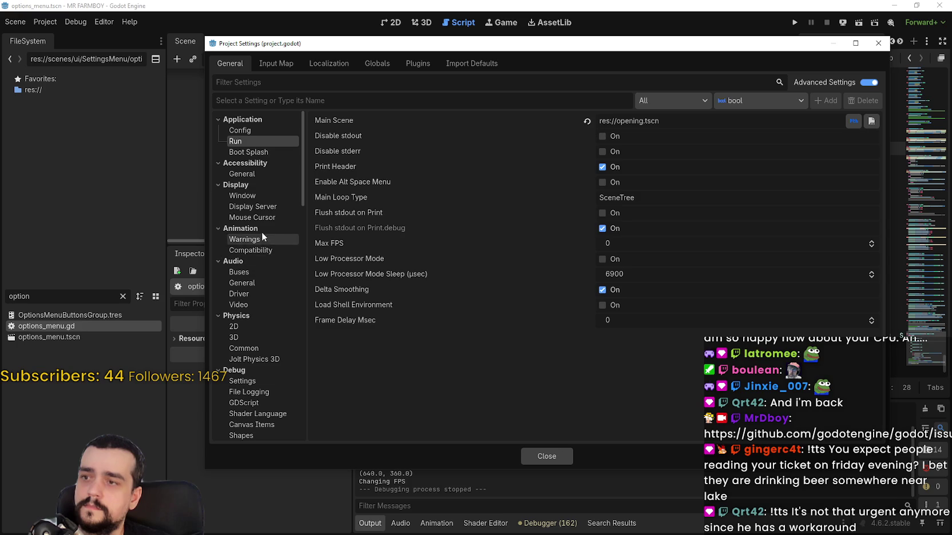
left_click(255, 194)
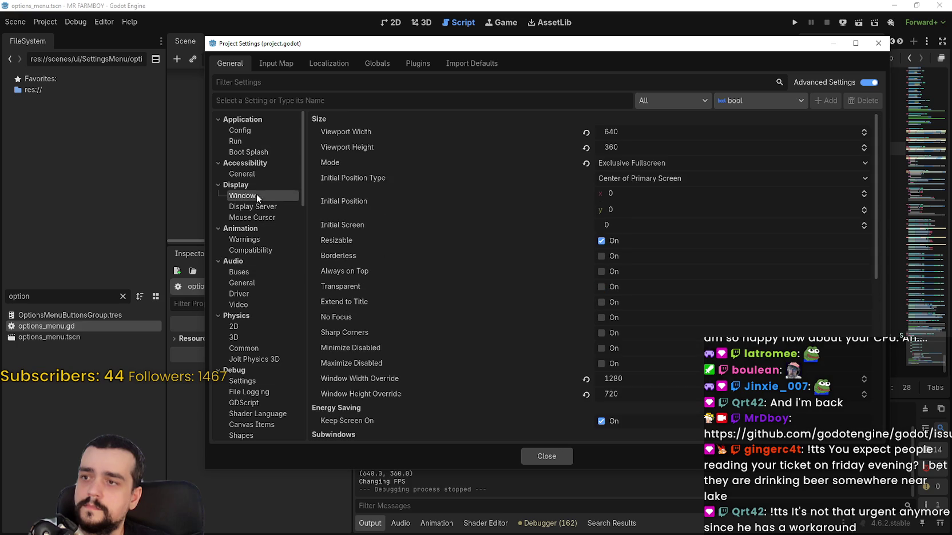
left_click(548, 456)
left_click(45, 22)
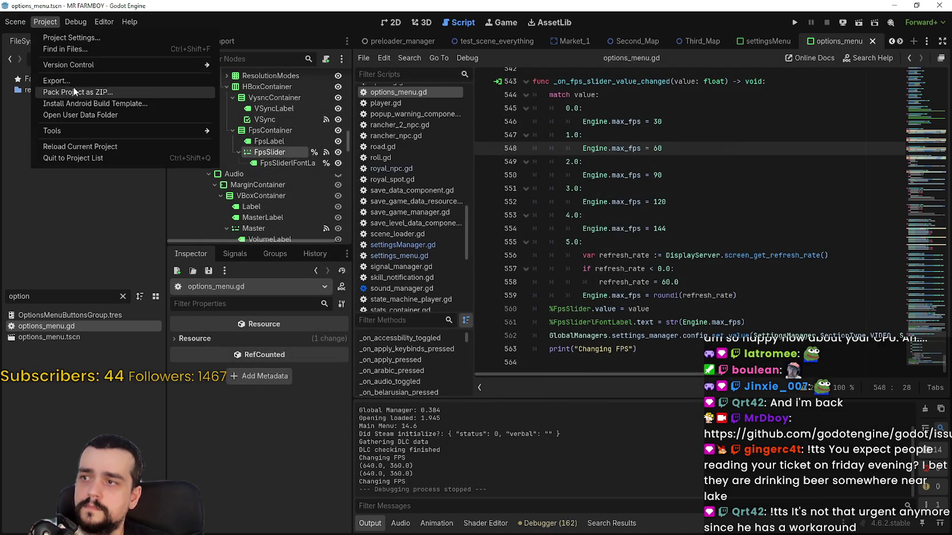
left_click(60, 80)
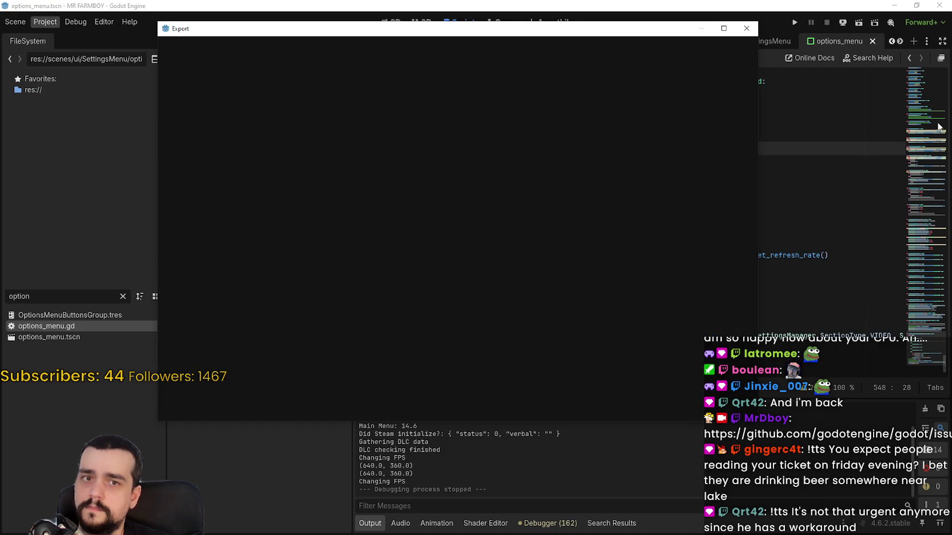
Export the Windows Desktop preset as MrFarmBoy.zip into mr-farmboy-exports
key("alt+Tab")
key("alt+Tab")
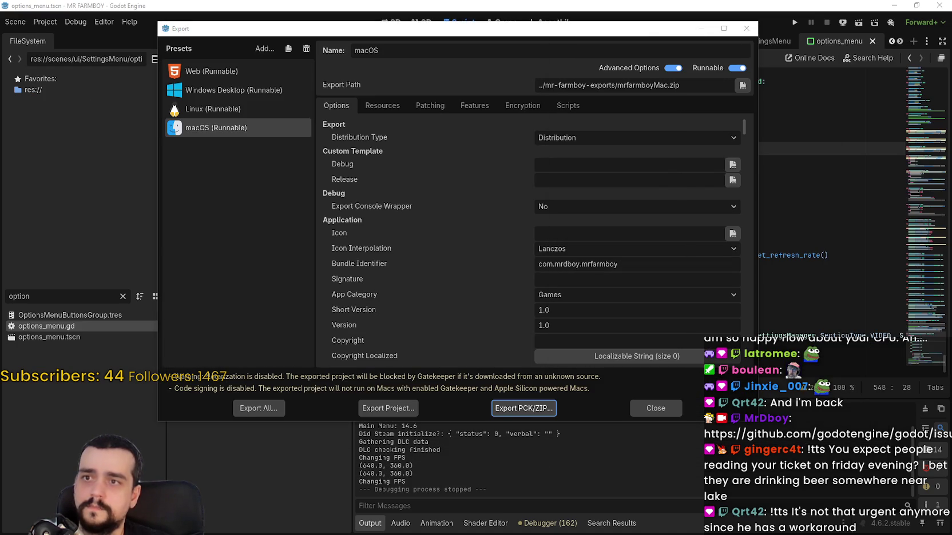
left_click(227, 90)
left_click(394, 408)
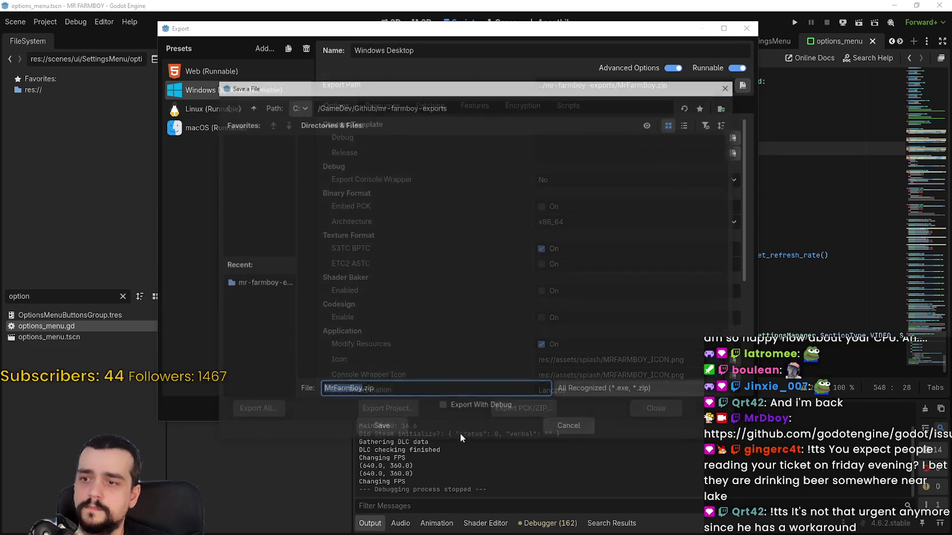
left_click(379, 429)
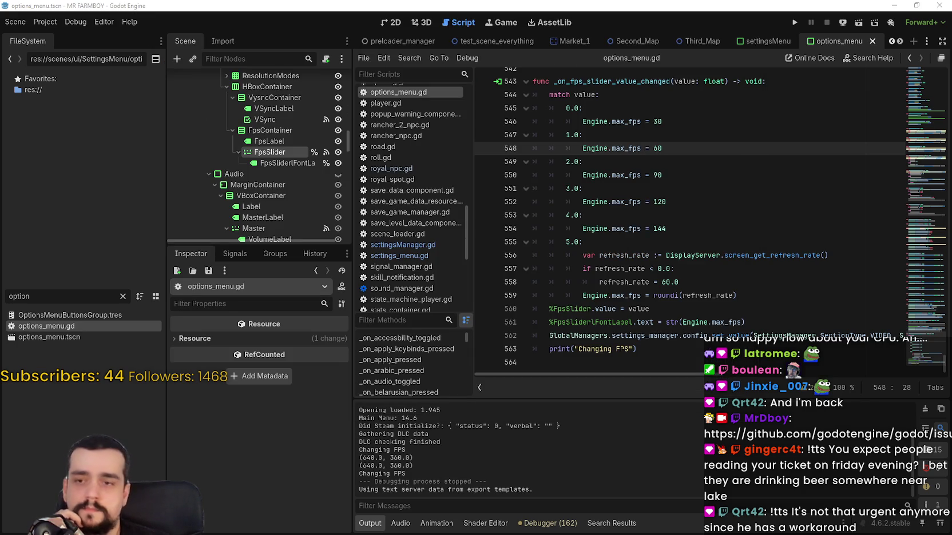
key("alt+Tab")
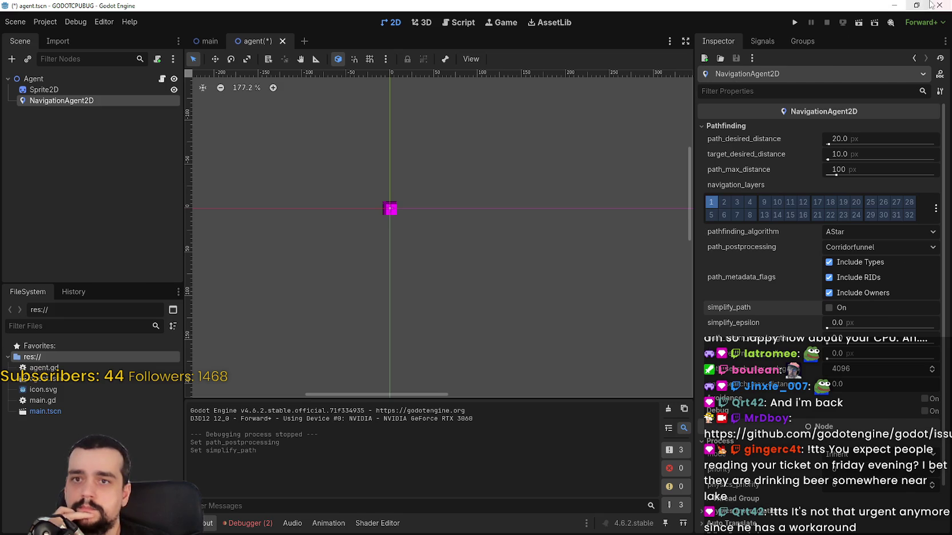
Close GODOTCPUBUG without saving and export the Linux build as mrfarmboyLinux.x86_64
left_click(933, 5)
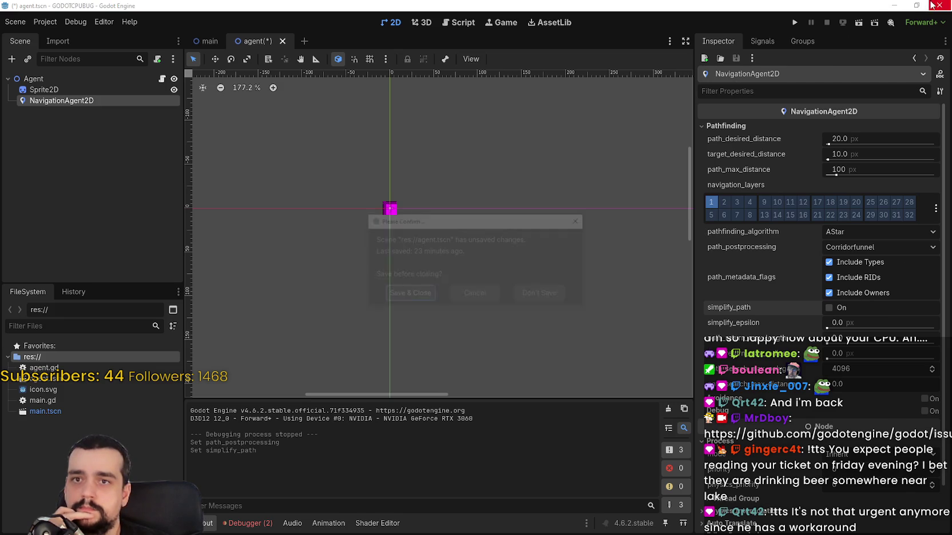
left_click(538, 295)
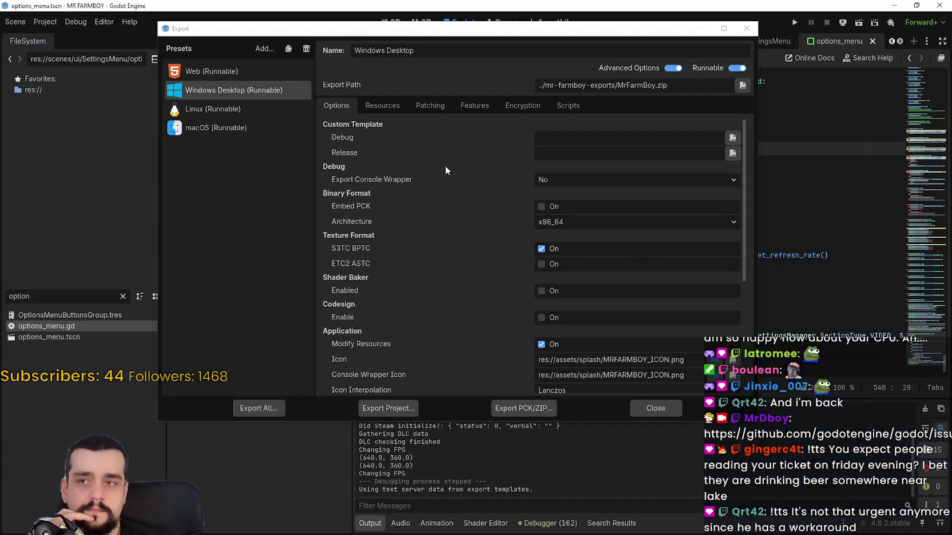
left_click(215, 128)
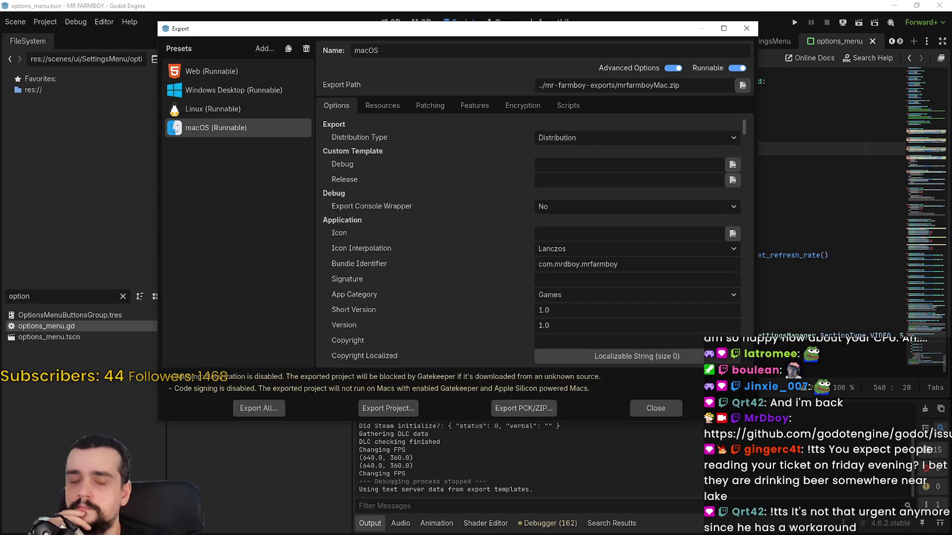
left_click(216, 109)
left_click(401, 410)
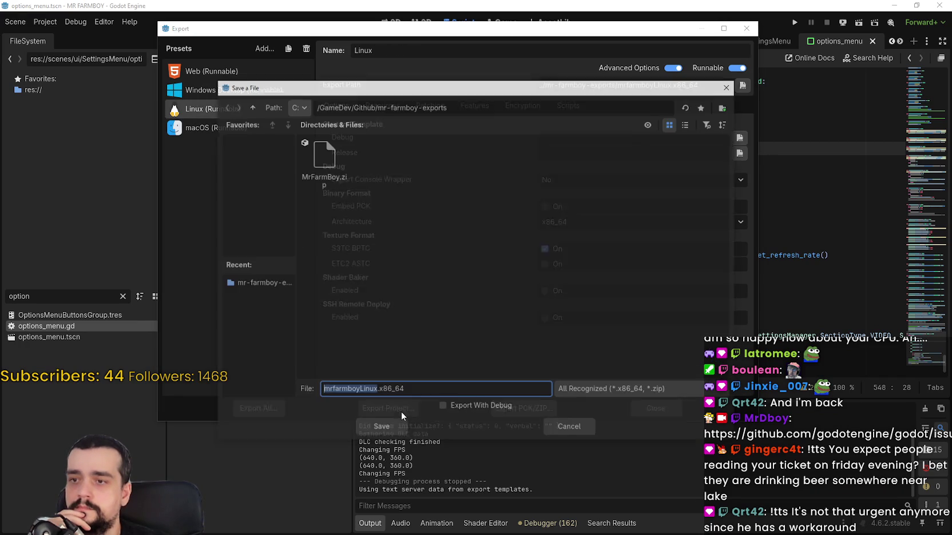
left_click(378, 425)
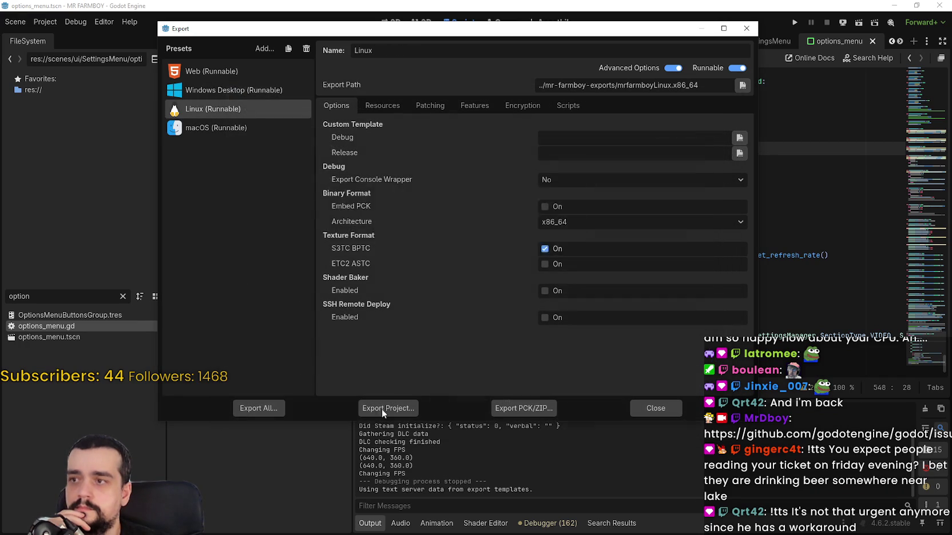
Export the macOS preset build as mrfarmboyMac.zip
left_click(209, 131)
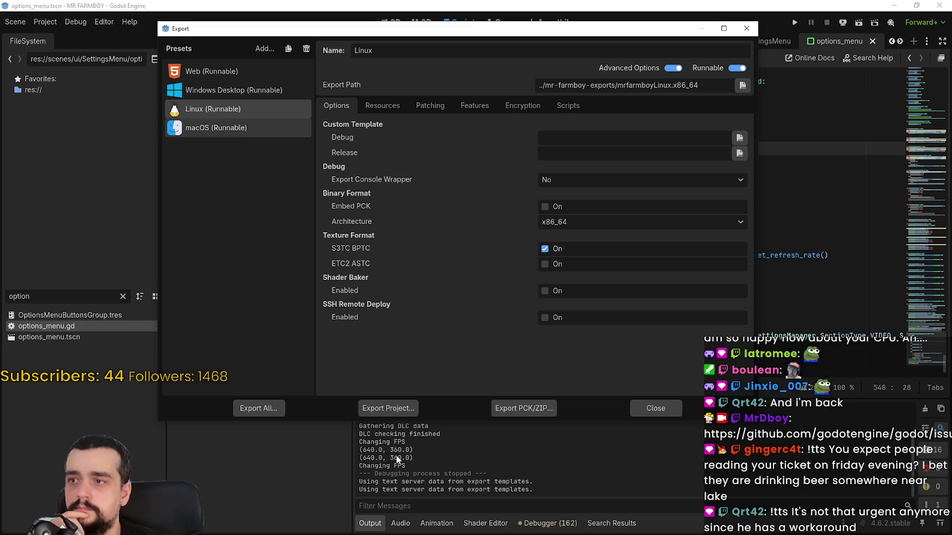
left_click(384, 409)
key("Return")
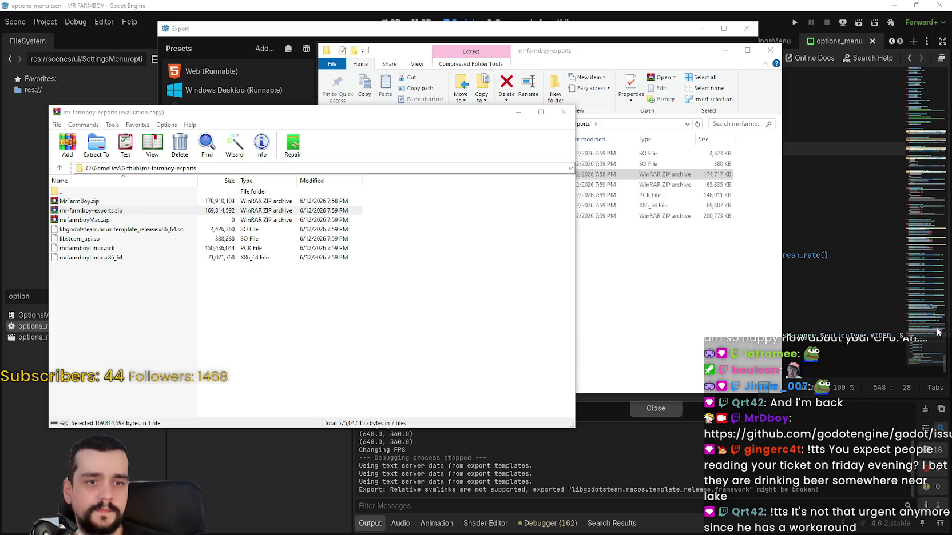
Close WinRAR and check the sizes of MrFarmBoy.zip, mr-farmboy-exports.zip and mrfarmboyMac.zip (200,773 KB)
left_click(563, 112)
left_click(559, 278)
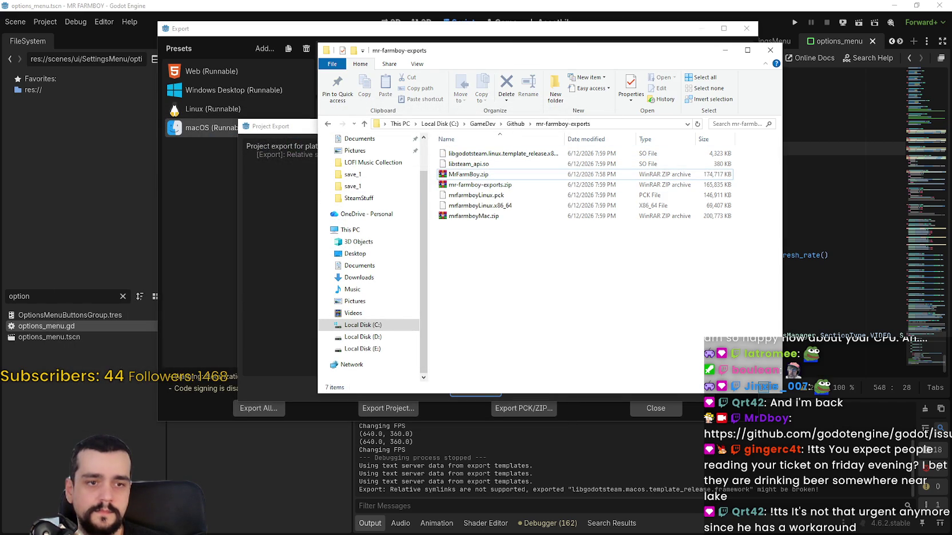
left_click_drag(501, 174, 566, 171)
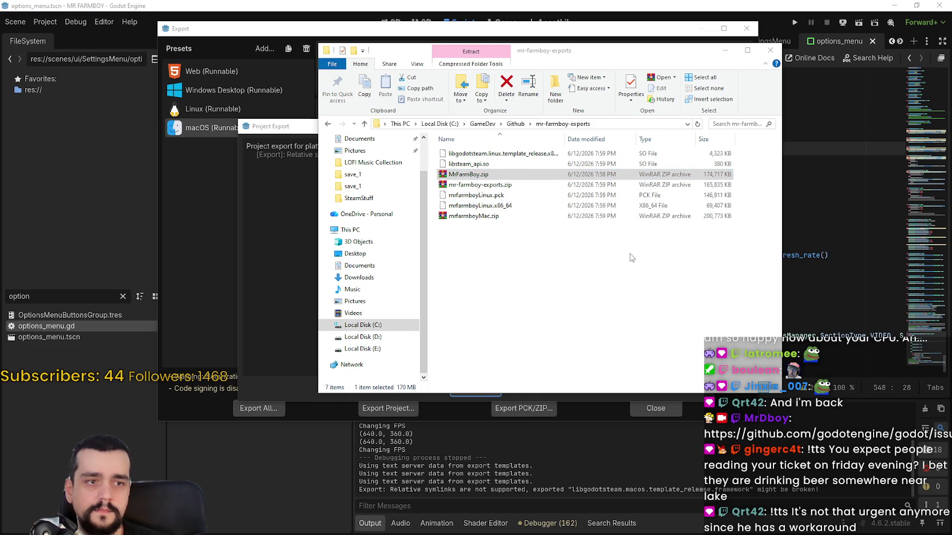
left_click(469, 185)
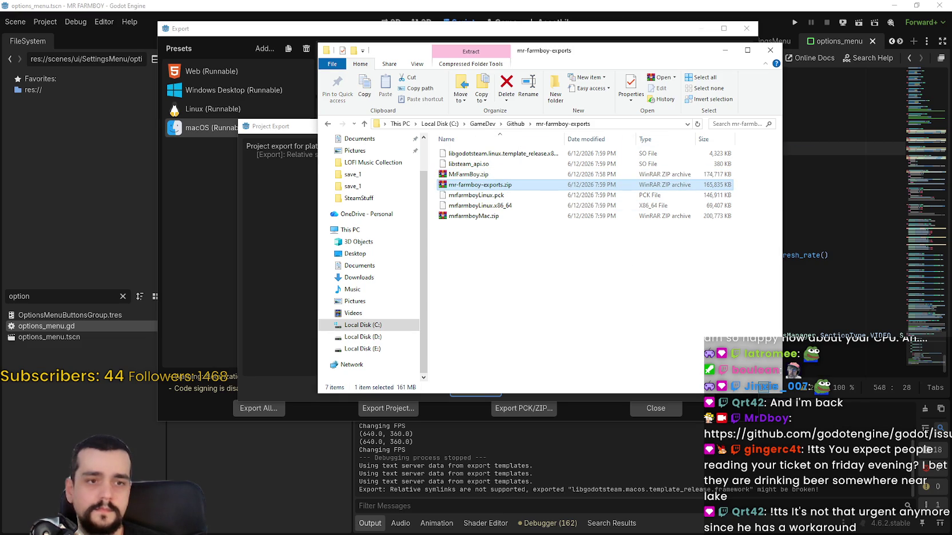
left_click(437, 217)
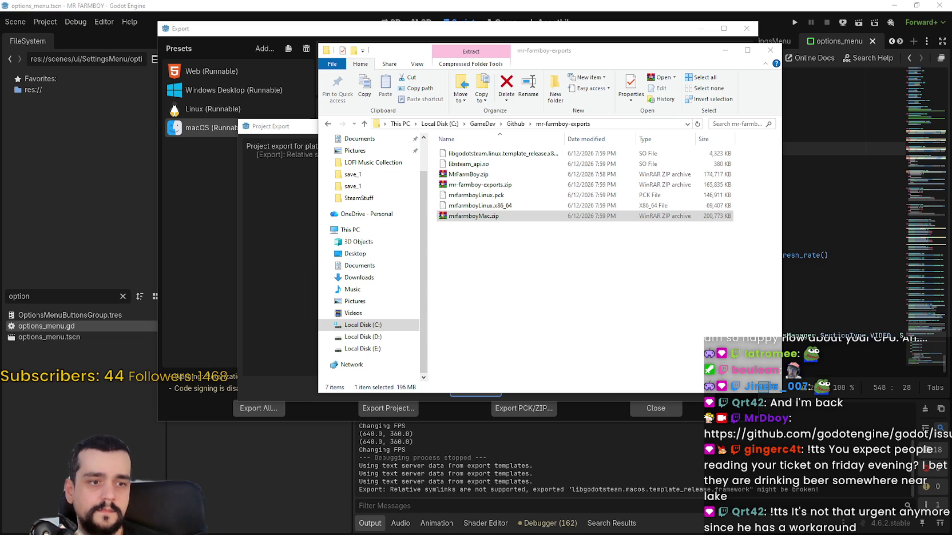
left_click(750, 306)
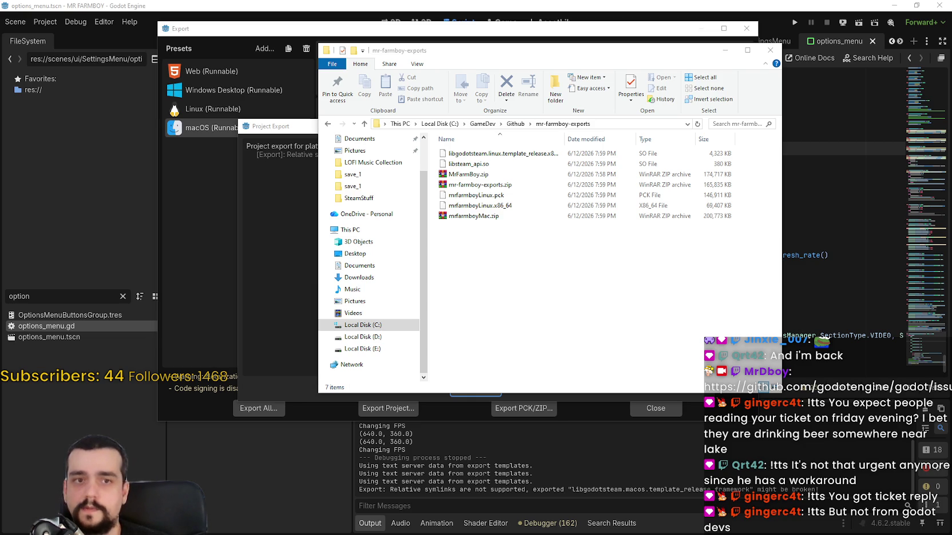
Reload GitHub issue #120246, reset its zoom to 100% and scroll to the new comment
key("alt+Tab")
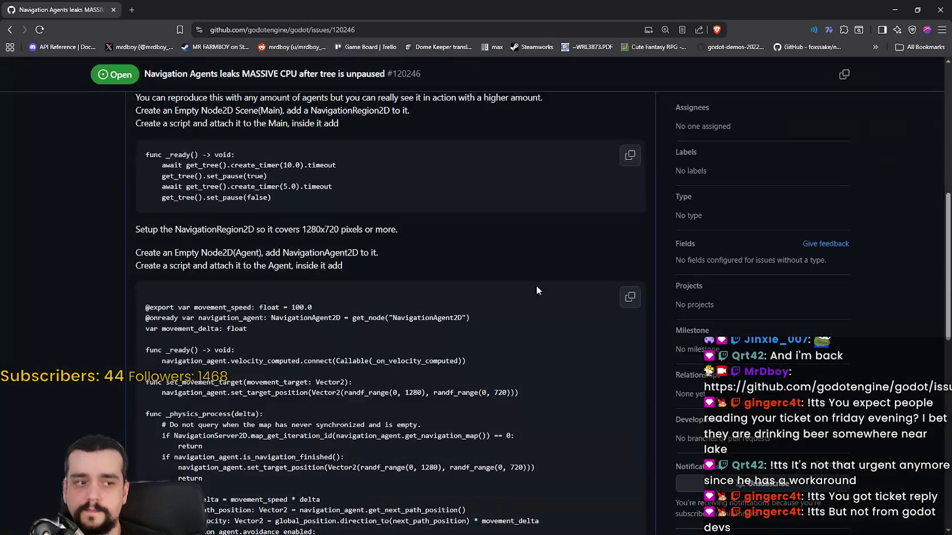
right_click(496, 208)
left_click(515, 242)
key("ctrl+minus")
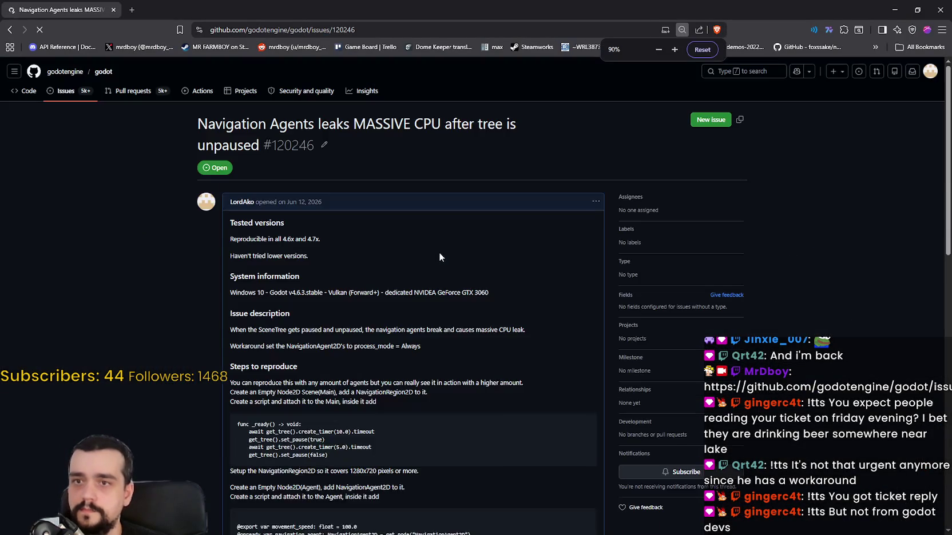
key("ctrl+0")
scroll(441, 247, "down", 8)
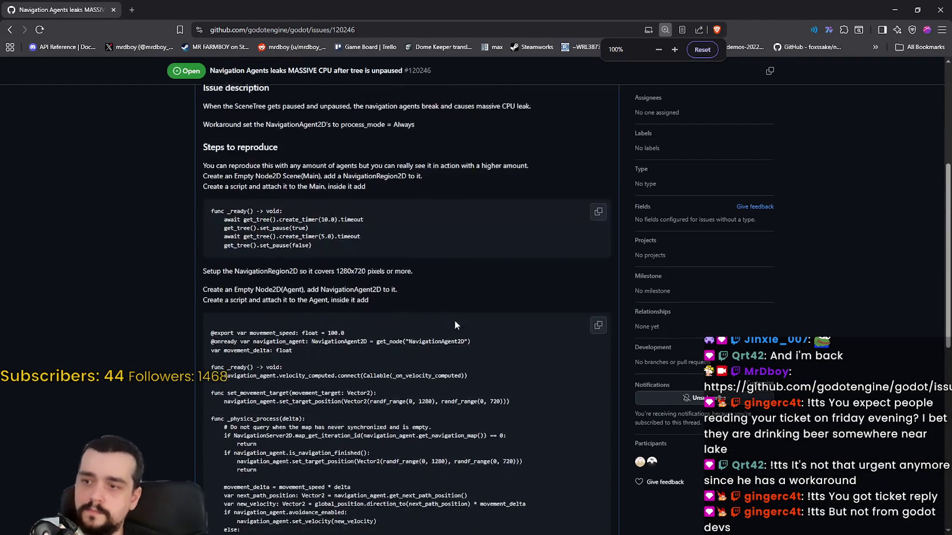
scroll(500, 347, "down", 3)
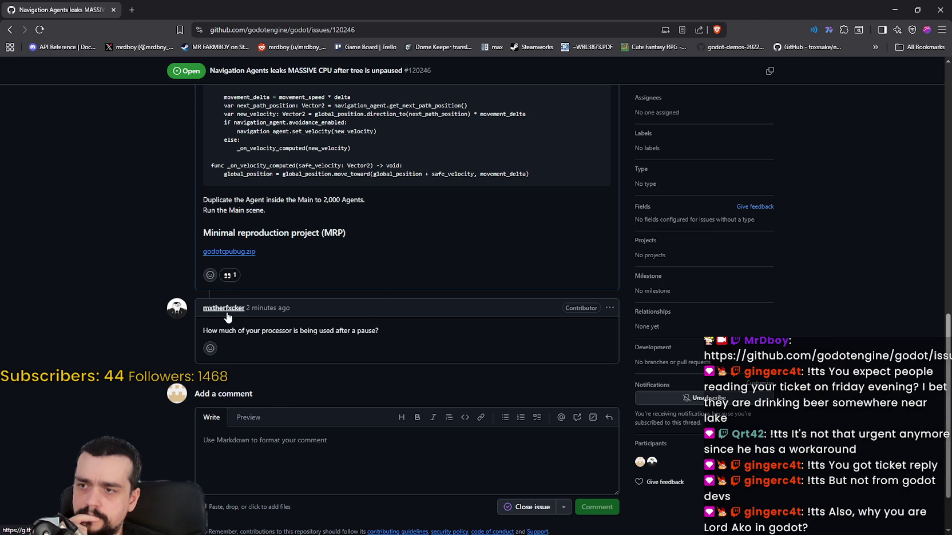
mouse_move(227, 317)
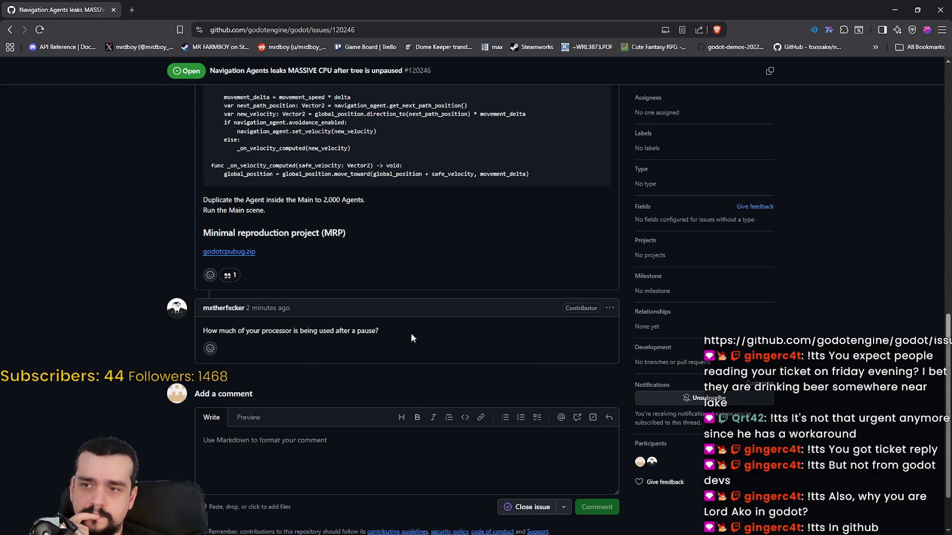
Highlight 'processor' and 'pause' in the contributor's question and place the cursor in the comment box
mouse_move(380, 331)
left_mouse_down()
mouse_move(204, 330)
mouse_move(407, 327)
left_mouse_up()
double_click(209, 330)
left_click(449, 328)
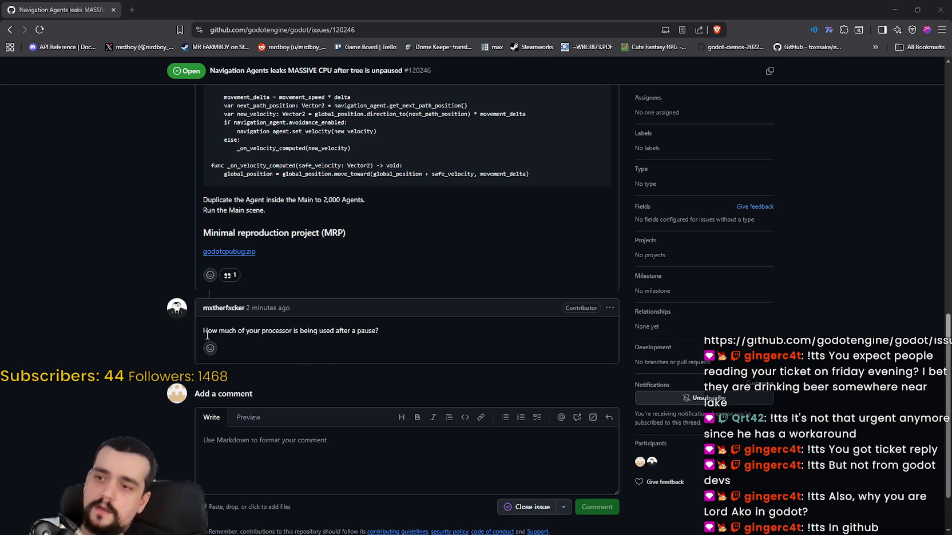
double_click(268, 331)
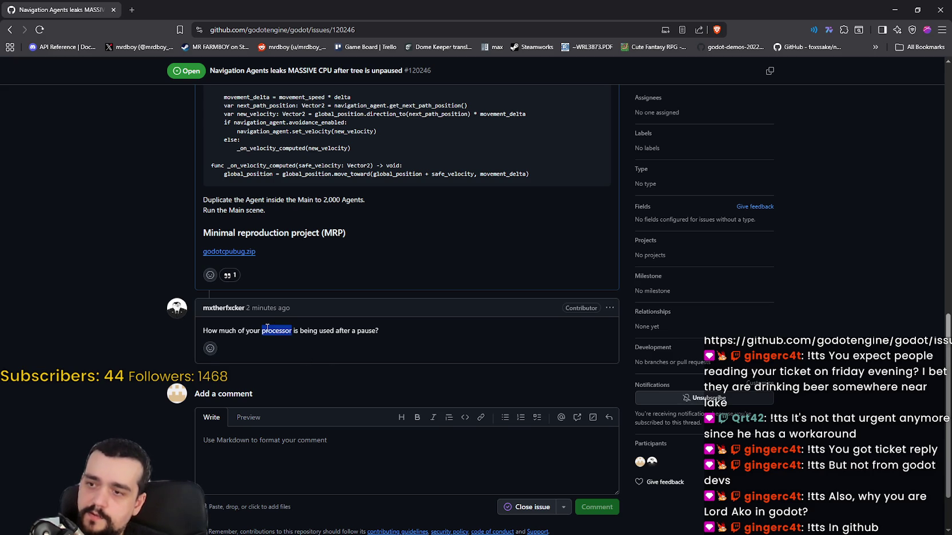
double_click(368, 330)
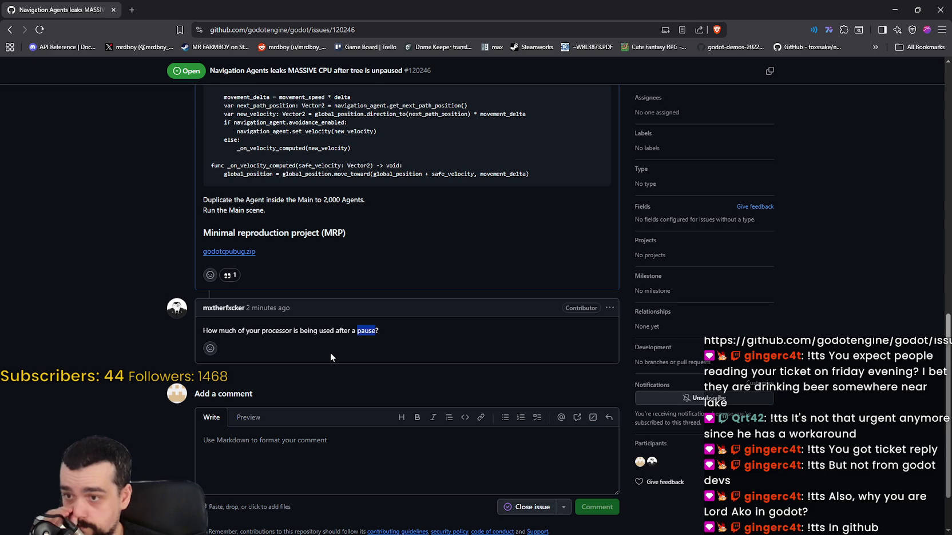
left_click(341, 339)
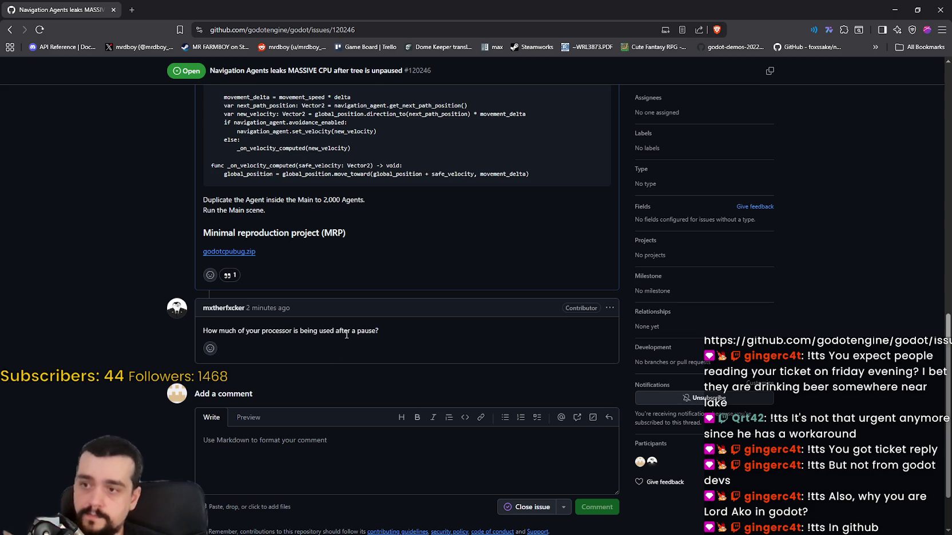
left_click(347, 458)
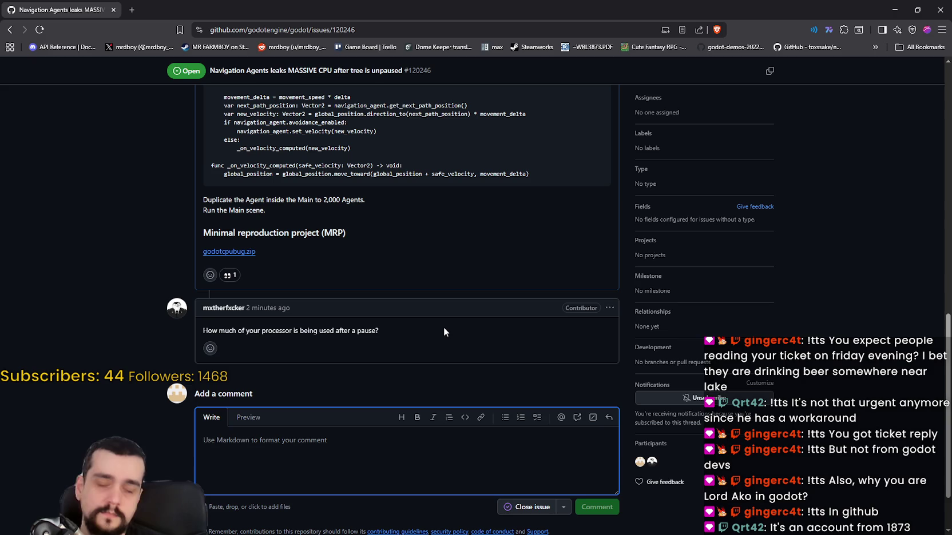
Draft the reply 'Before the pause and upause is between 6%-8% within the pause', then switch to Godot
type("B")
key("BackSpace")
type("Befo")
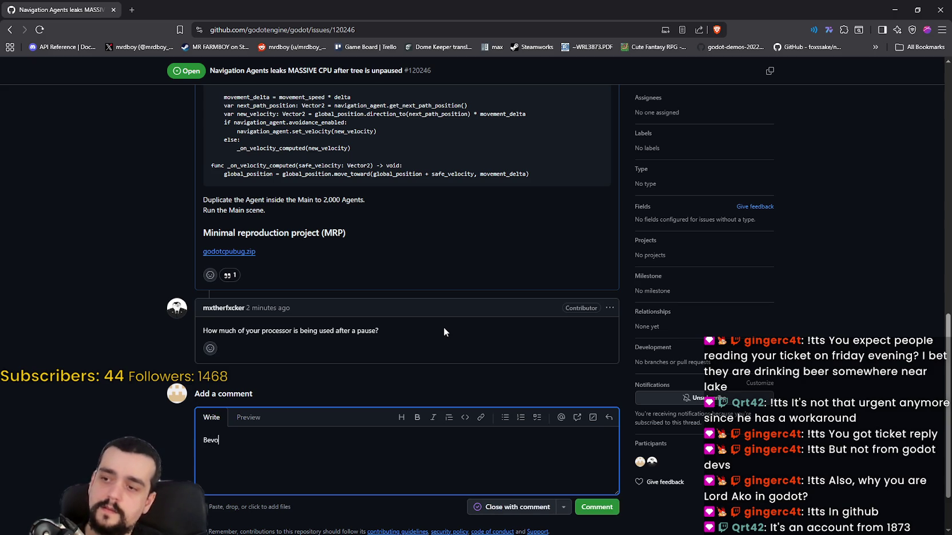
type("re the")
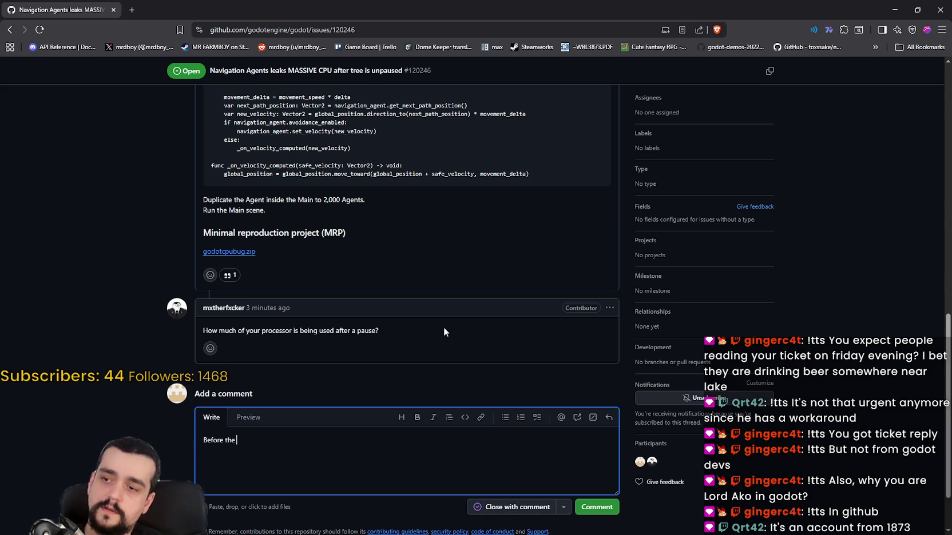
type(" Pause settles")
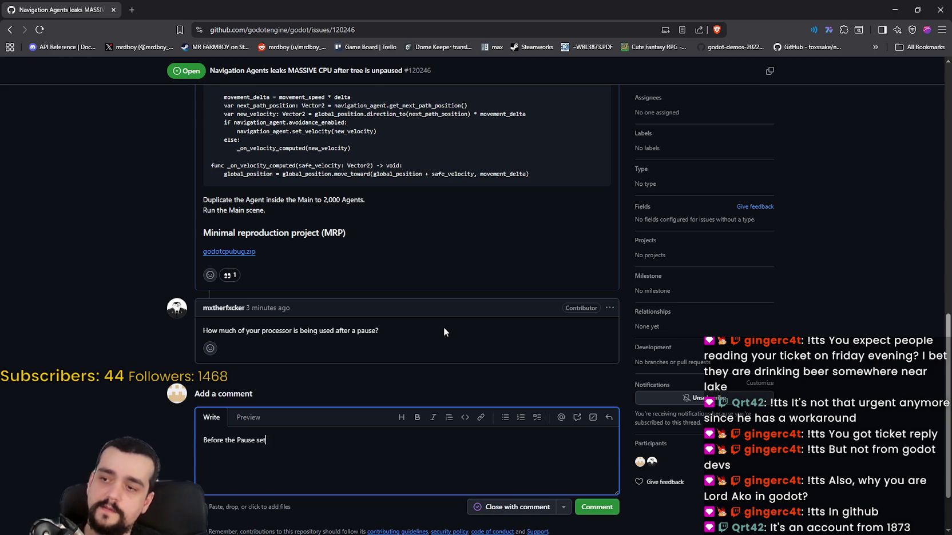
key("BackSpace")
key("BackSpace")
key("BackSpace")
key("BackSpace")
key("BackSpace")
key("BackSpace")
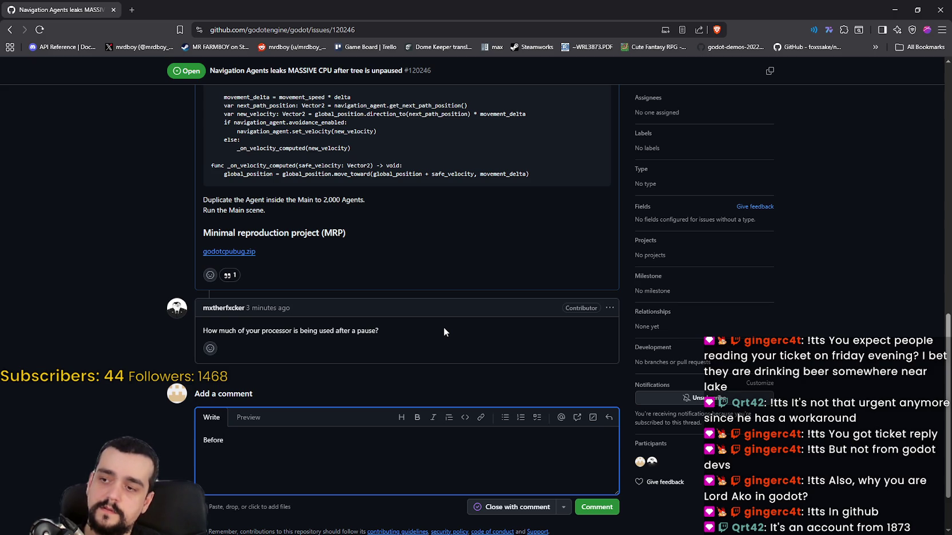
key("BackSpace")
key("BackSpace")
key("BackSpace")
key("BackSpace")
key("BackSpace")
type("Before t")
type("he ")
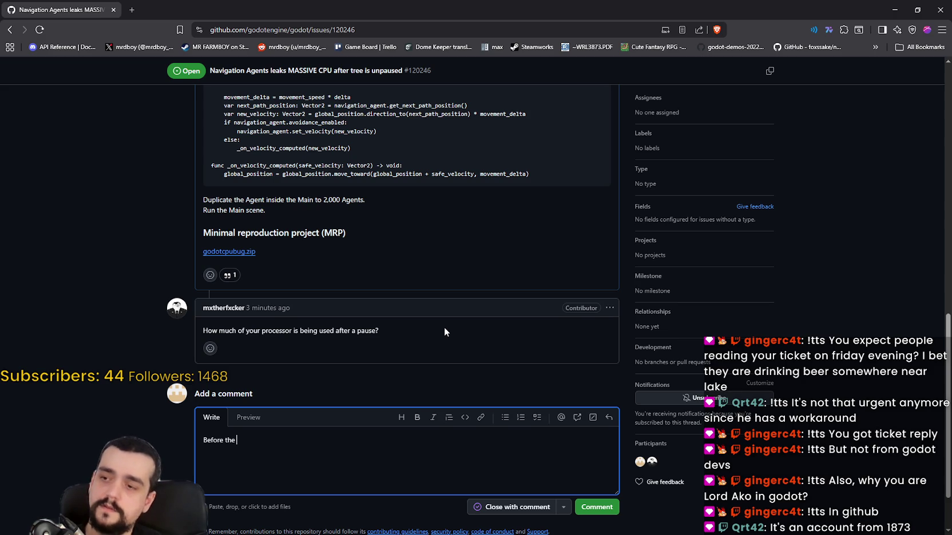
type("pause")
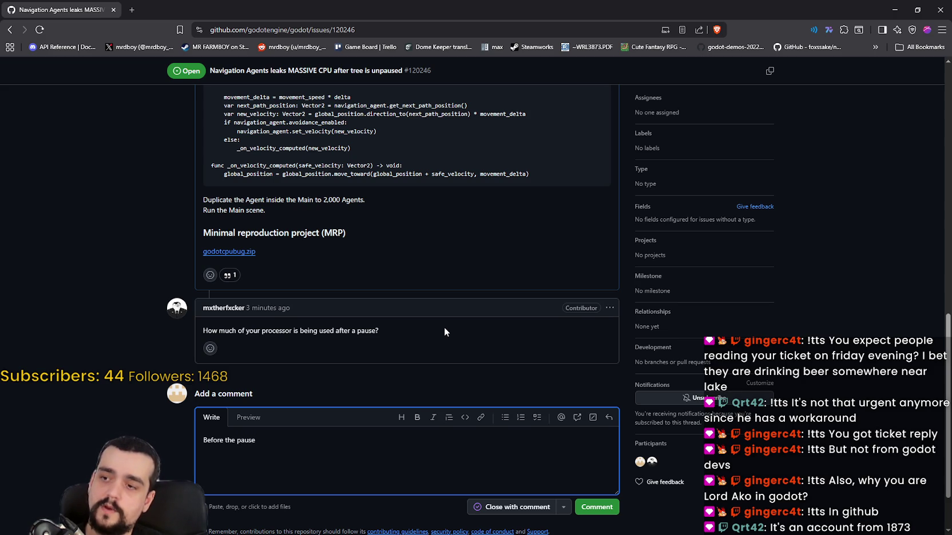
type(" and upause")
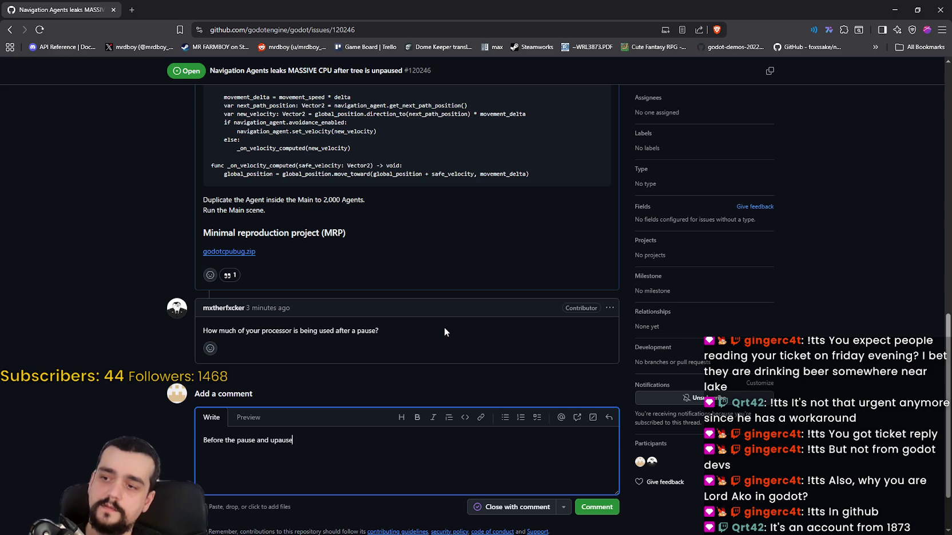
type(" is")
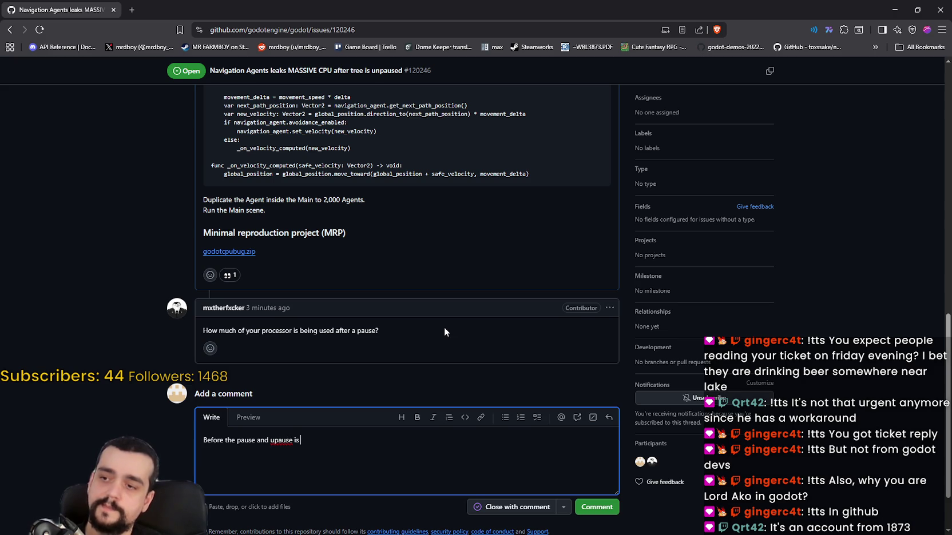
type(" betw")
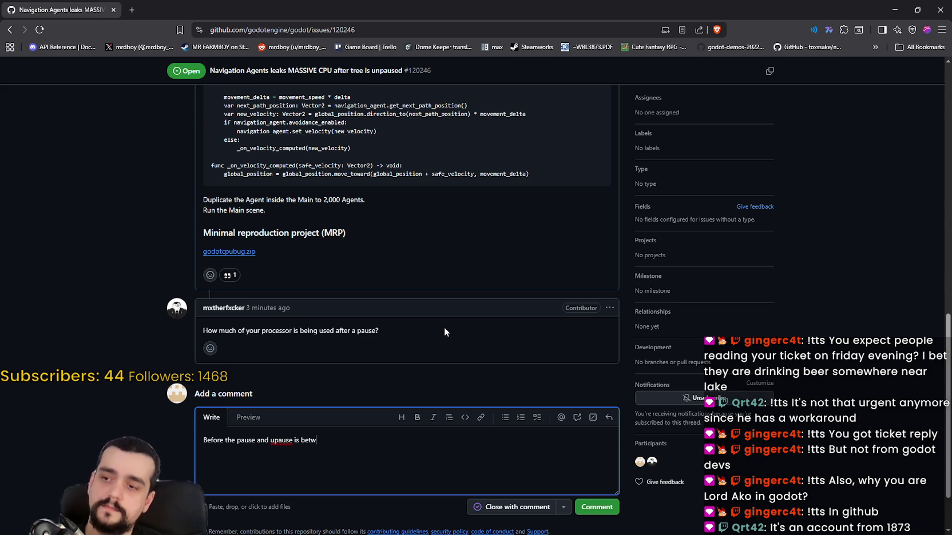
type("een 6%-")
type("8%")
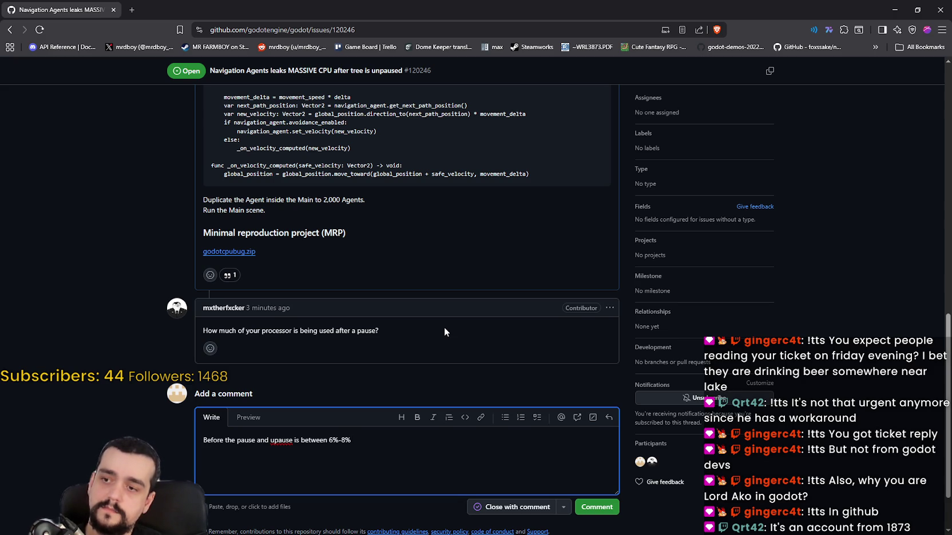
type(" within the pause")
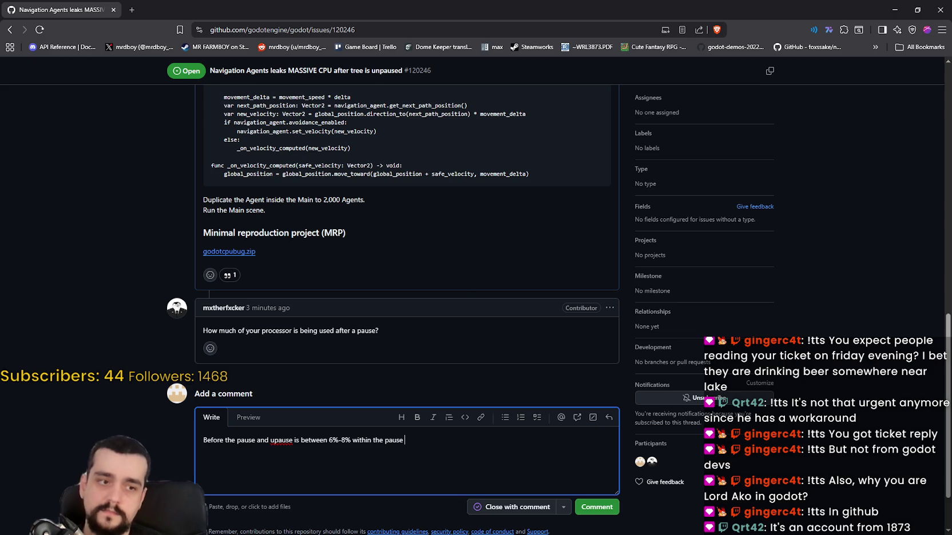
key("alt+Tab")
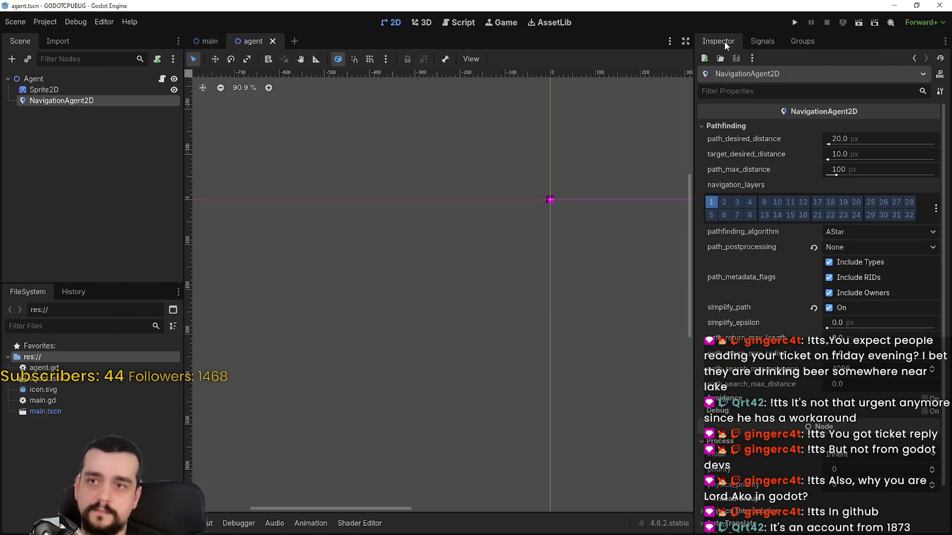
Run the GODOTCPUBUG test project, read its roughly 45% CPU load in Task Manager, then stop it
left_click(794, 23)
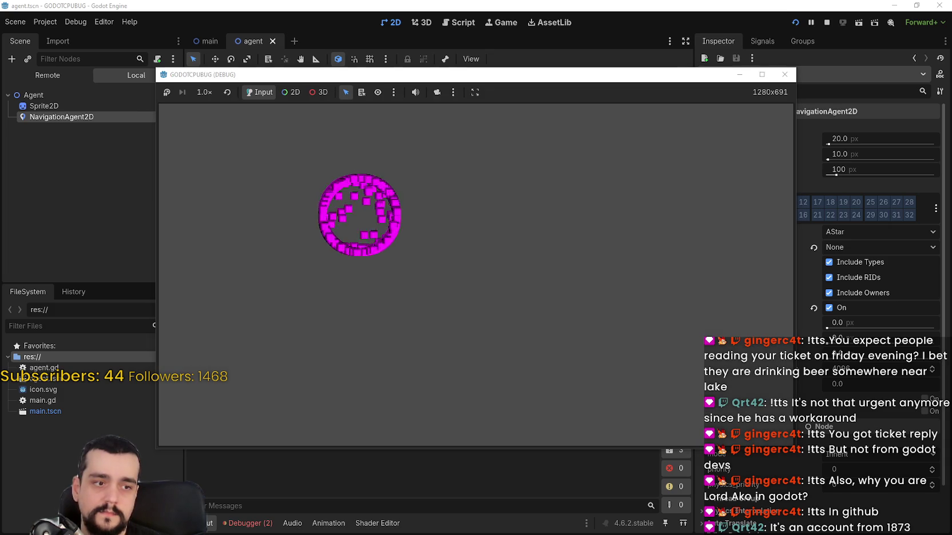
key("ctrl+shift+Escape")
key("alt+F4")
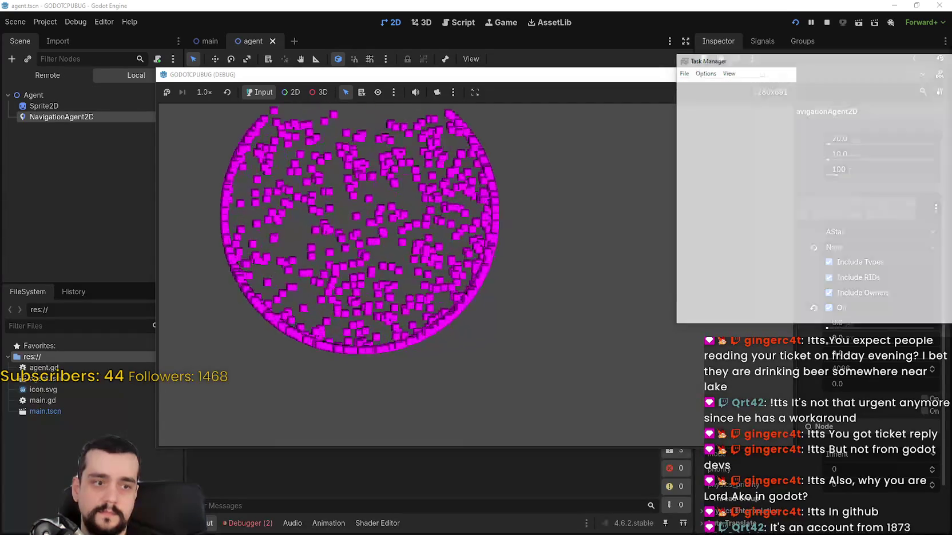
key("ctrl+shift+Escape")
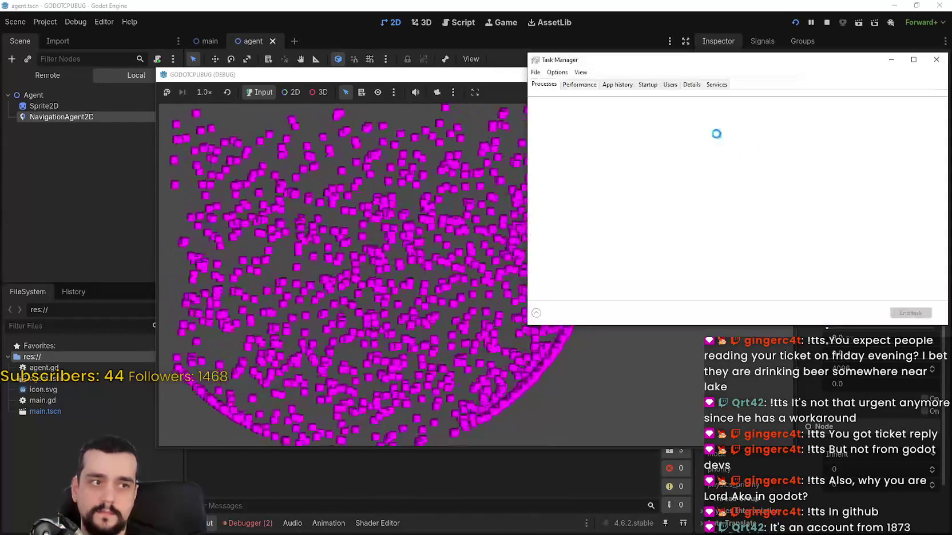
left_click_drag(627, 68, 647, 66)
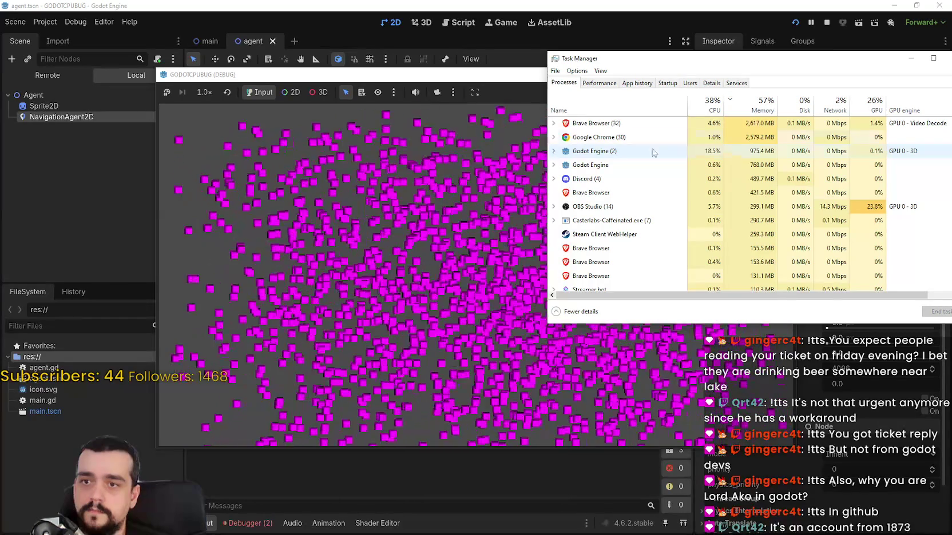
left_click_drag(801, 58, 753, 67)
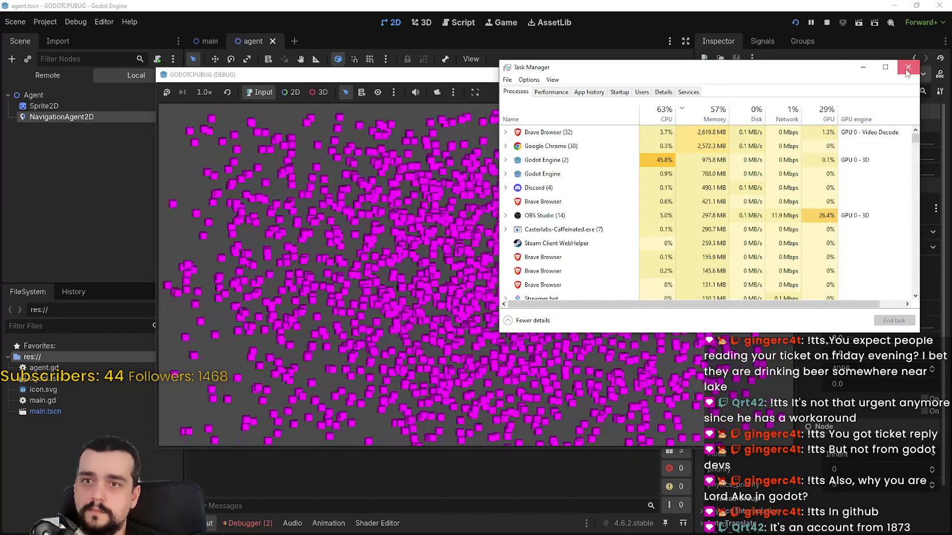
left_click(907, 68)
key("F8")
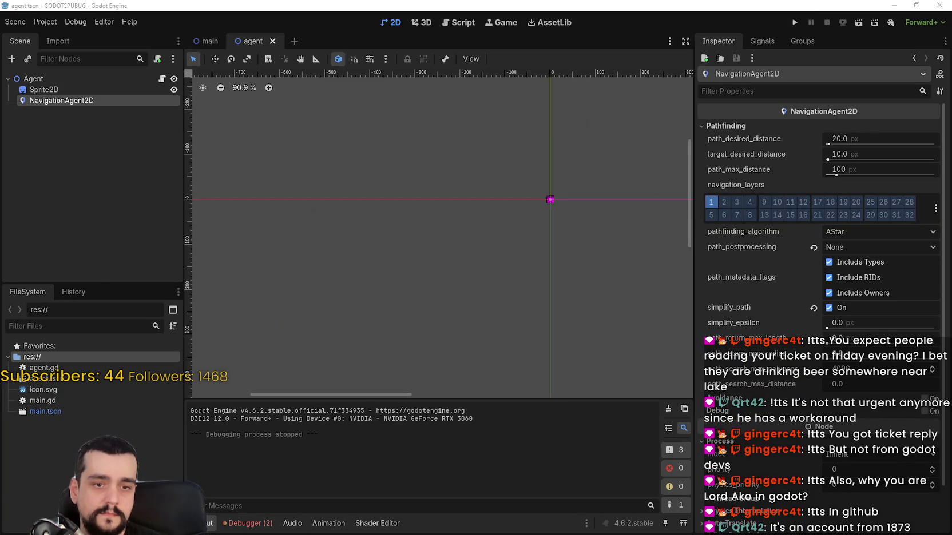
Remove 'and upause' from the reply draft and add a comma after 6%-8%
key("alt+Tab")
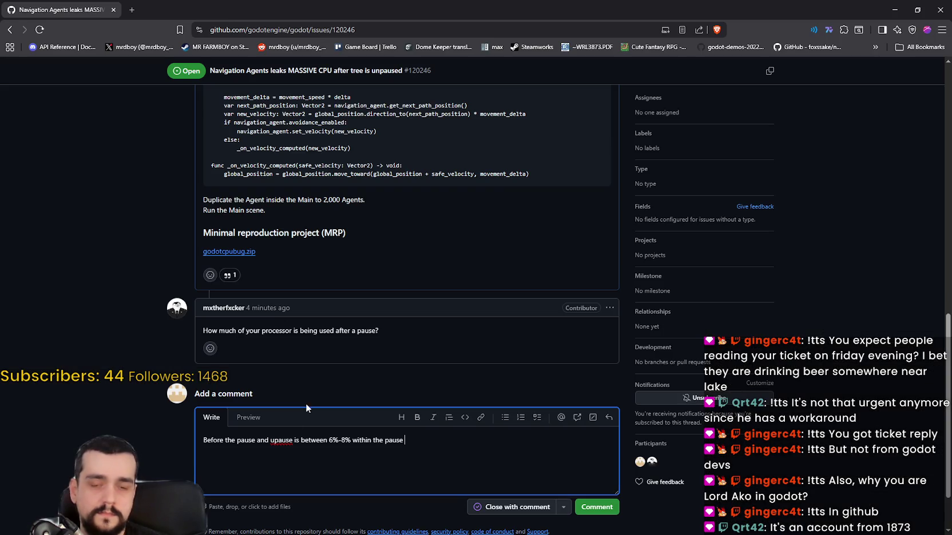
double_click(277, 444)
left_click_drag(272, 440, 257, 441)
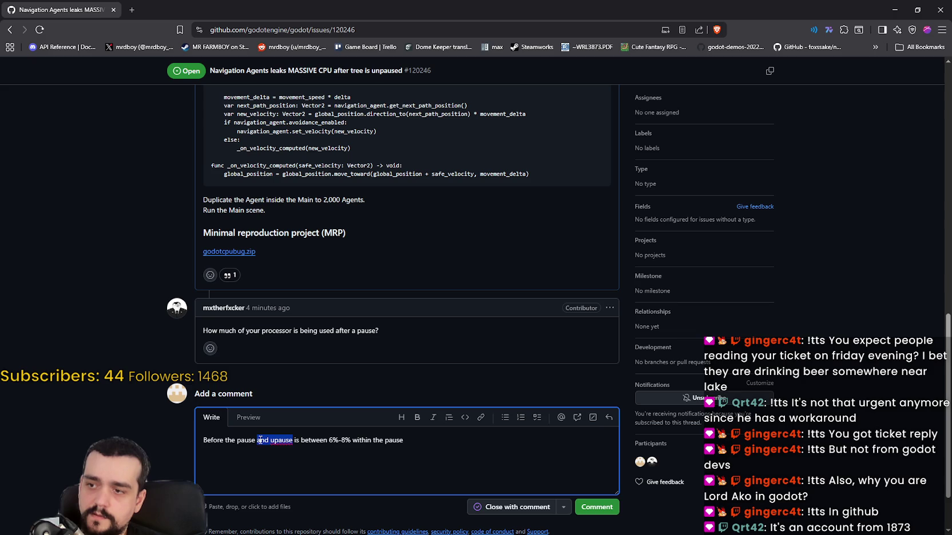
key("BackSpace")
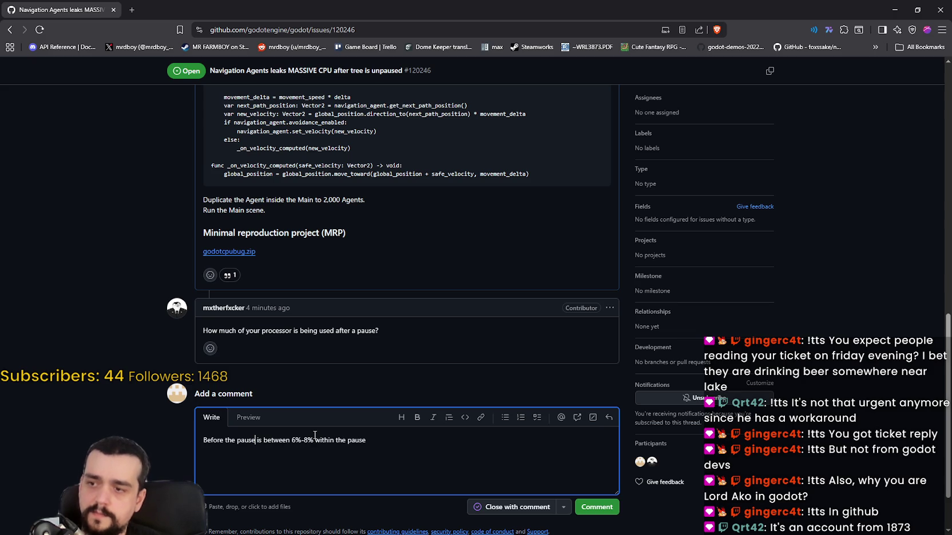
left_click(372, 445)
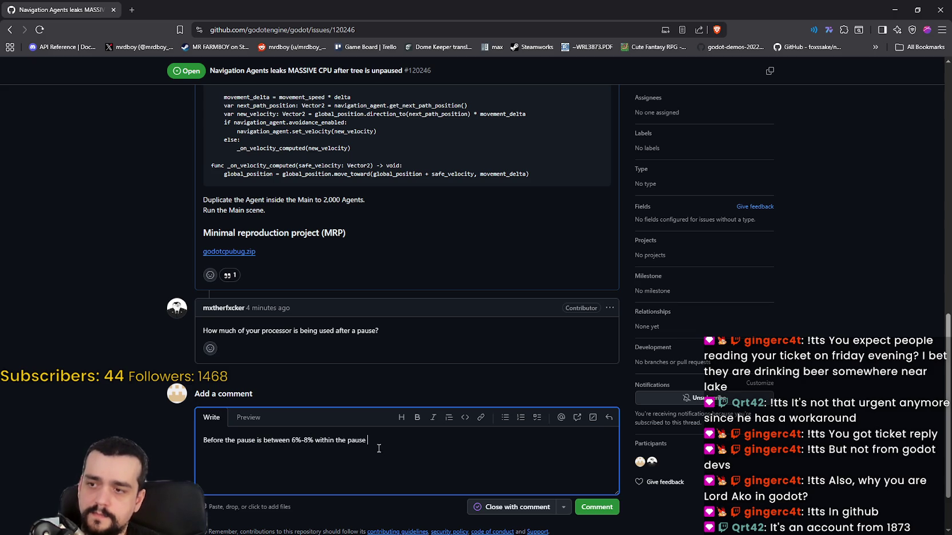
left_click(314, 440)
type(",")
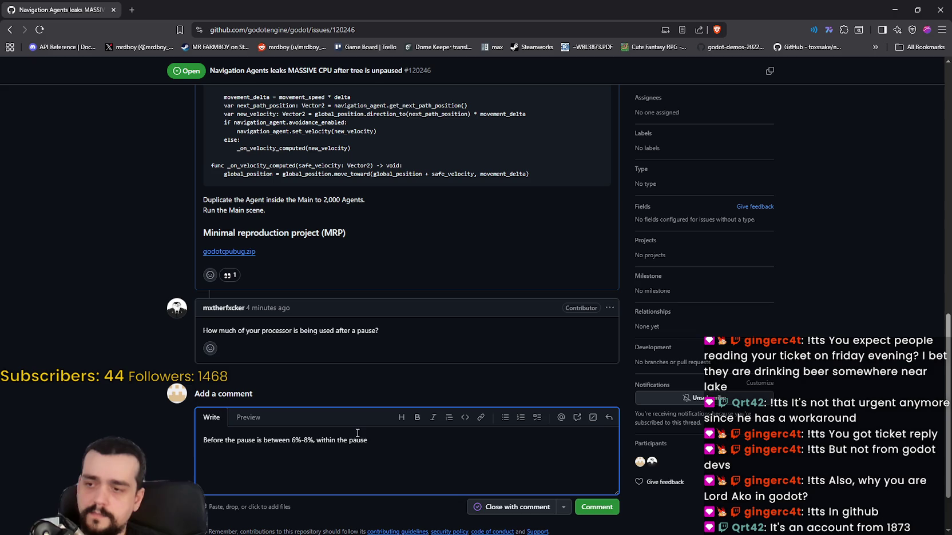
left_click(369, 442)
left_click(380, 439)
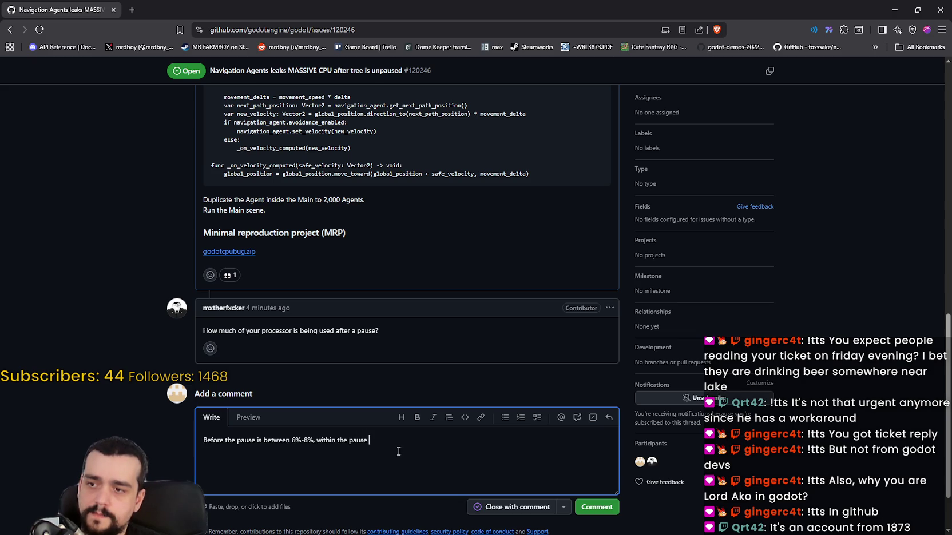
Replace 'within the pause' with 'paused it drops to 1%, after unpaused it goes to 45%+' and post
left_click_drag(369, 444, 316, 444)
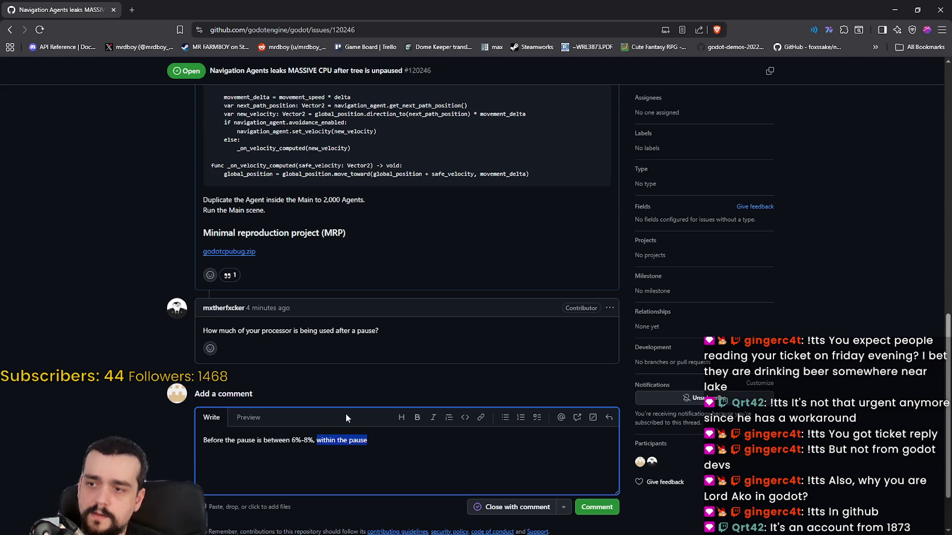
type("paused it d")
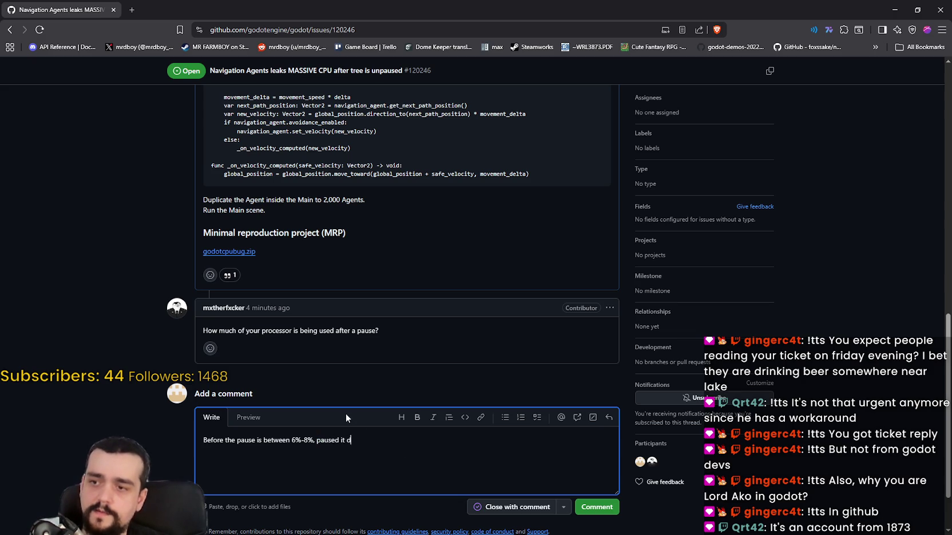
type("rops to 1%, ")
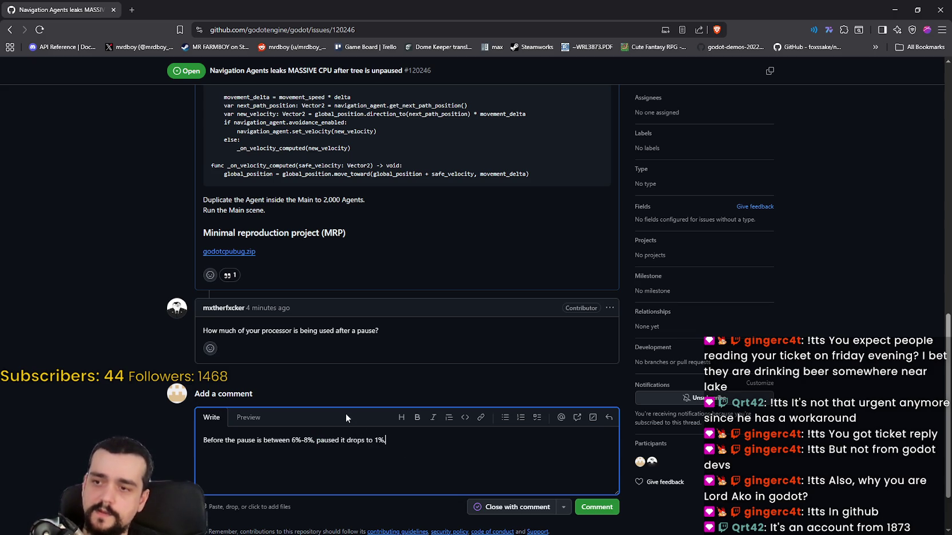
type("after u")
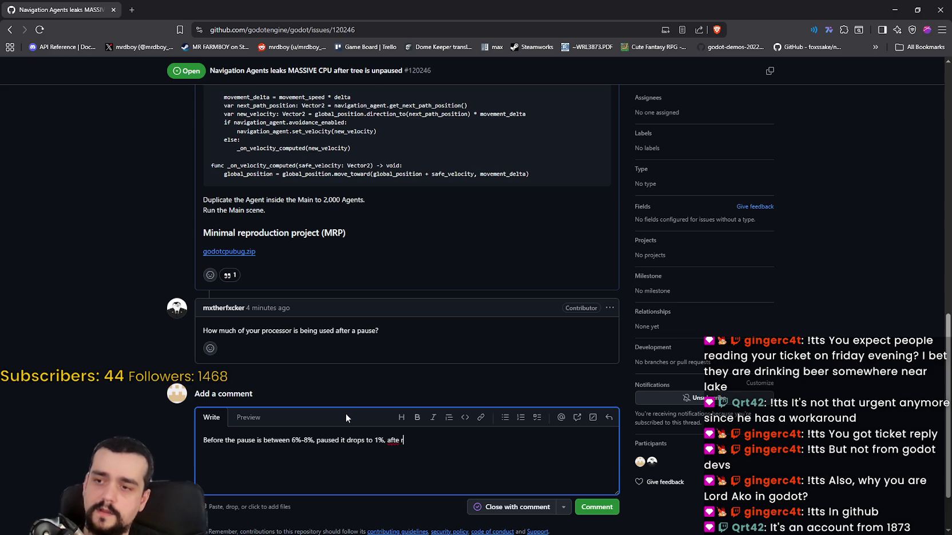
type("npaused")
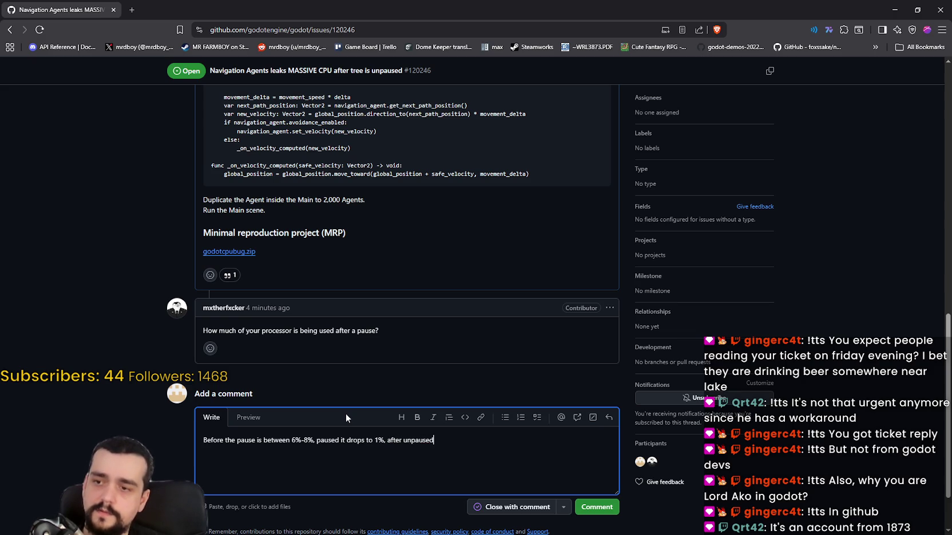
type(" it goes to 54")
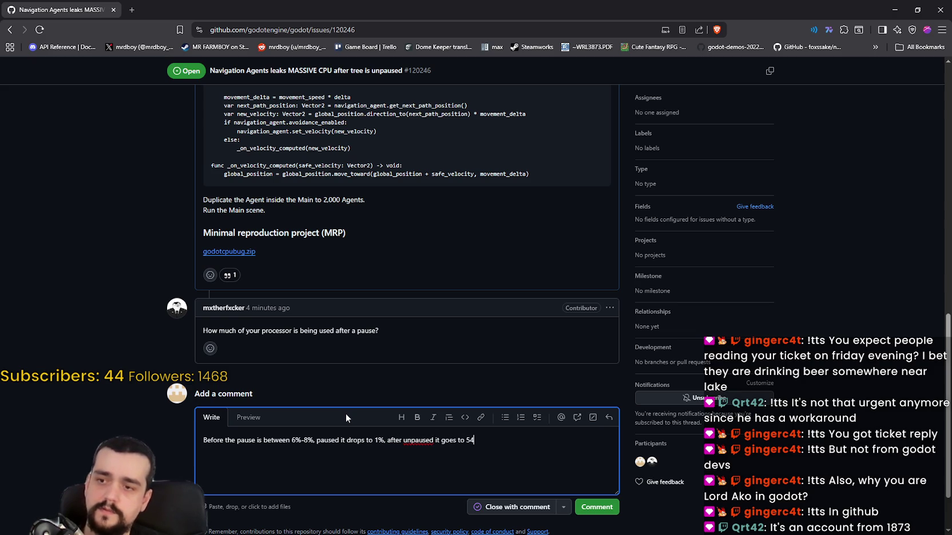
key("BackSpace")
key("BackSpace")
type("45%+")
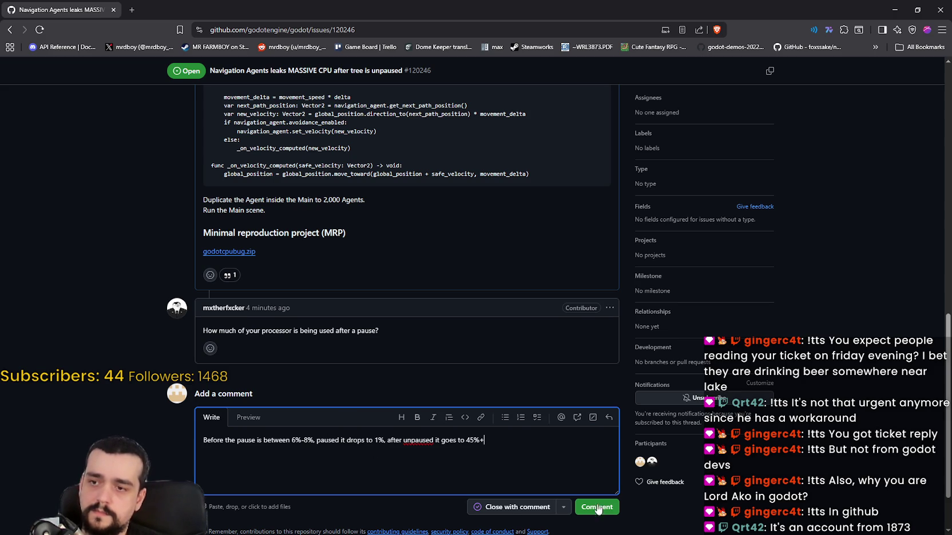
scroll(612, 503, "down", 1)
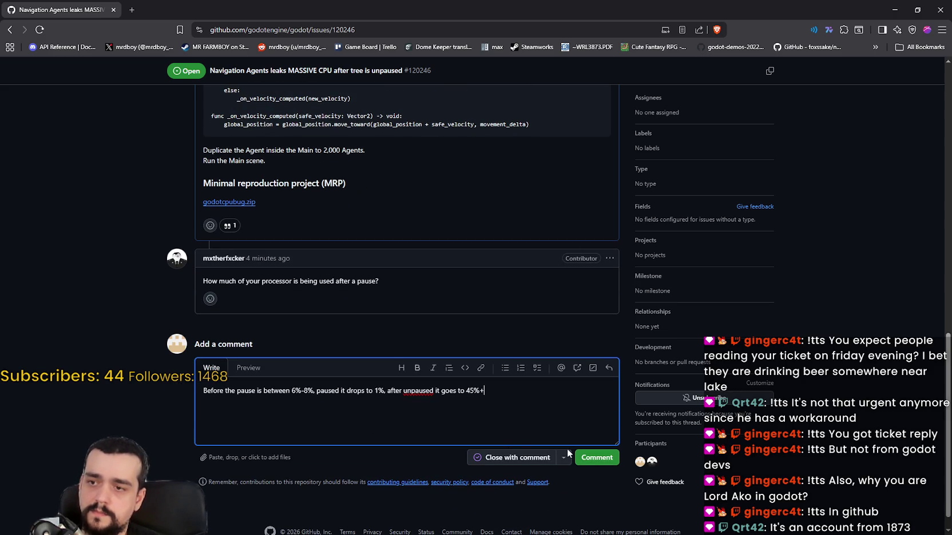
right_click(423, 394)
key("Escape")
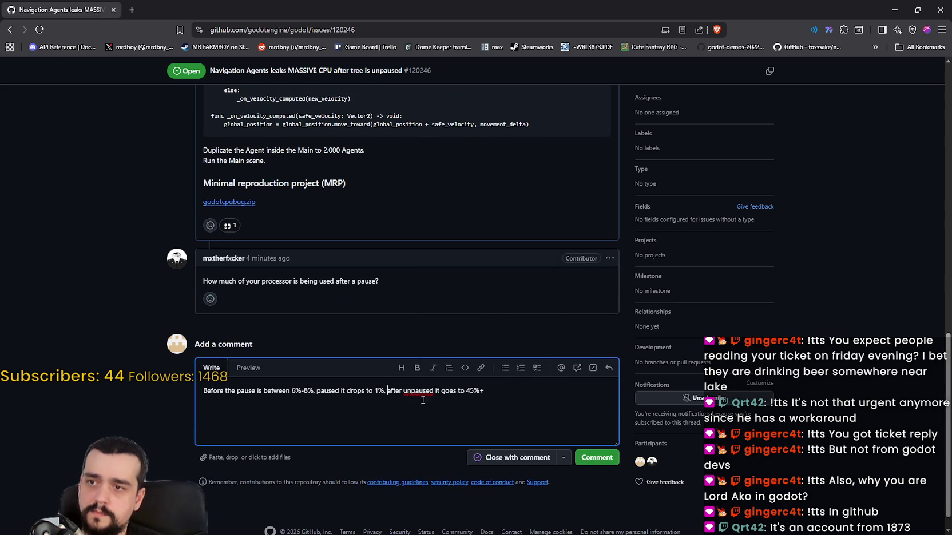
left_click(592, 458)
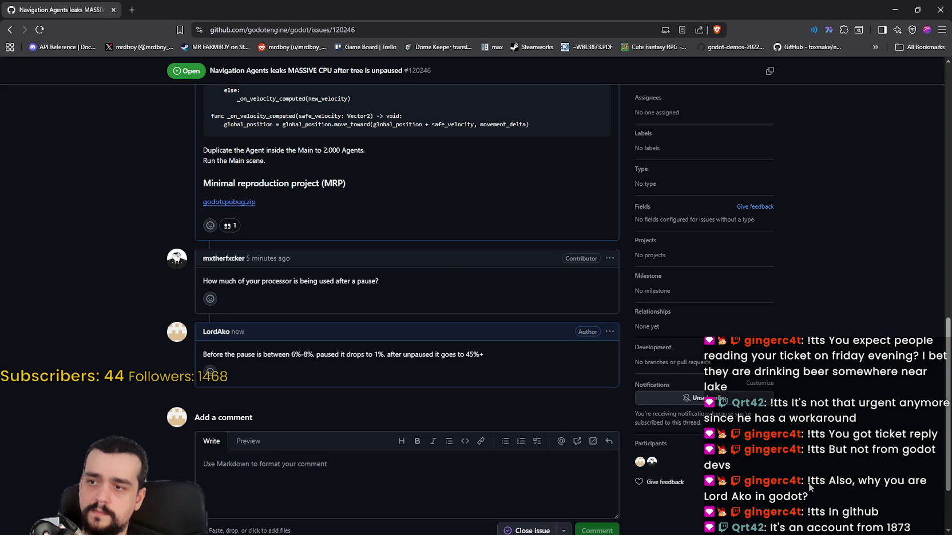
scroll(808, 486, "down", 1)
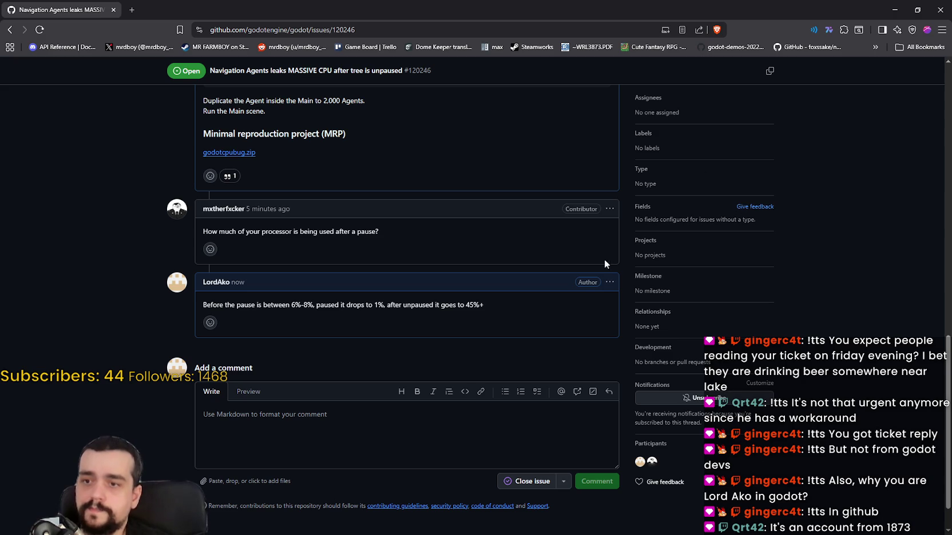
Edit the posted reply to append 'and stays there.' and save it
left_click(609, 283)
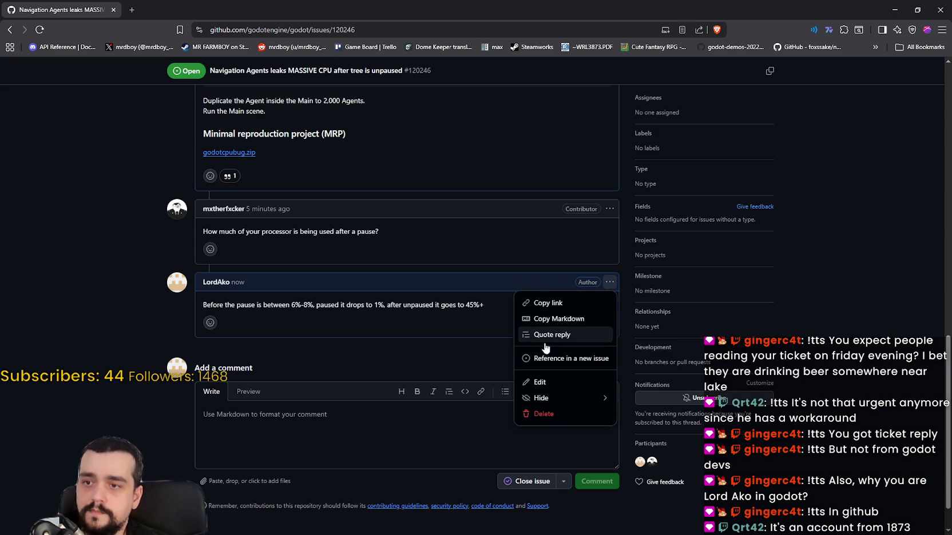
left_click(546, 381)
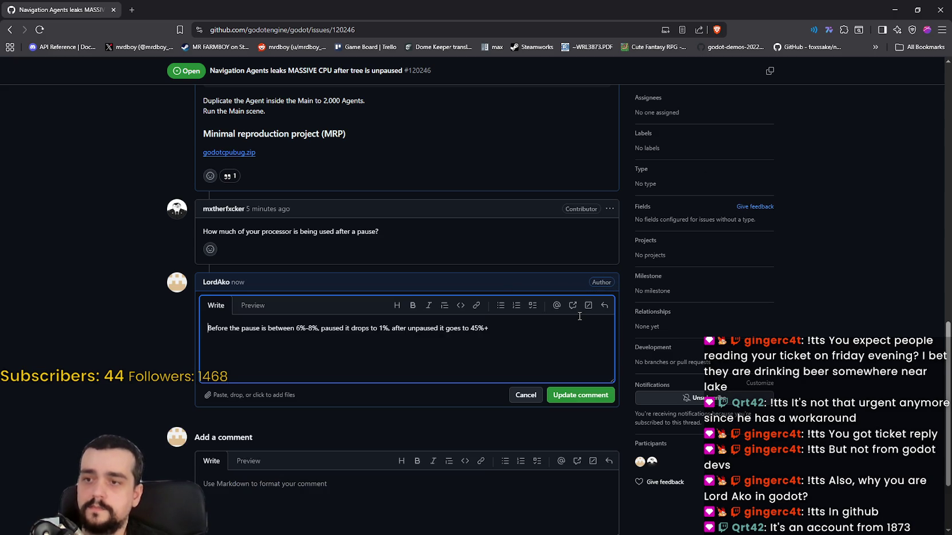
type(" and stay")
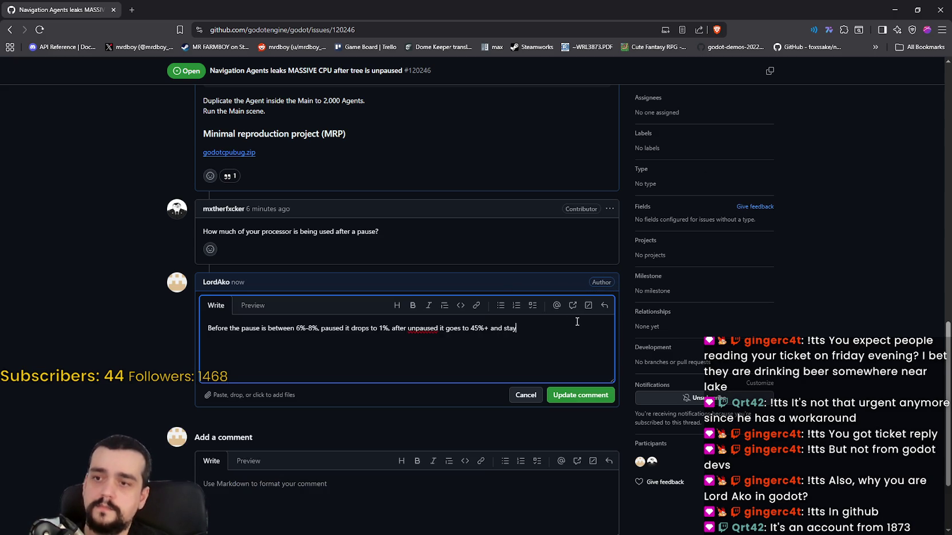
type("s there.")
left_click(589, 396)
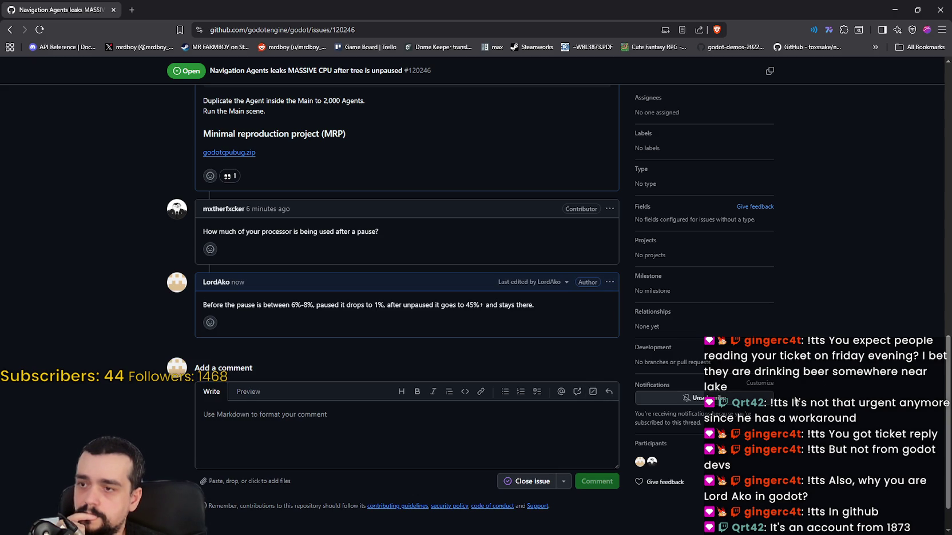
Edit the reply again to change 'is' to 'it's' and save the correction
left_click(609, 282)
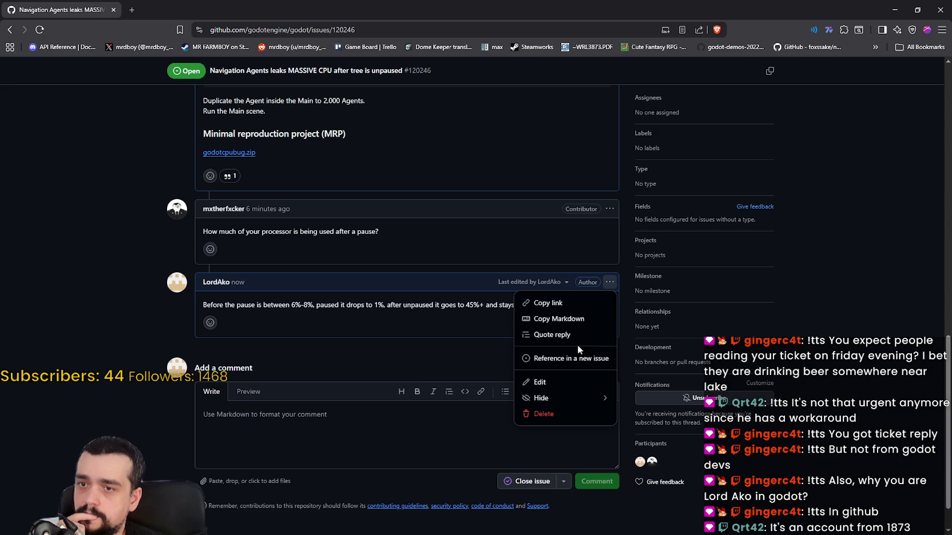
left_click(541, 382)
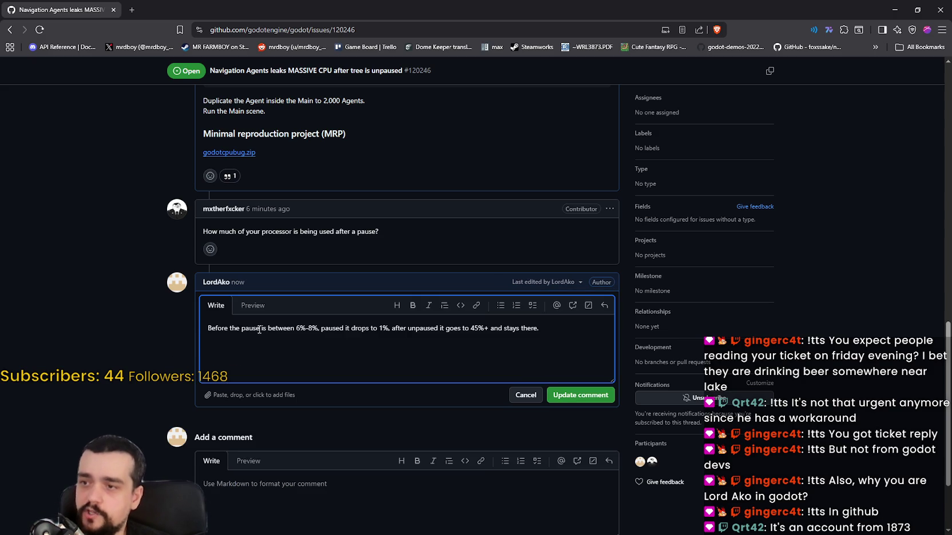
left_click(263, 329)
type("t's")
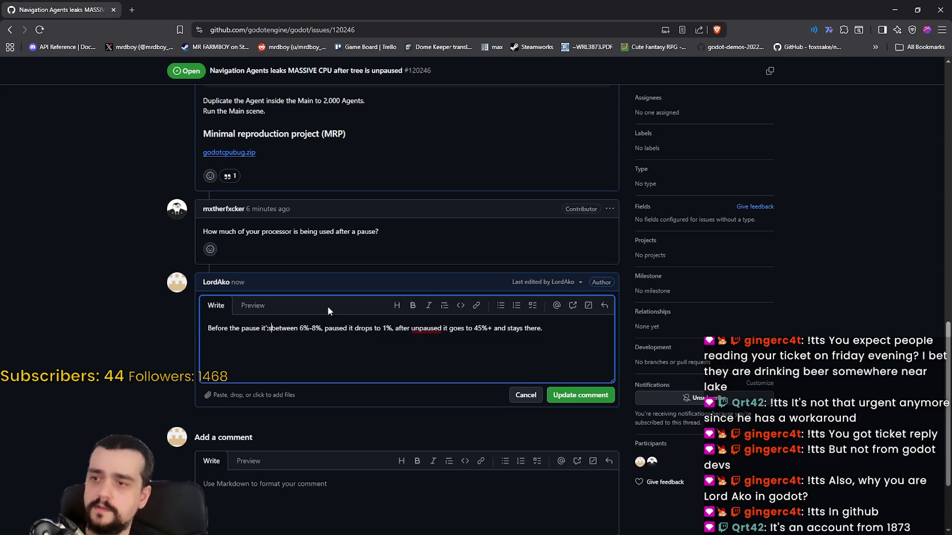
left_click(572, 395)
scroll(254, 278, "down", 2)
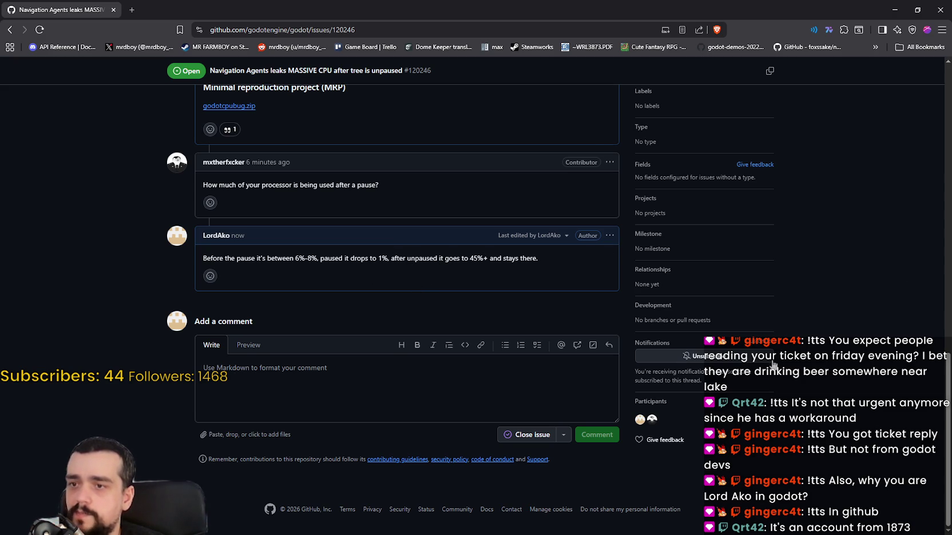
scroll(758, 356, "up", 3)
scroll(759, 355, "up", 2)
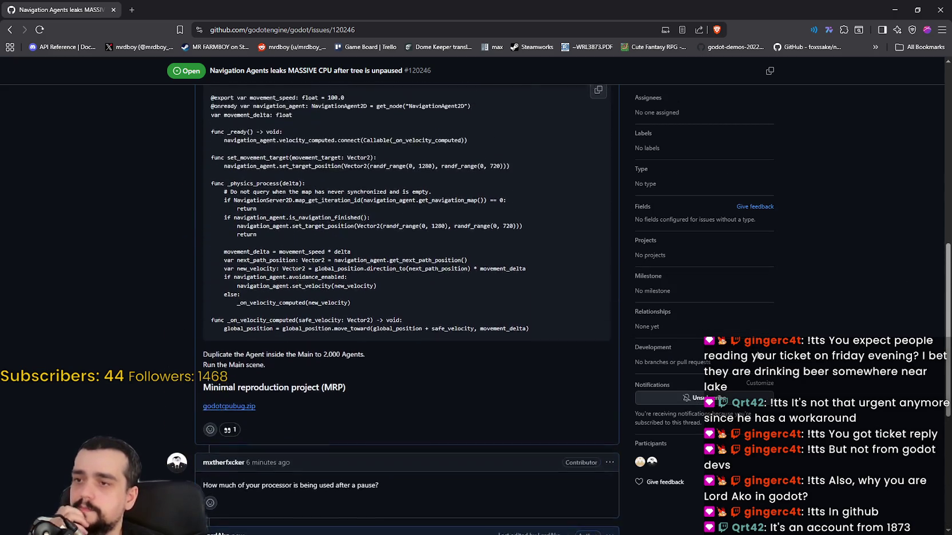
scroll(759, 356, "down", 4)
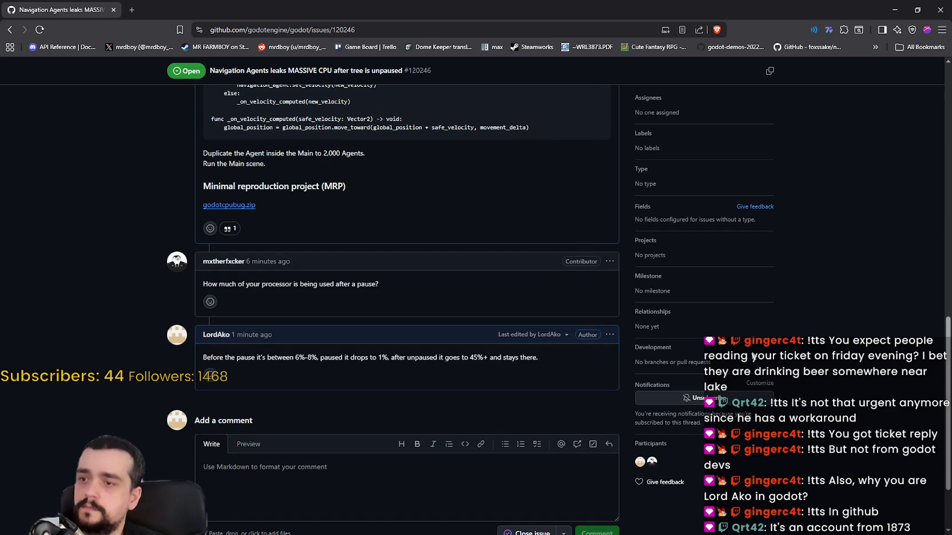
scroll(753, 356, "up", 10)
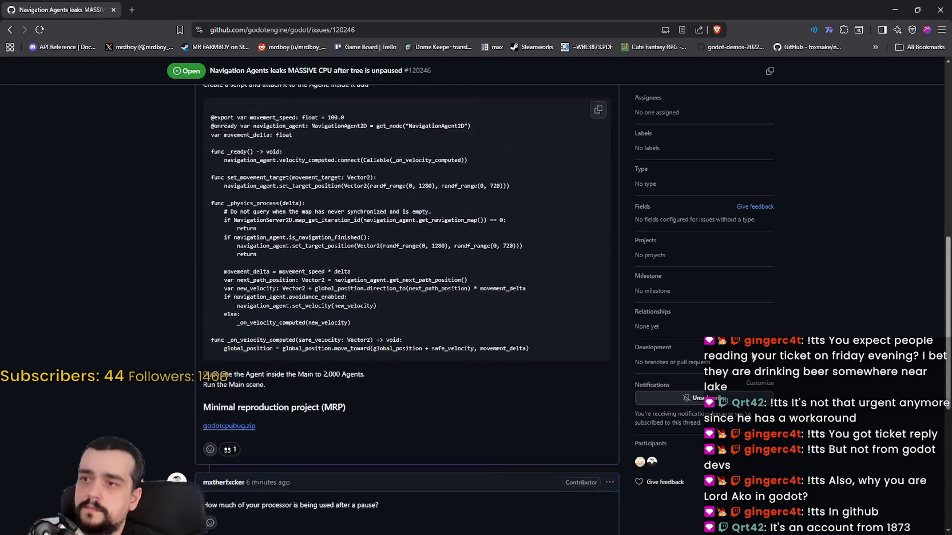
scroll(753, 356, "up", 3)
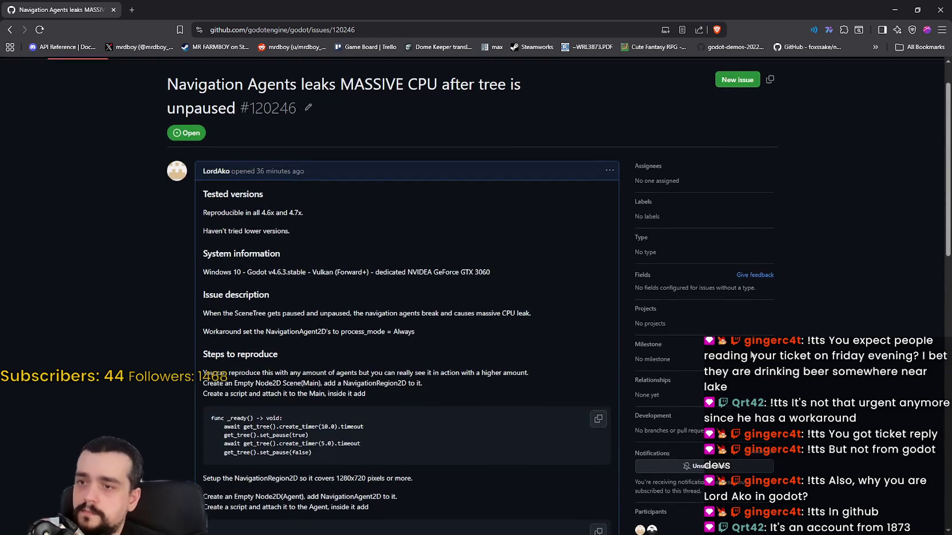
scroll(752, 356, "down", 8)
scroll(752, 355, "down", 3)
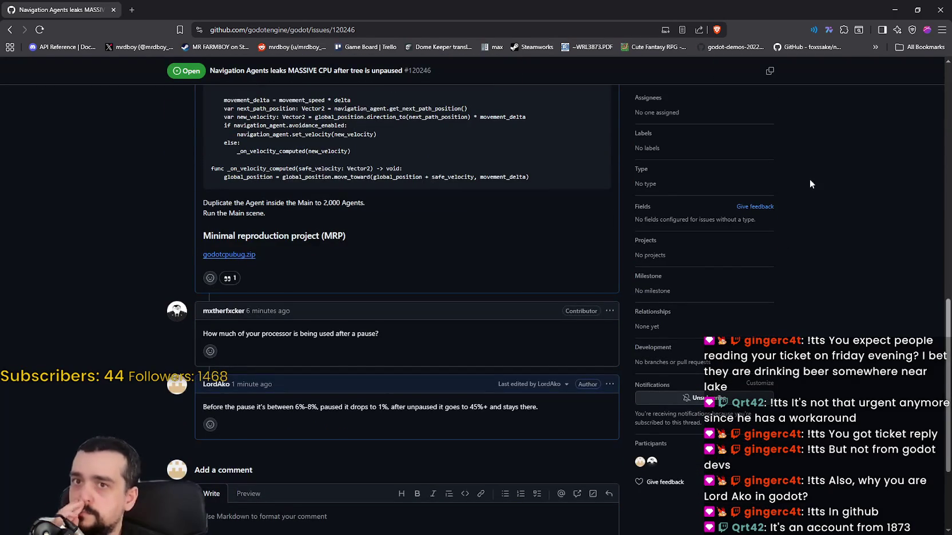
scroll(767, 265, "up", 3)
scroll(764, 263, "up", 1)
scroll(759, 269, "down", 4)
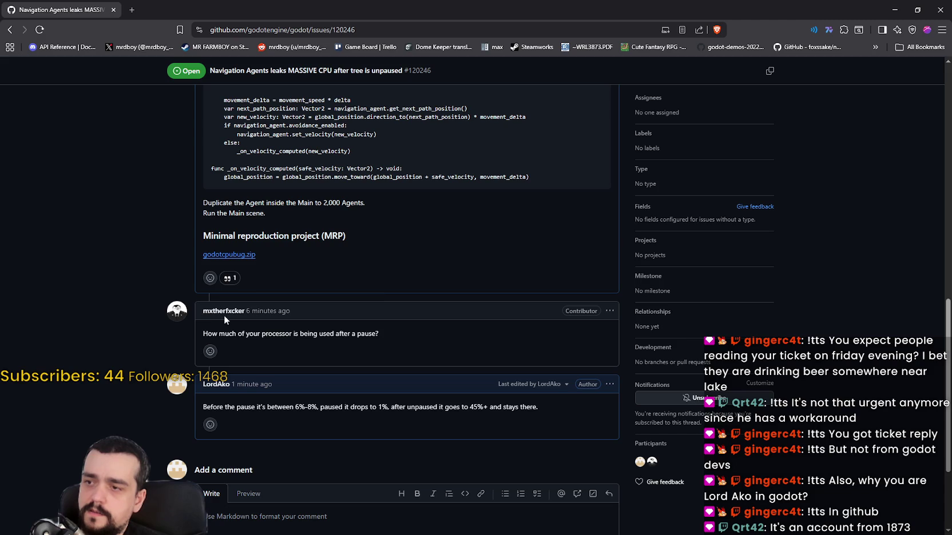
mouse_move(220, 315)
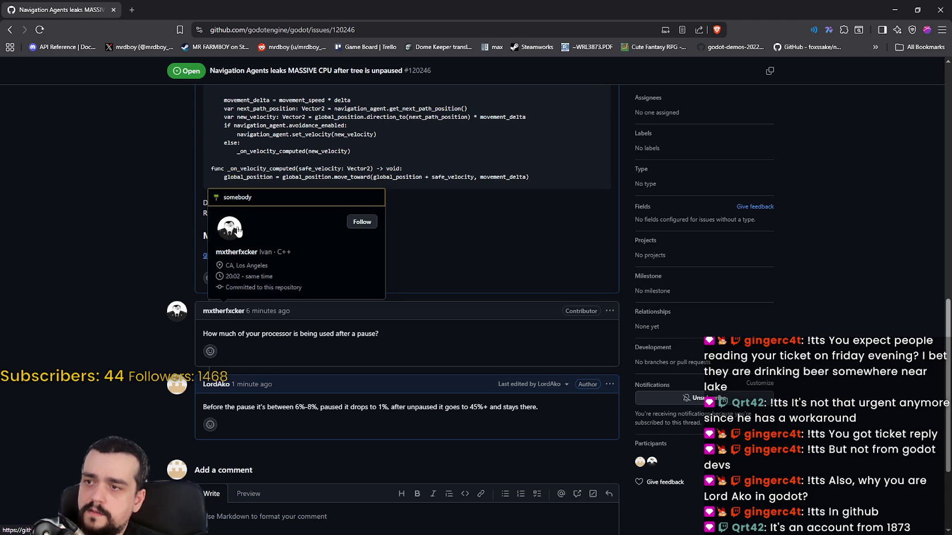
Open the commenting contributor's profile and scroll through their activity
left_click(231, 256)
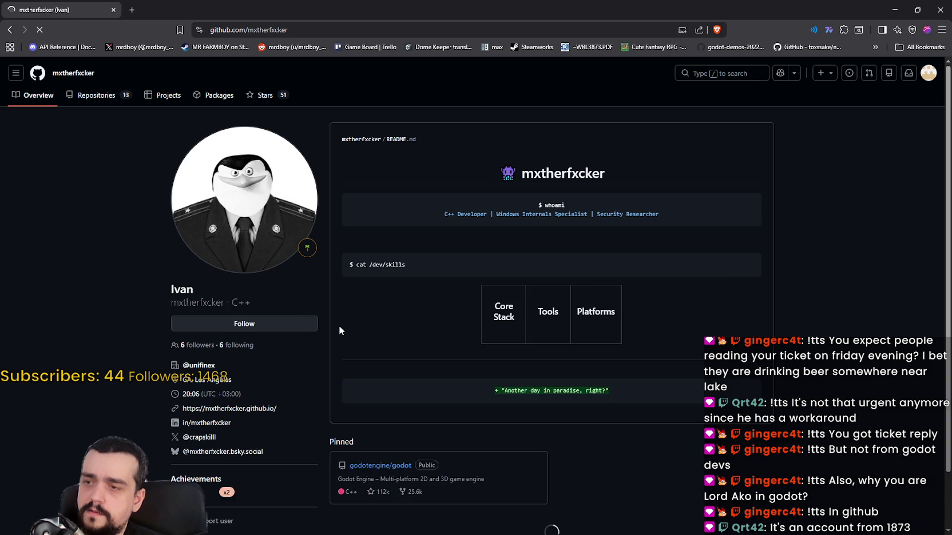
scroll(383, 314, "down", 1)
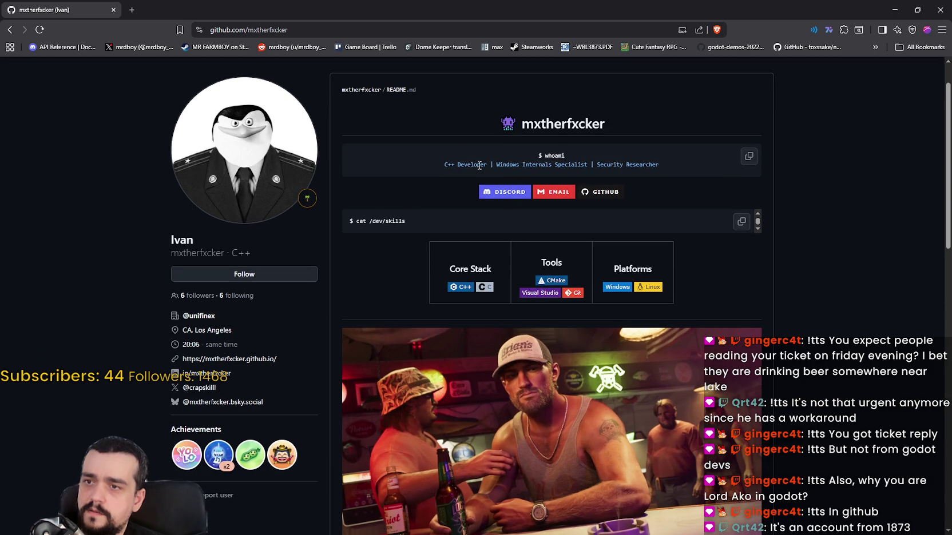
scroll(709, 294, "down", 5)
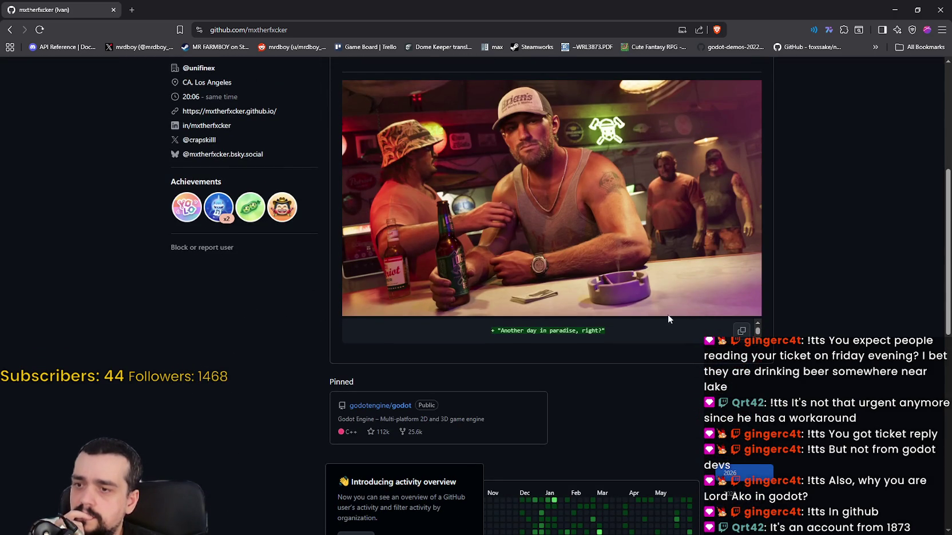
scroll(666, 318, "up", 1)
scroll(666, 314, "down", 4)
scroll(541, 268, "down", 2)
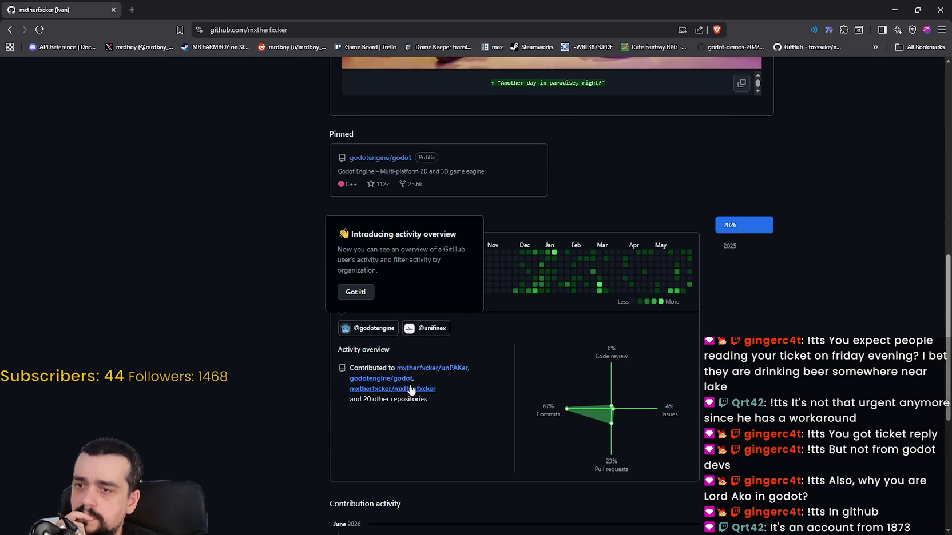
mouse_move(401, 386)
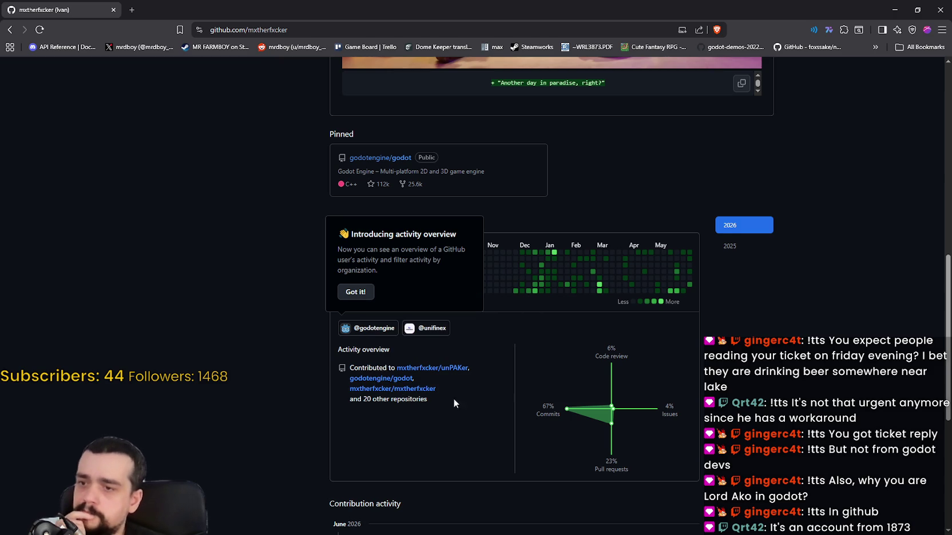
scroll(463, 394, "down", 2)
scroll(568, 360, "down", 3)
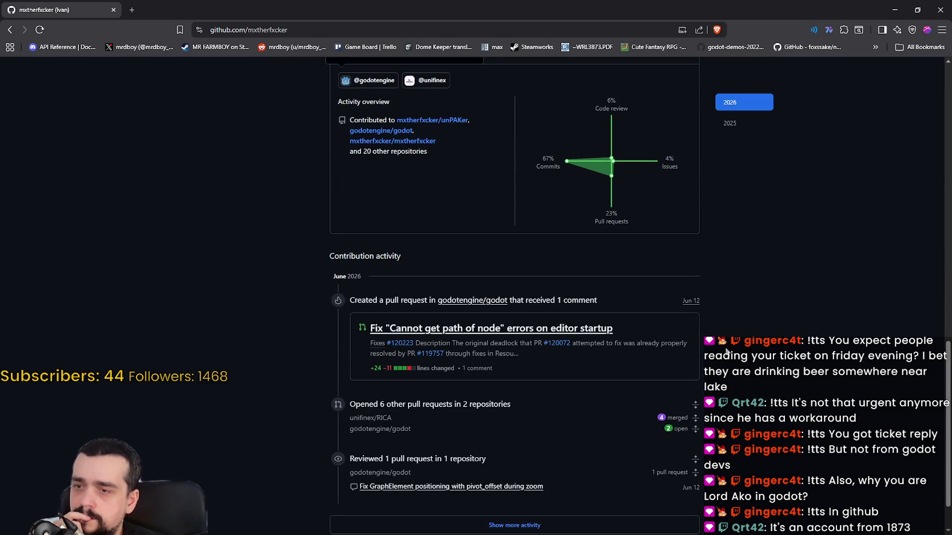
scroll(725, 351, "down", 1)
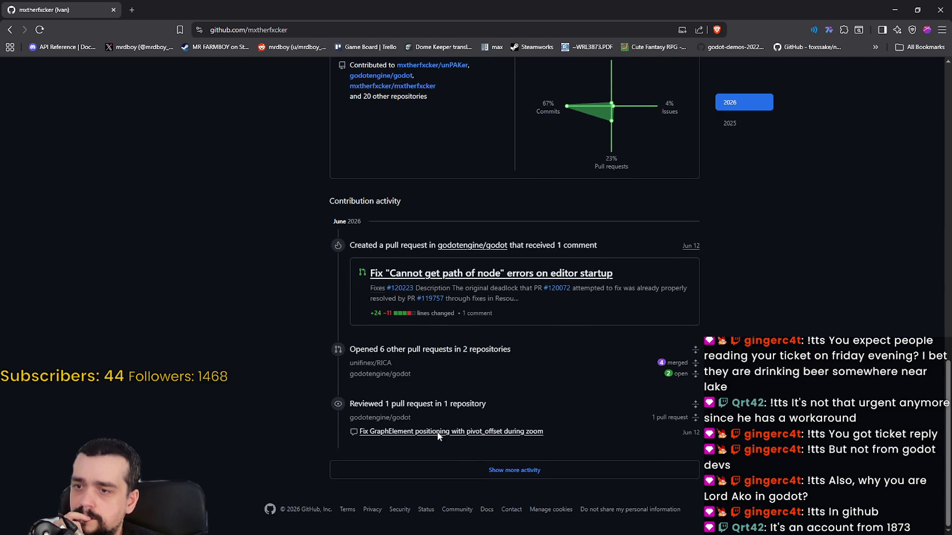
Load their older May 2026 activity, then head back to the issue
left_click(514, 470)
scroll(758, 424, "down", 5)
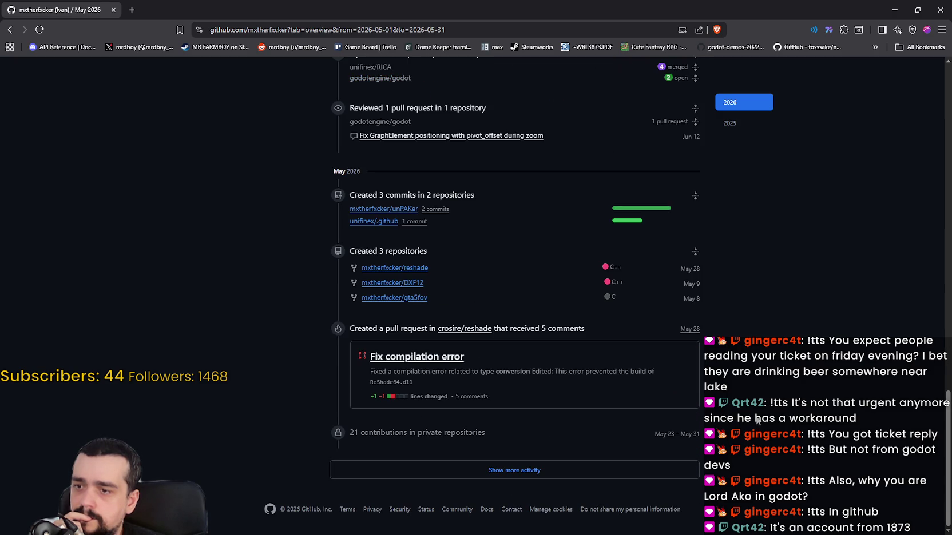
scroll(719, 418, "up", 3)
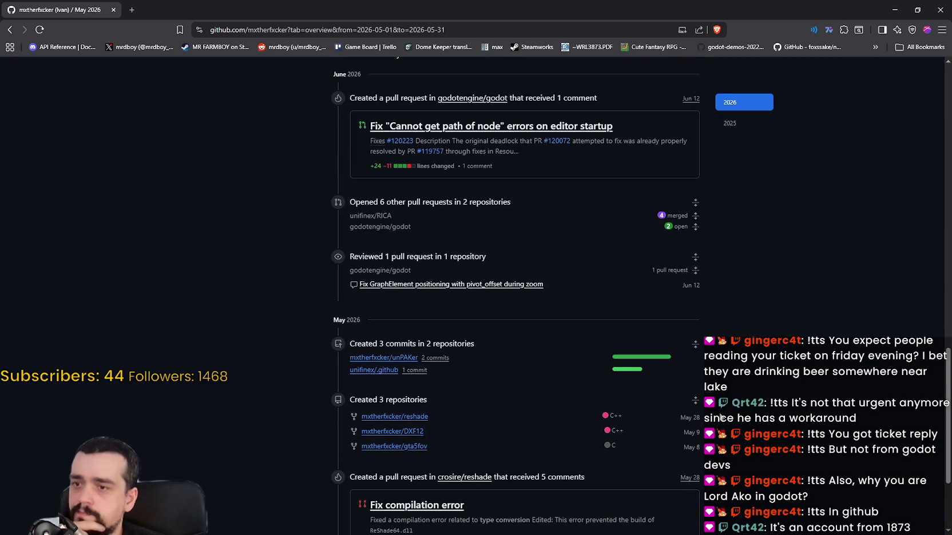
scroll(720, 416, "up", 3)
scroll(720, 415, "down", 6)
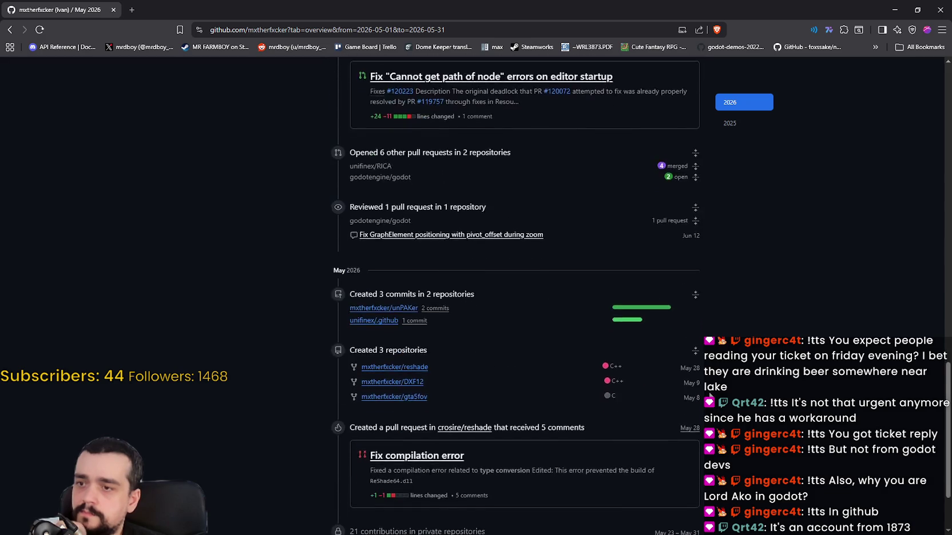
left_click(10, 30)
Return to issue #120246, reload it and scroll through for new replies
left_click(10, 29)
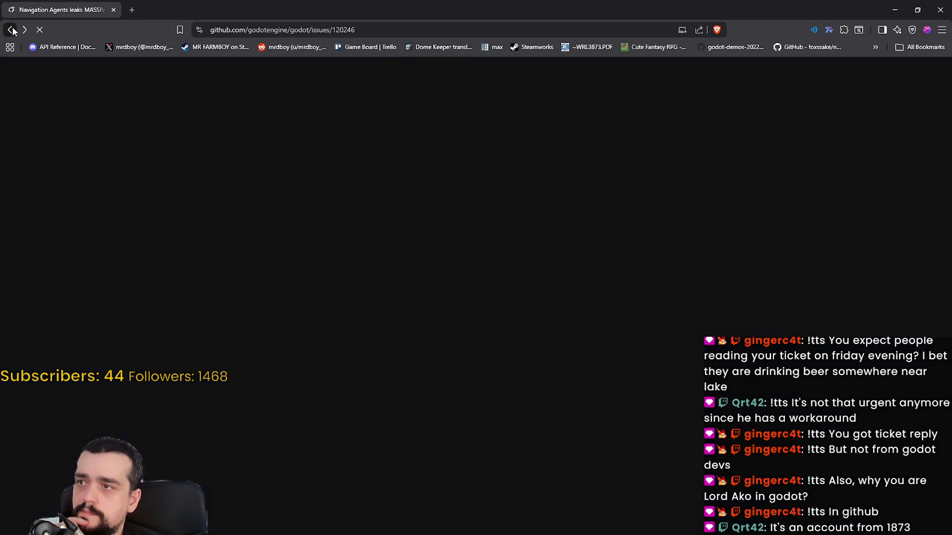
scroll(427, 243, "down", 12)
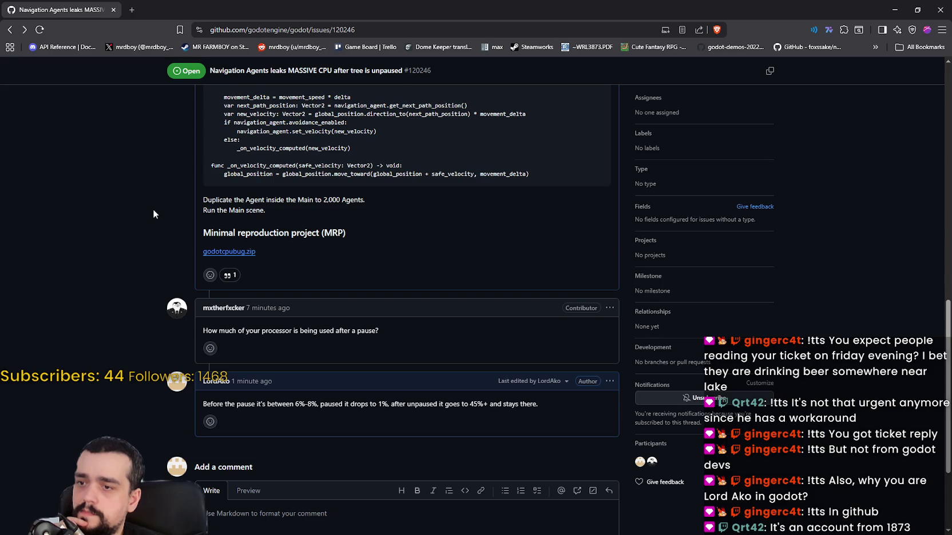
right_click(154, 210)
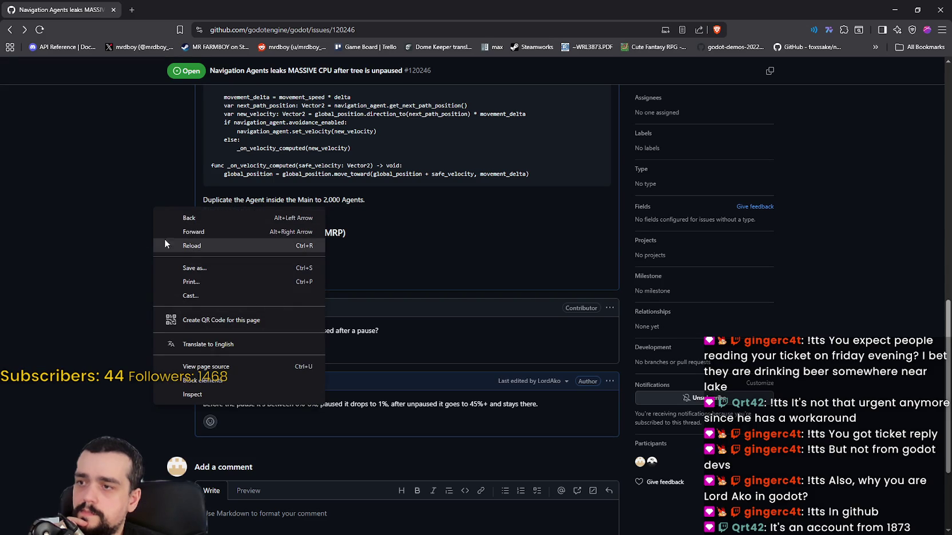
left_click(184, 247)
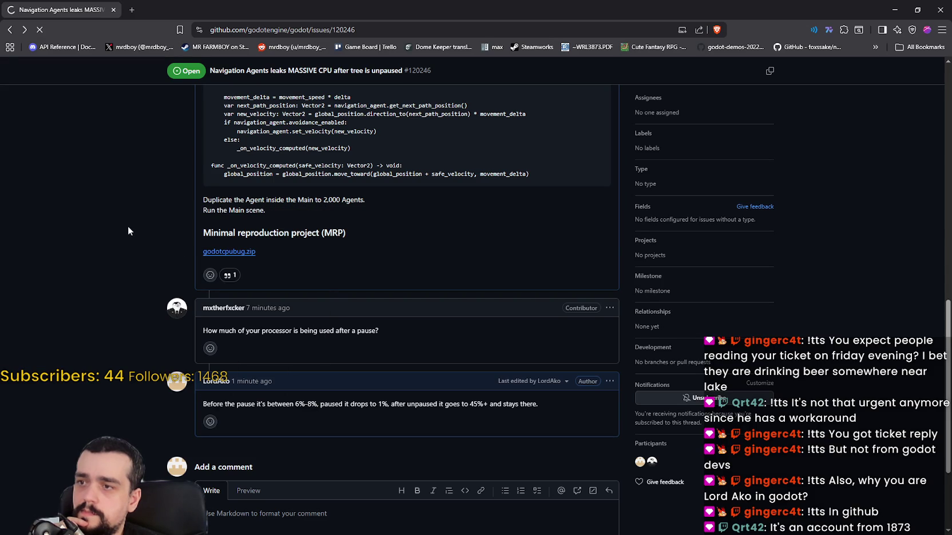
scroll(136, 221, "down", 10)
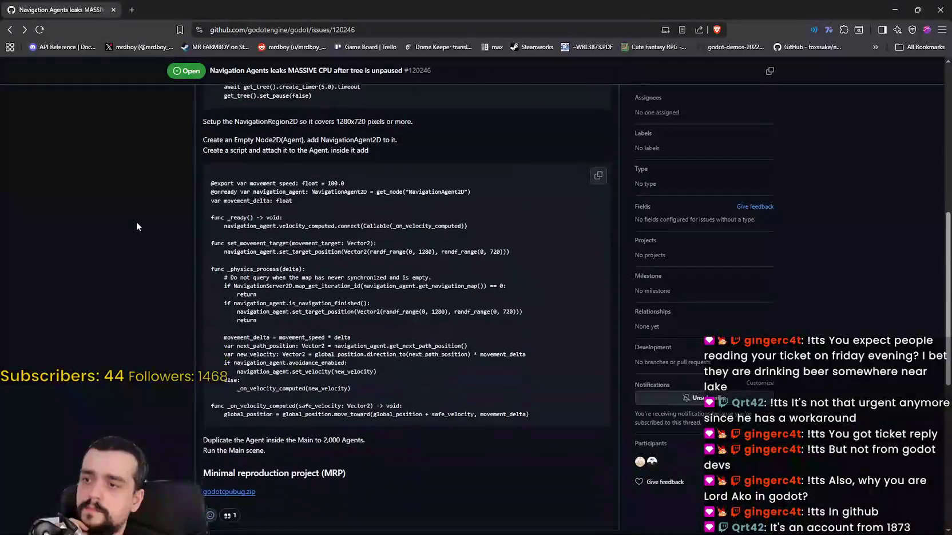
scroll(140, 220, "down", 6)
scroll(141, 220, "up", 10)
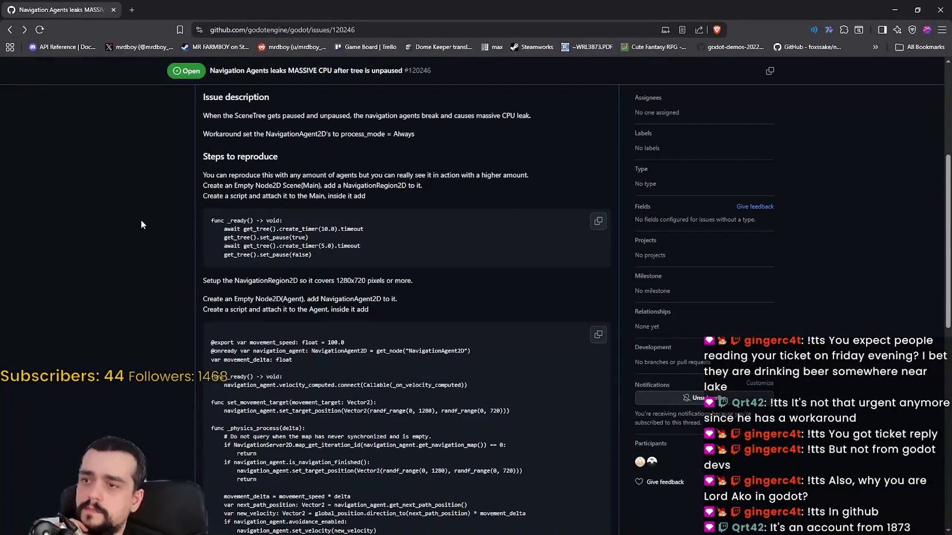
scroll(141, 225, "down", 7)
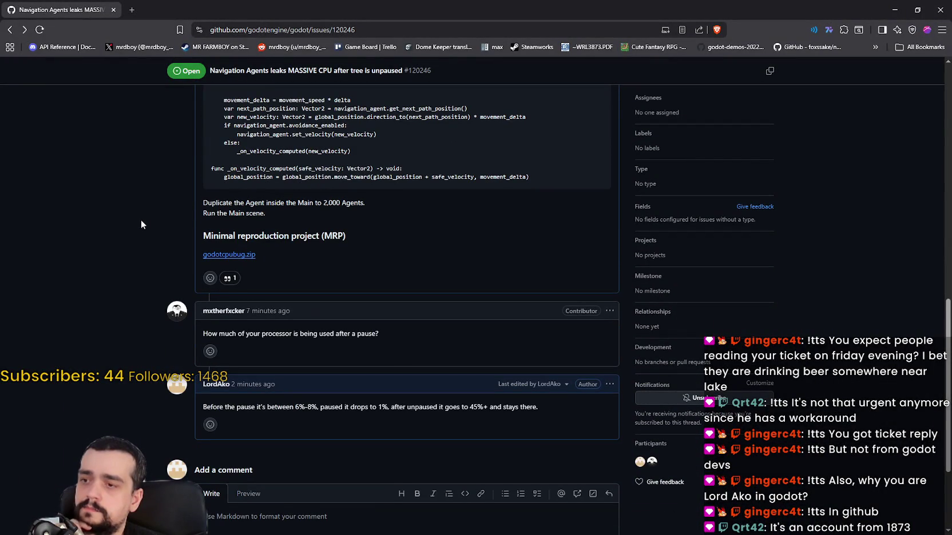
scroll(140, 221, "down", 3)
scroll(142, 220, "up", 10)
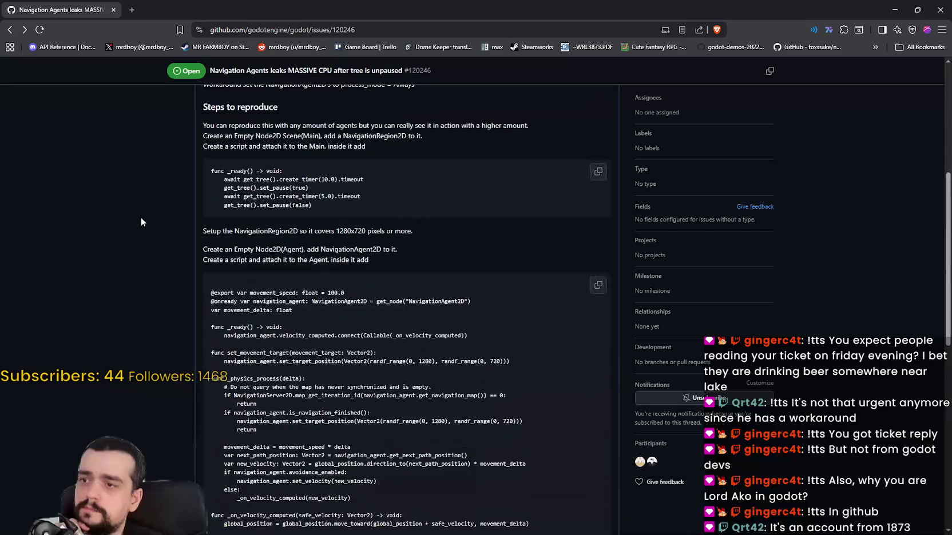
scroll(140, 218, "up", 4)
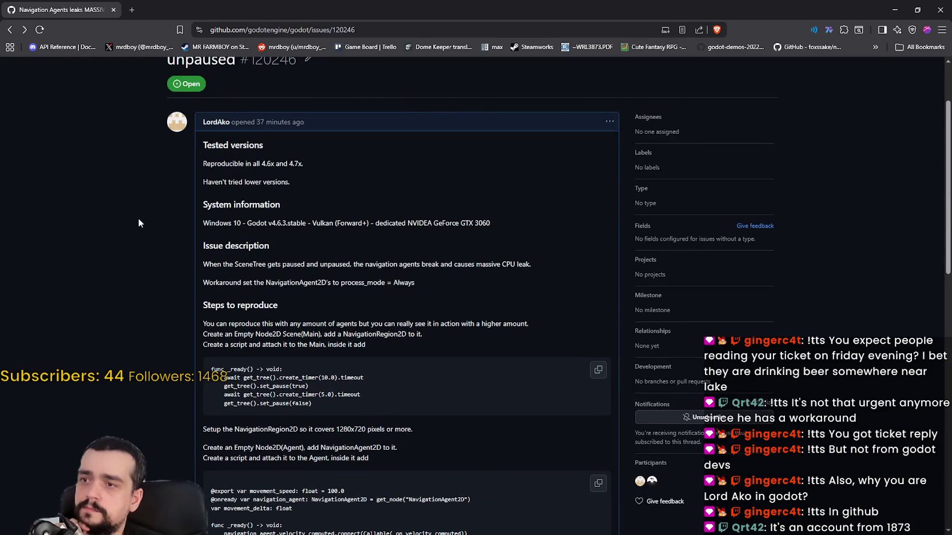
scroll(138, 221, "down", 11)
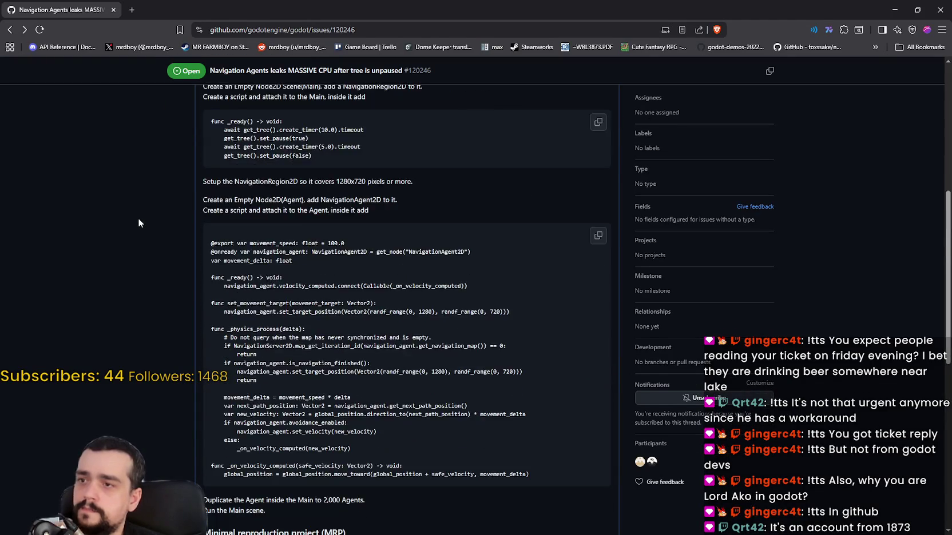
Minimize the browser and the Godot project, bringing Steam to the front
left_click(895, 10)
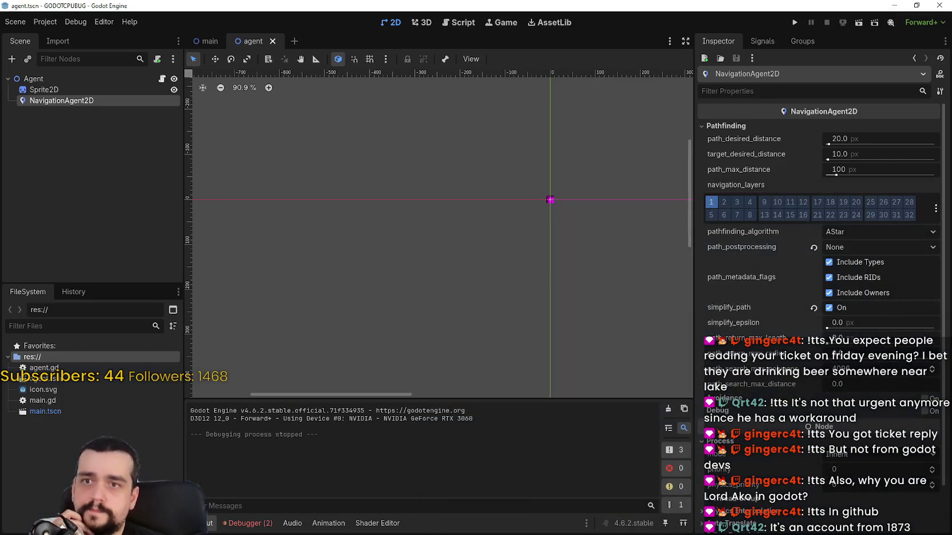
left_click(894, 5)
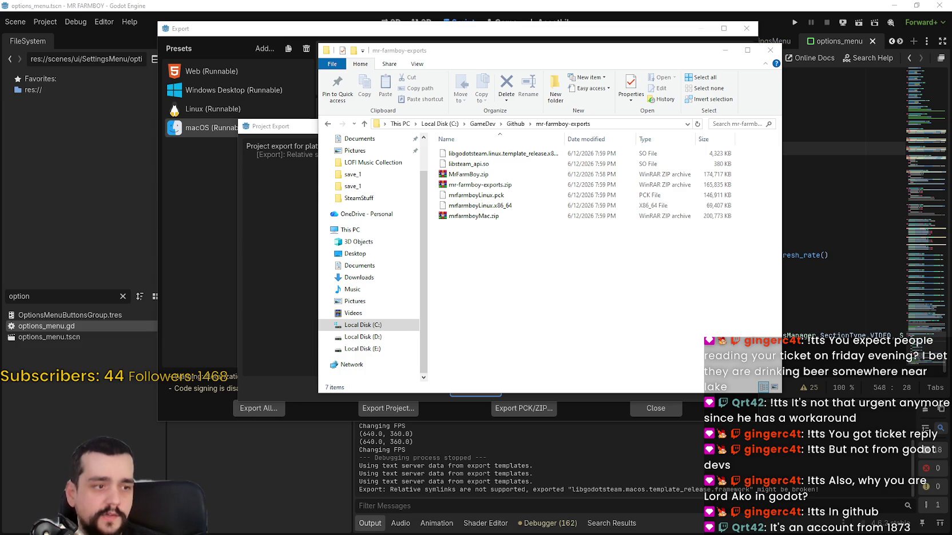
key("alt+Tab")
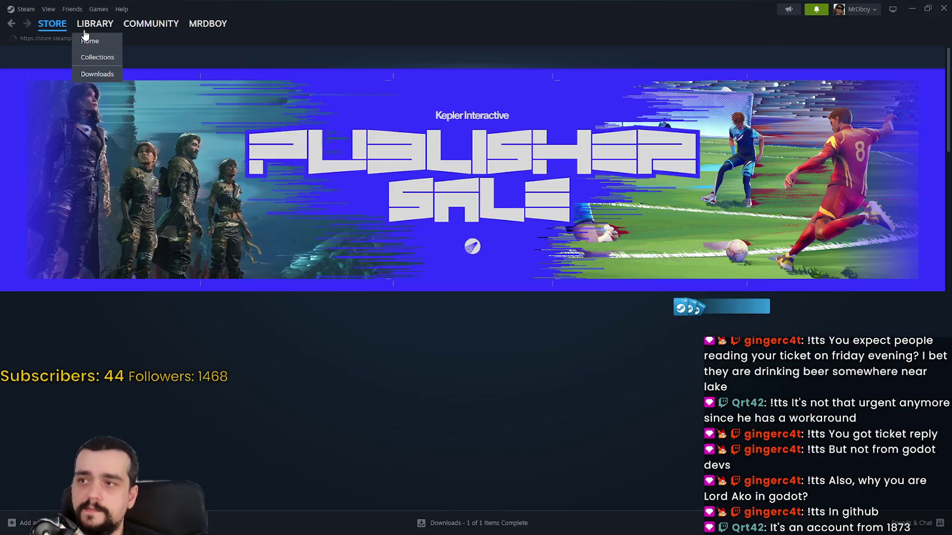
Switch MR FARMBOY to the dev-test beta in its Steam properties, then open the new discussion notification
left_click(93, 26)
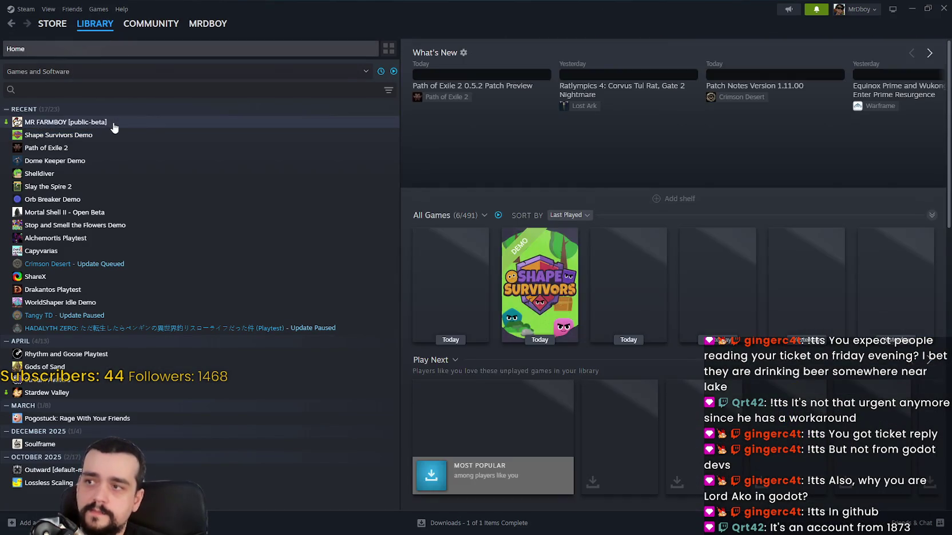
left_click(114, 127)
right_click(116, 126)
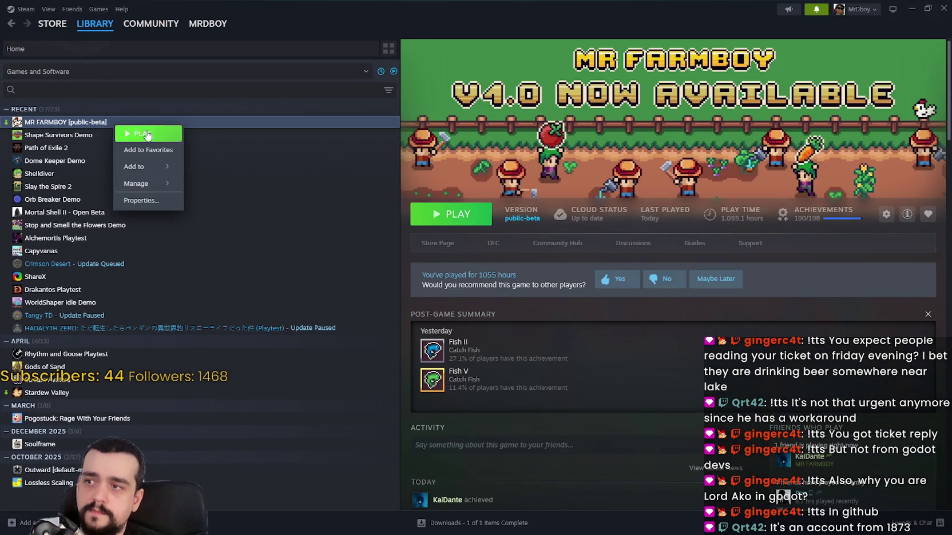
left_click(142, 200)
left_click(317, 222)
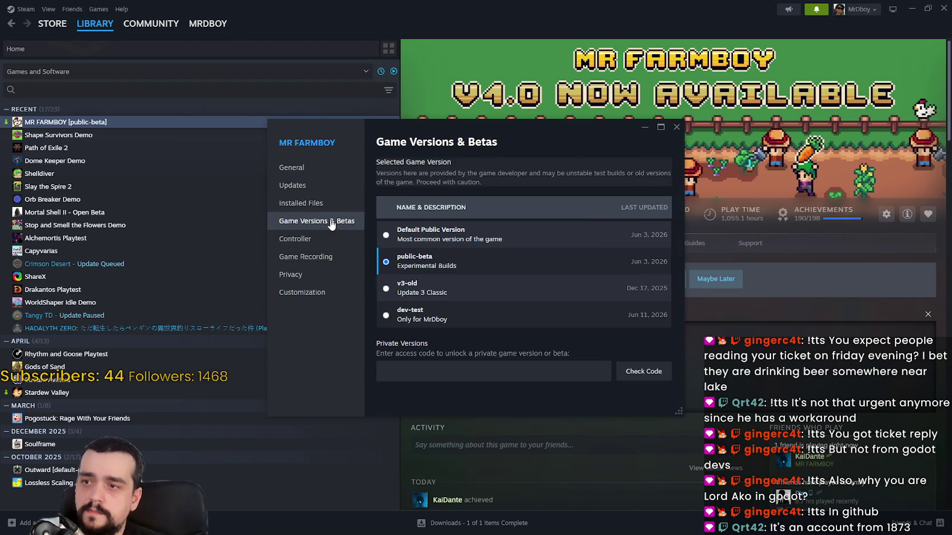
left_click(332, 210)
left_click(331, 221)
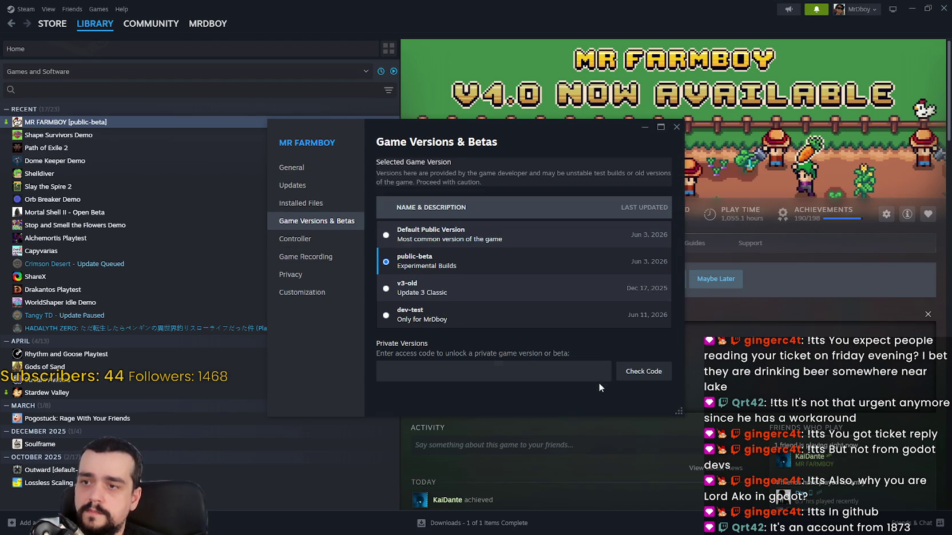
left_click(411, 316)
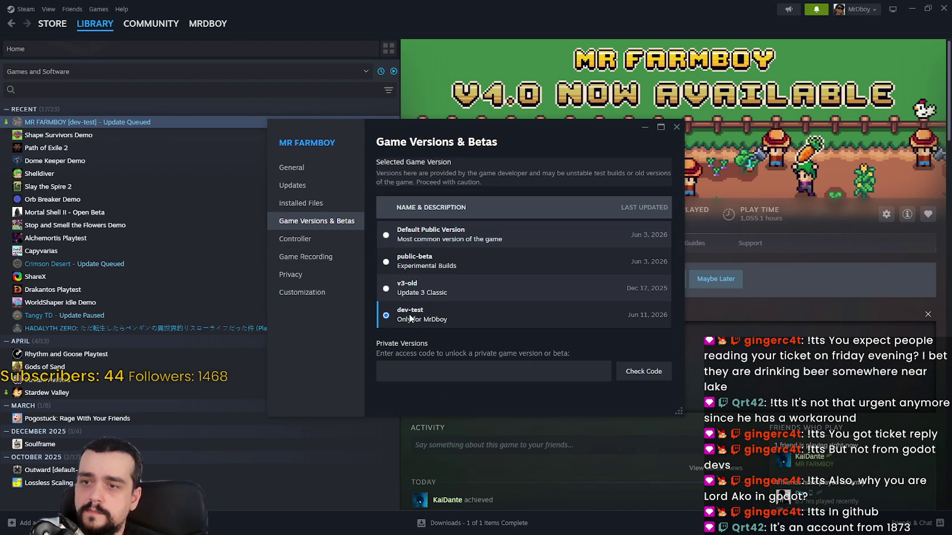
left_click(674, 131)
left_click(817, 10)
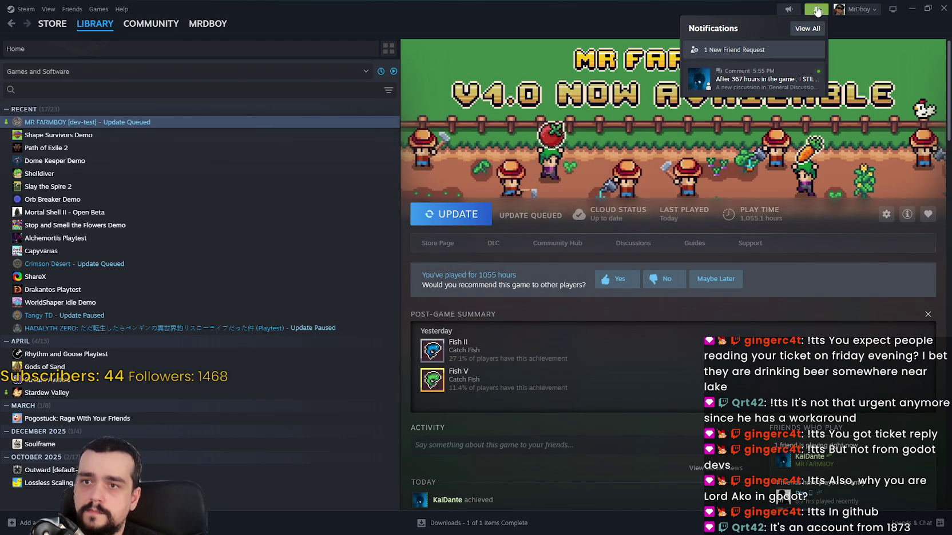
left_click(742, 89)
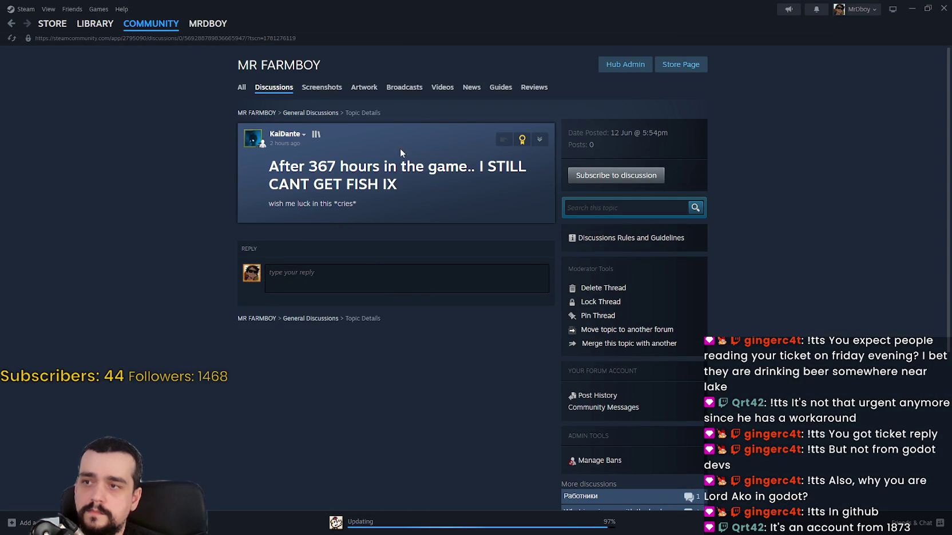
Quote the fishing post replying 'I'll be praying to the RNG gods!' with steamhappy, then reveal Godot's export window
left_click(504, 143)
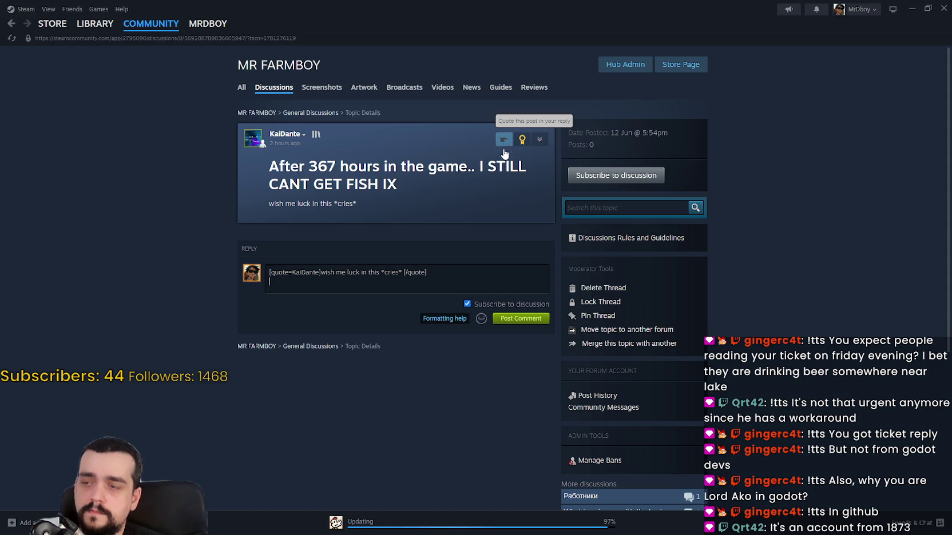
key("Return")
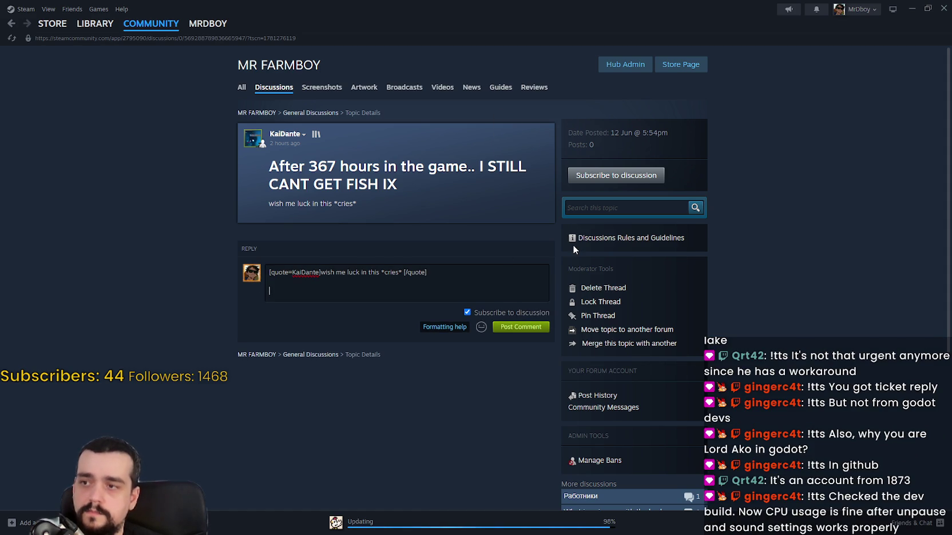
type("I'll be praying to the RN")
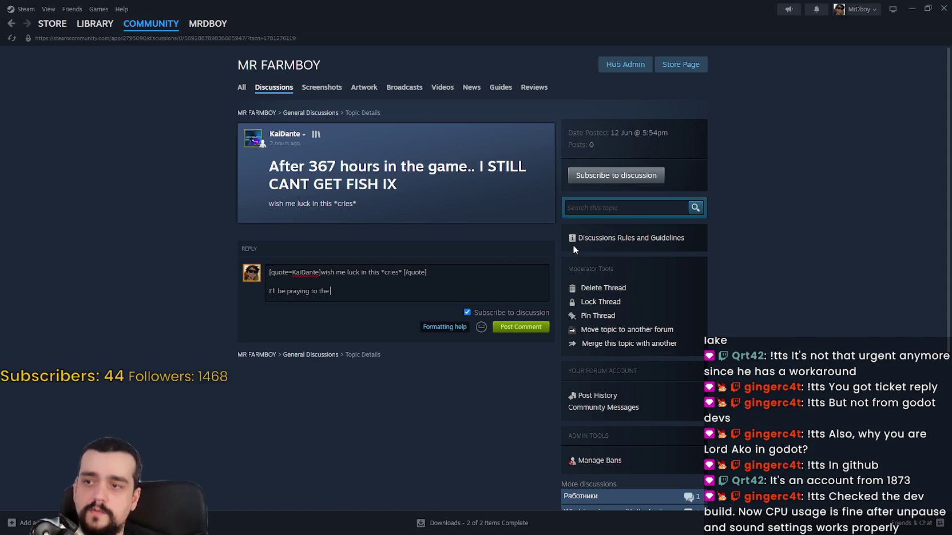
type("G gods!")
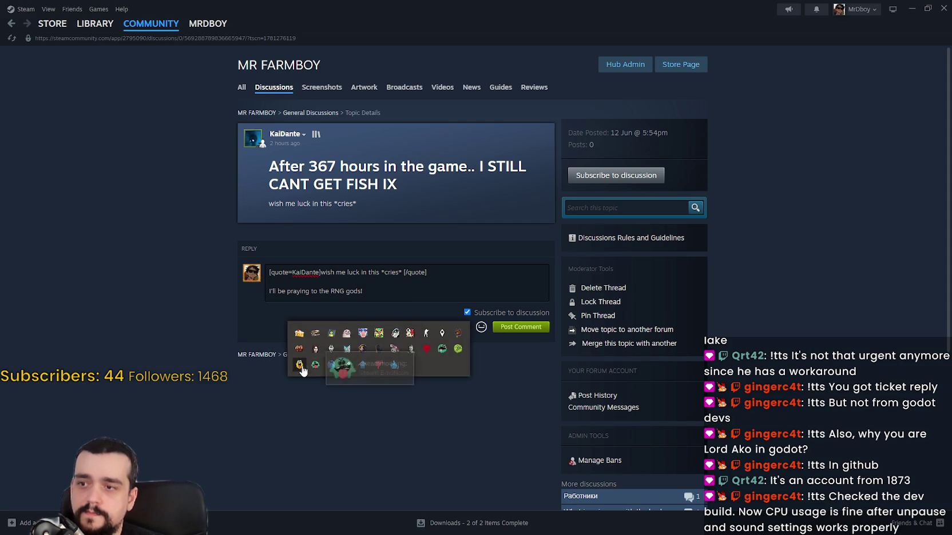
left_click(299, 365)
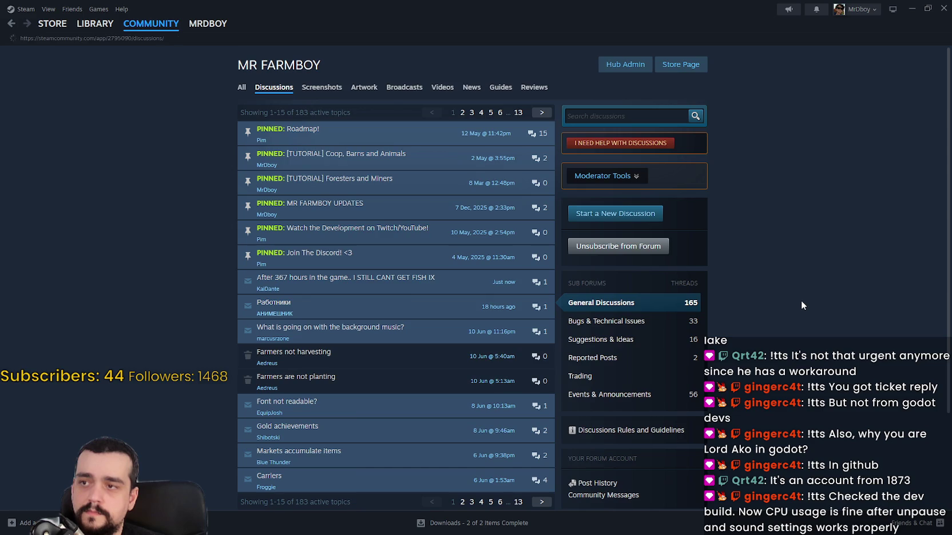
scroll(801, 300, "down", 1)
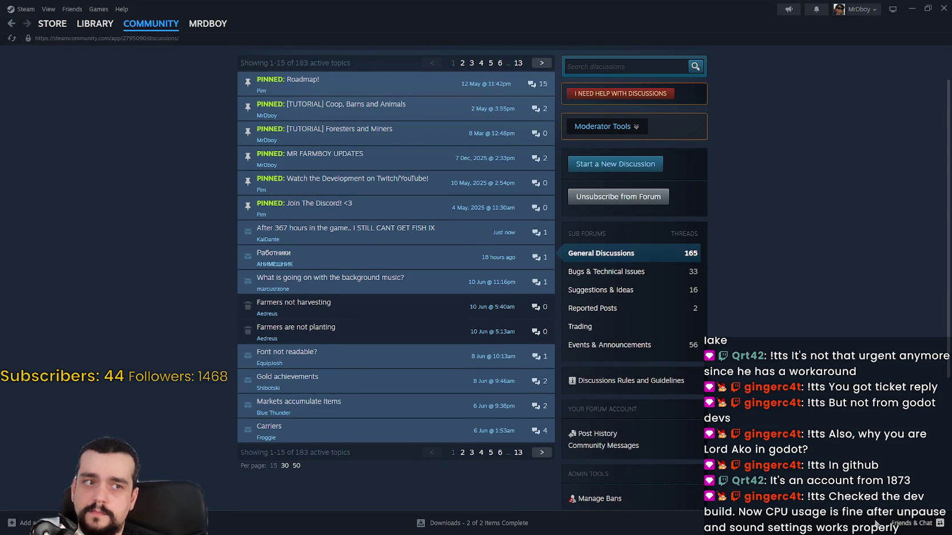
left_click(915, 13)
left_click(269, 270)
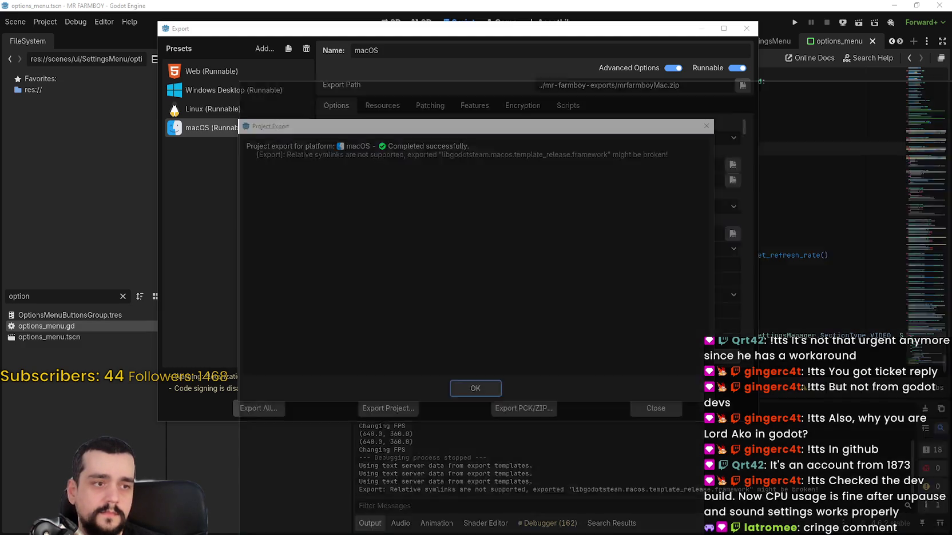
Return to Steam and open the MR FARMBOY page in the Library
key("alt+Tab")
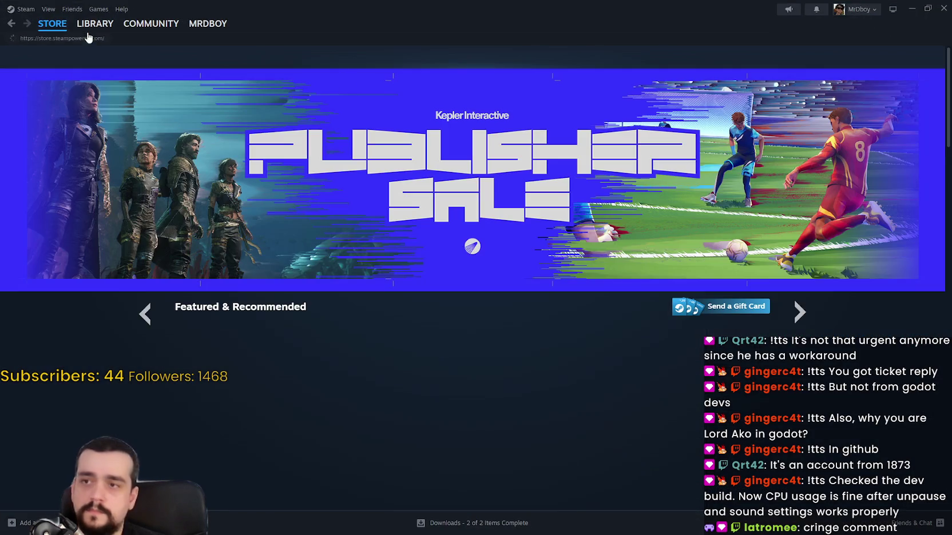
left_click(86, 25)
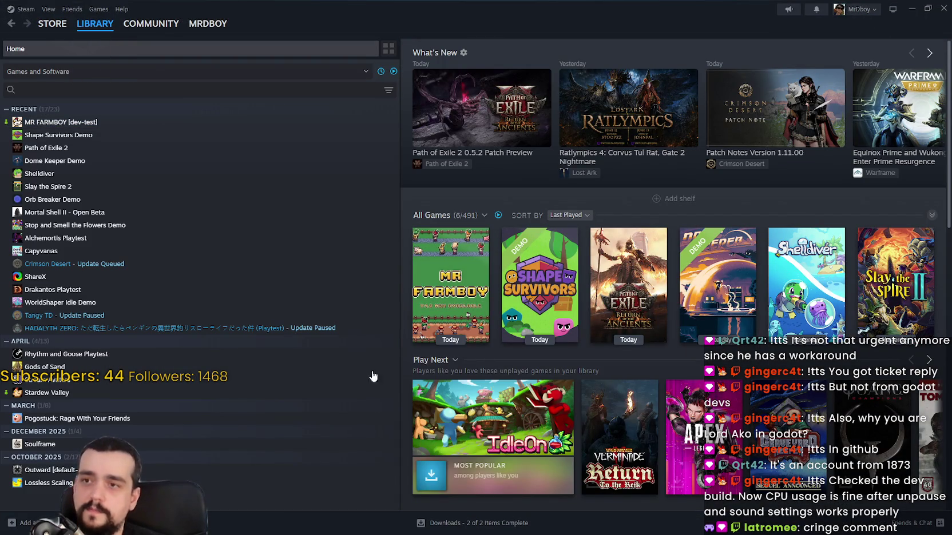
left_click(107, 125)
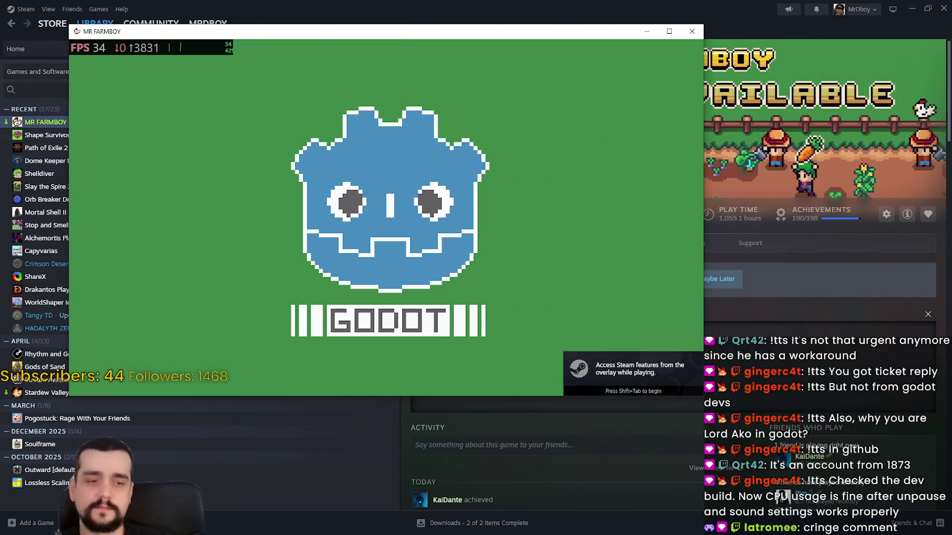
Check Task Manager's CPU readings while the dev-test build loads, then close it
key("ctrl+shift+Escape")
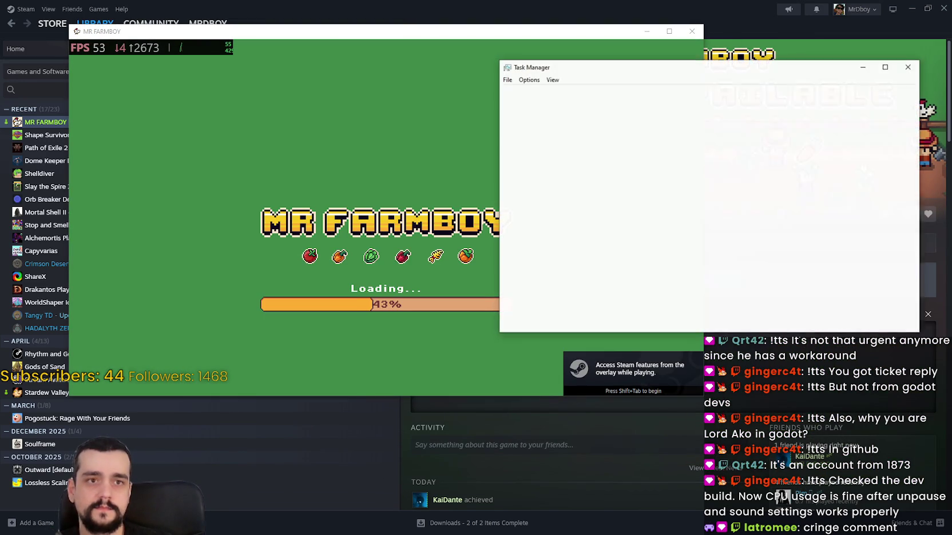
key("alt+F4")
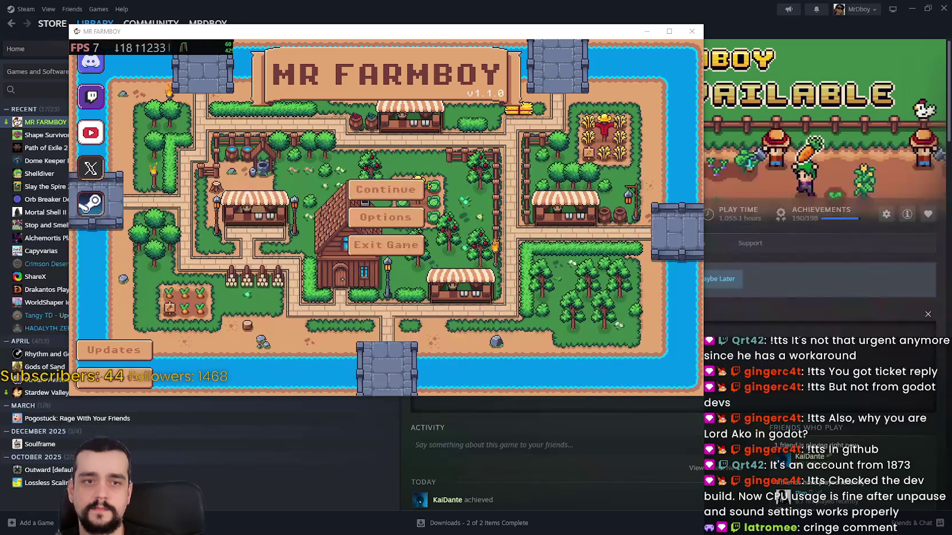
Browse the Options menu's Audio, Input, Accessibility and Game tabs
left_click(390, 224)
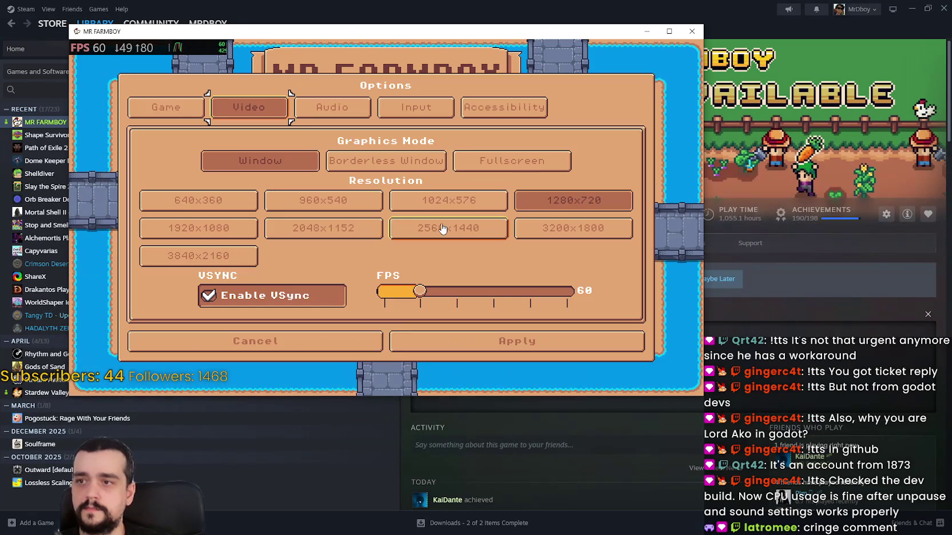
left_click(325, 110)
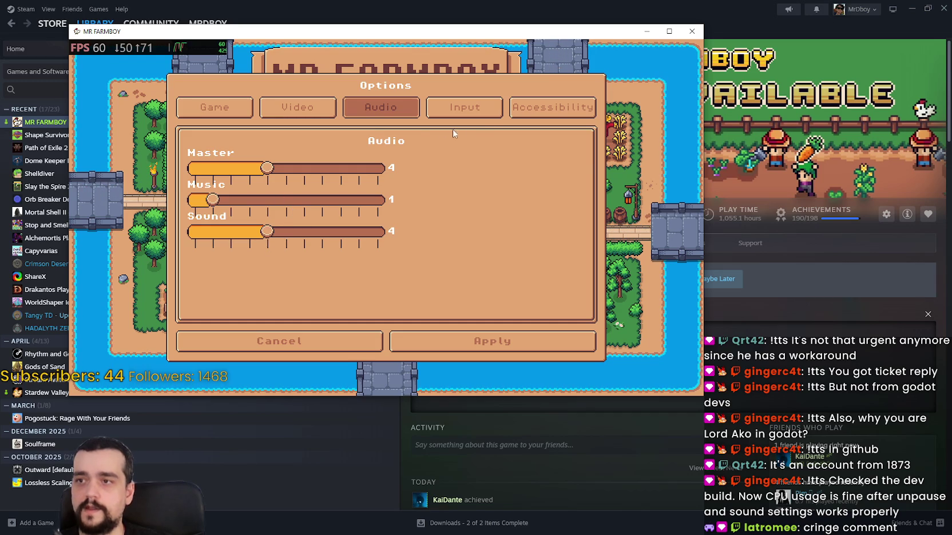
left_click(460, 110)
key("e")
left_click(206, 112)
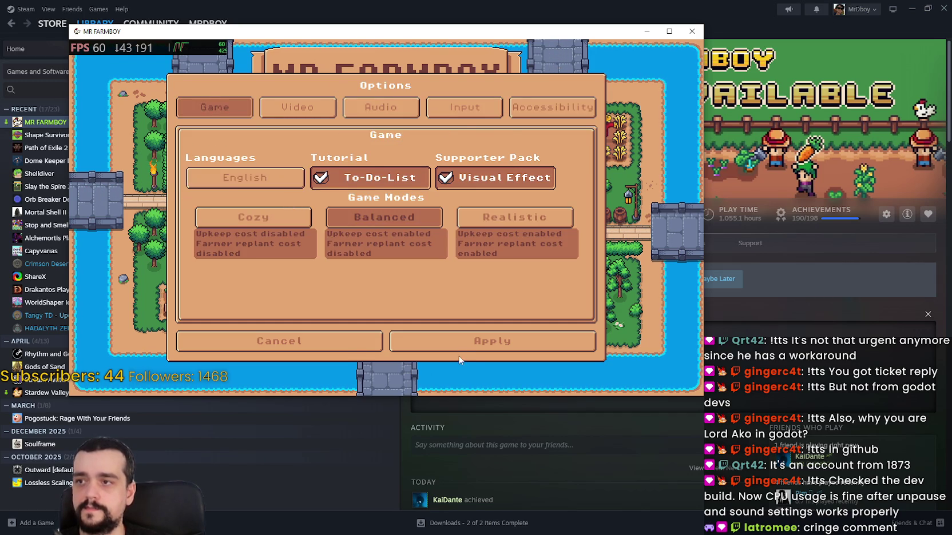
Apply and close Options, then continue the saved farm from its save slot
left_click(453, 340)
left_click(379, 190)
left_click(469, 247)
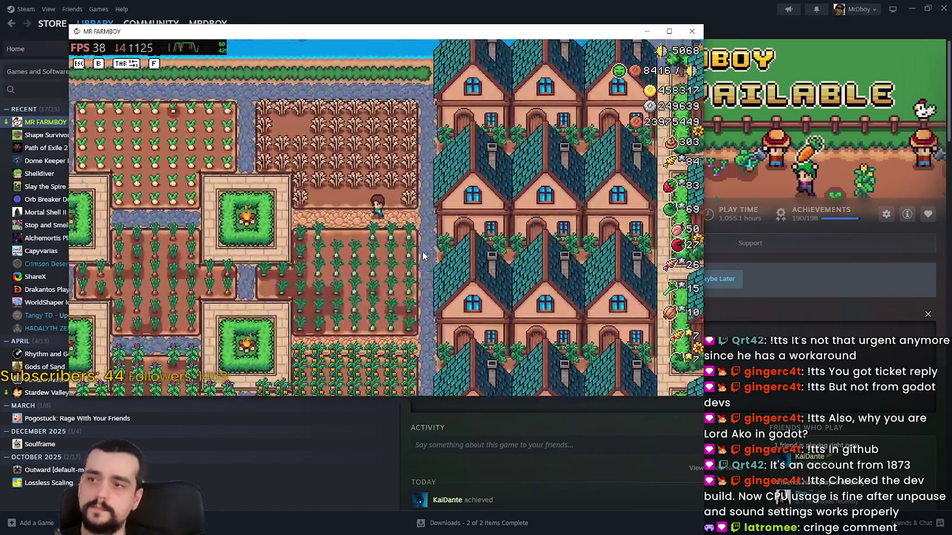
Walk the farmer left, then bring up Task Manager to watch the game's CPU near 12%
key("a")
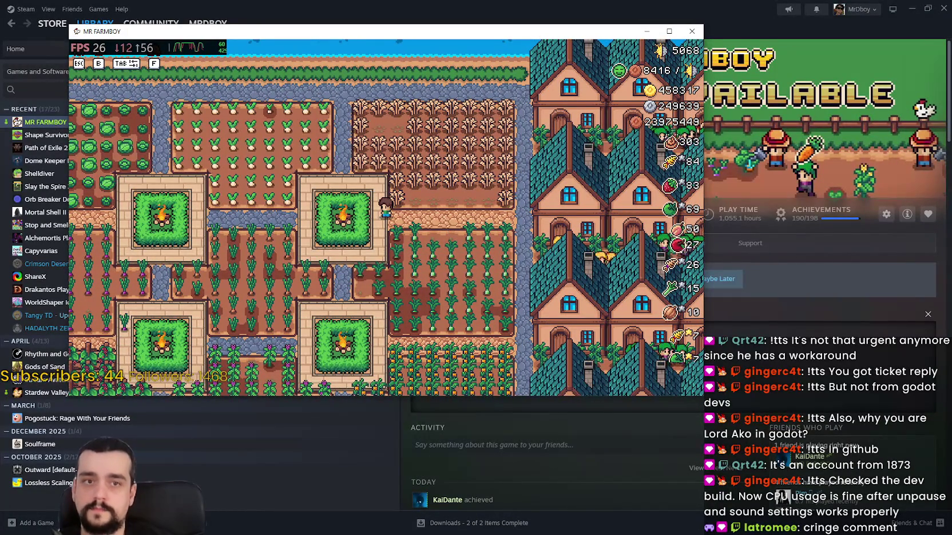
key("ctrl+shift+Escape")
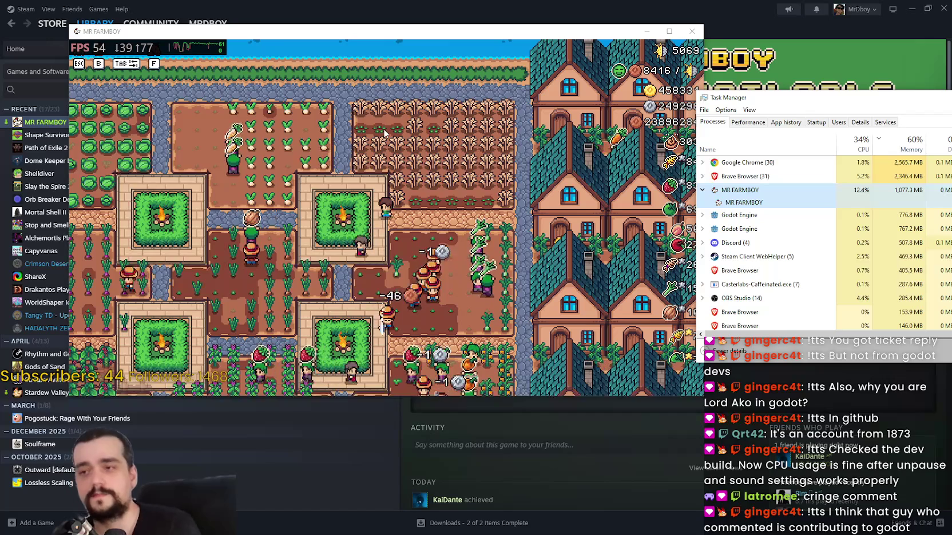
Close and reopen Task Manager, then bring the game window back to the front
key("alt+F4")
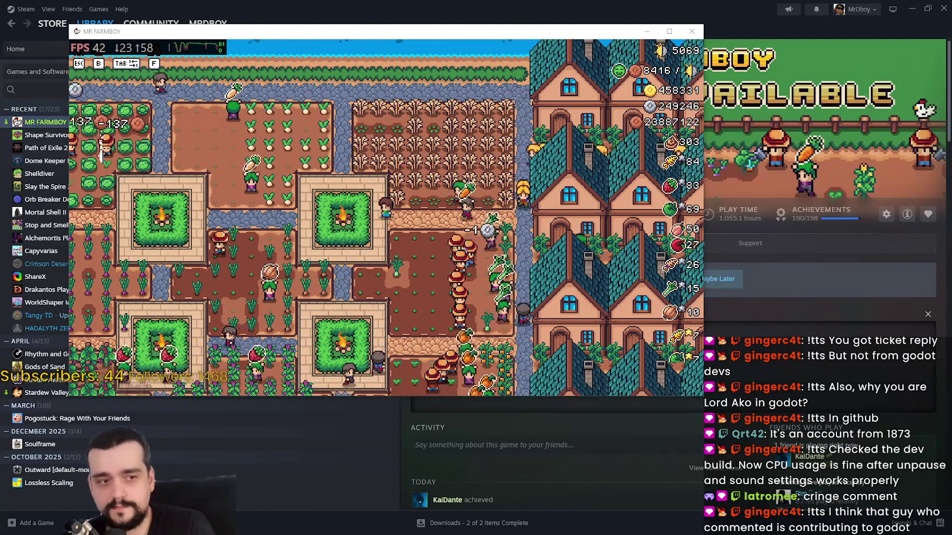
key("ctrl+shift+Escape")
left_click(464, 209)
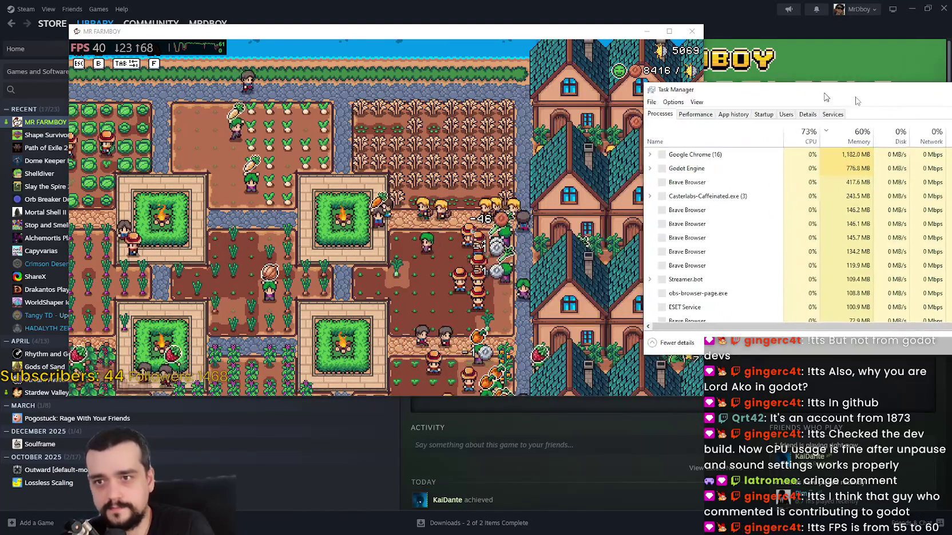
Pause, set the game to Fullscreen in Options, and resume play
key("Escape")
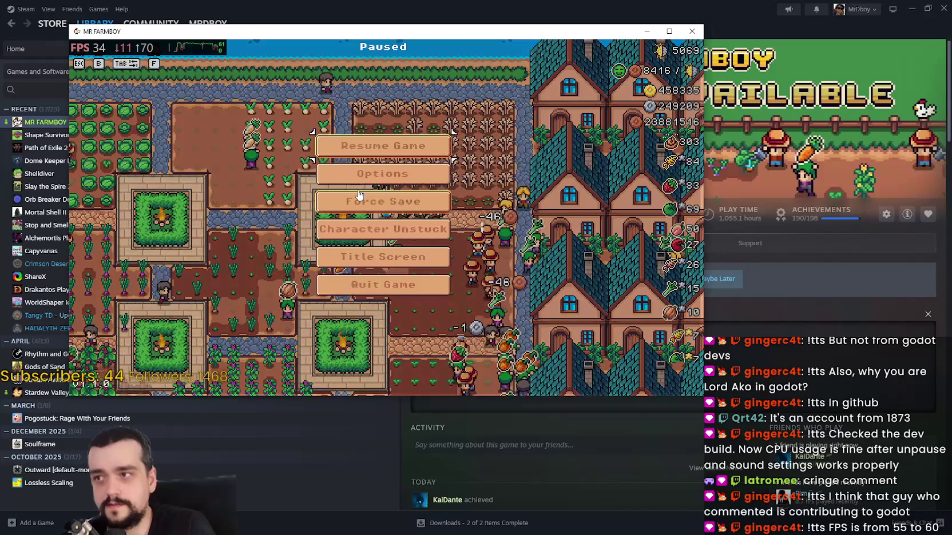
left_click(424, 174)
left_click(463, 160)
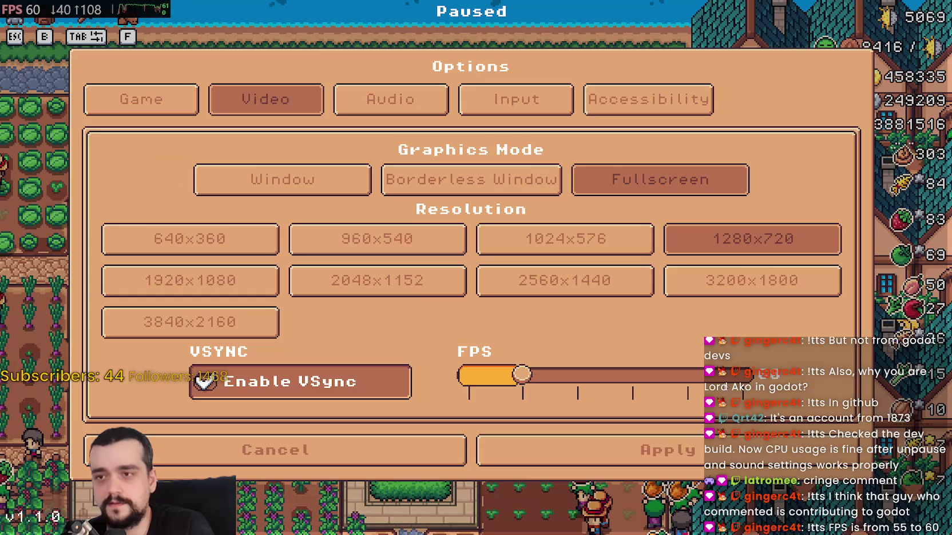
key("Escape")
key("Escape")
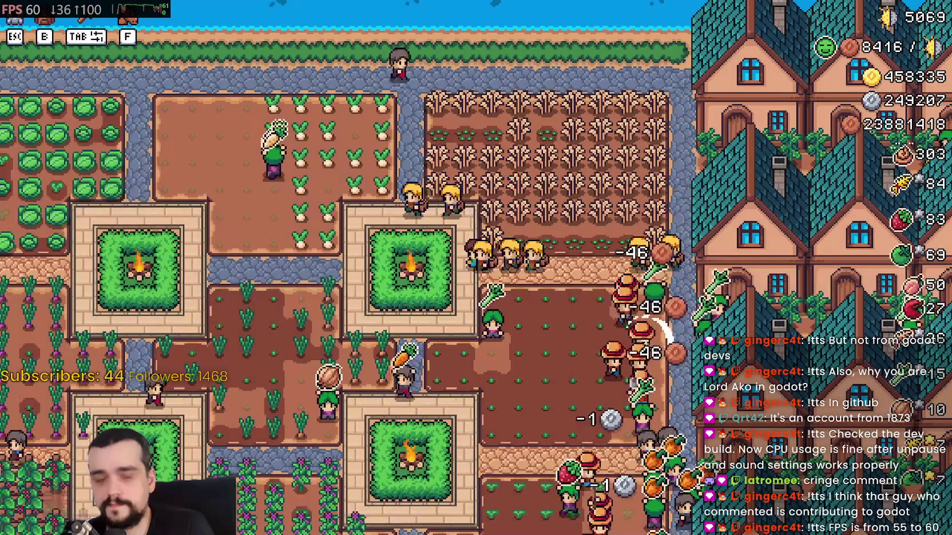
key("alt+Tab")
left_click_drag(823, 80, 754, 63)
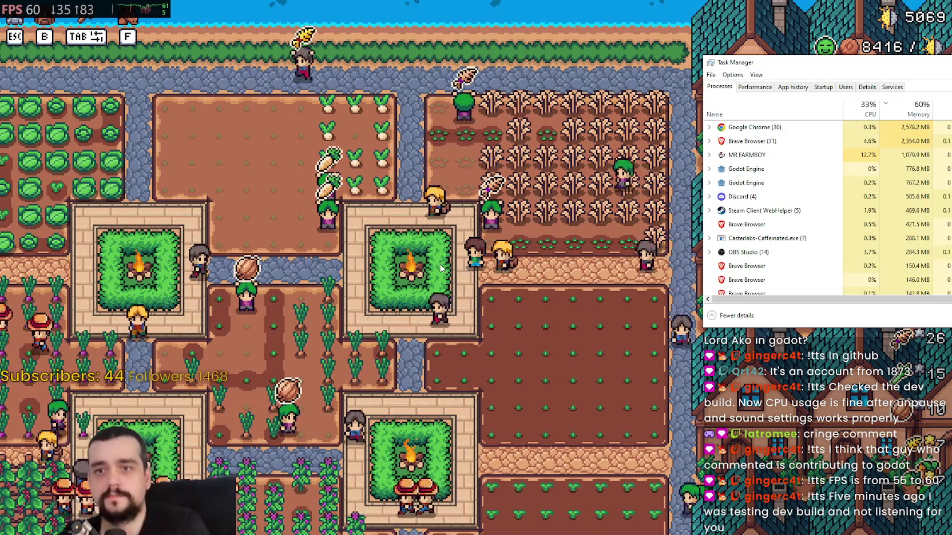
left_click(1, 354)
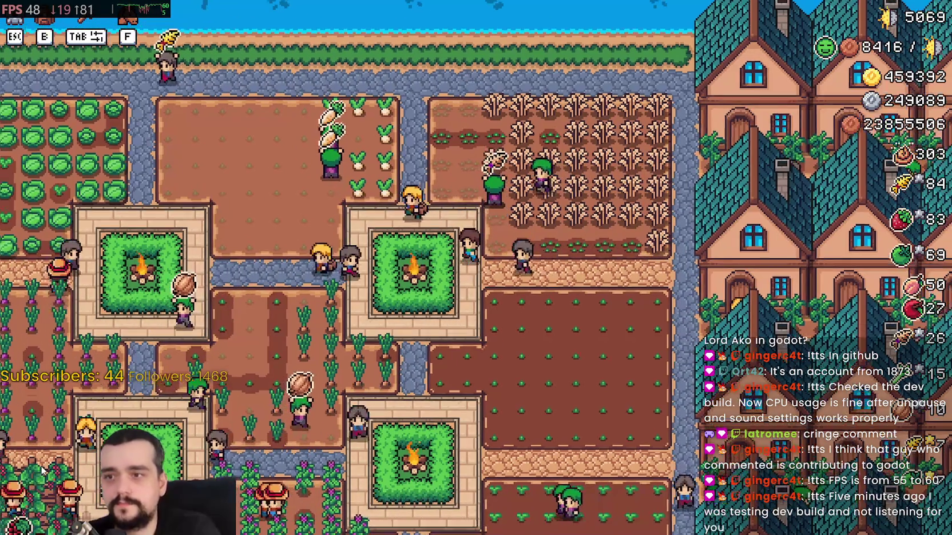
scroll(46, 460, "up", 2)
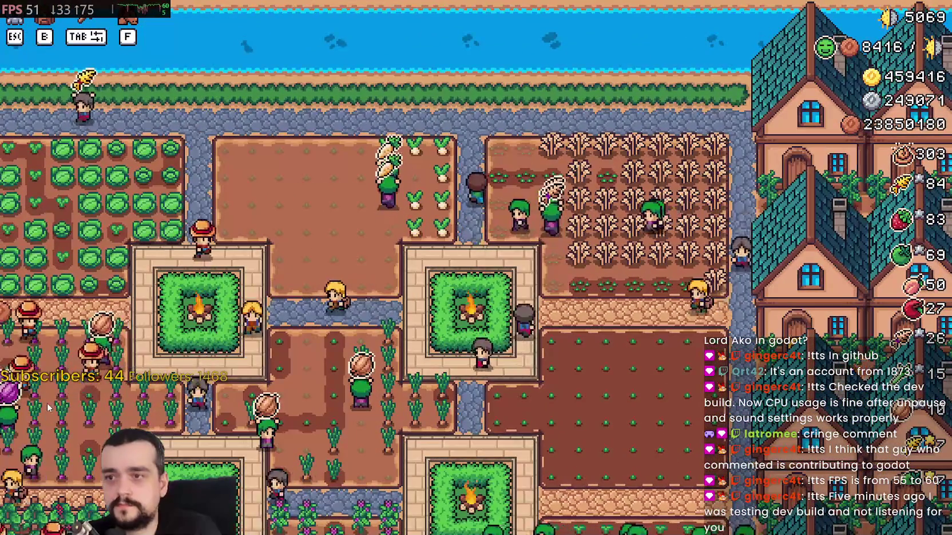
key("a")
scroll(48, 405, "down", 5)
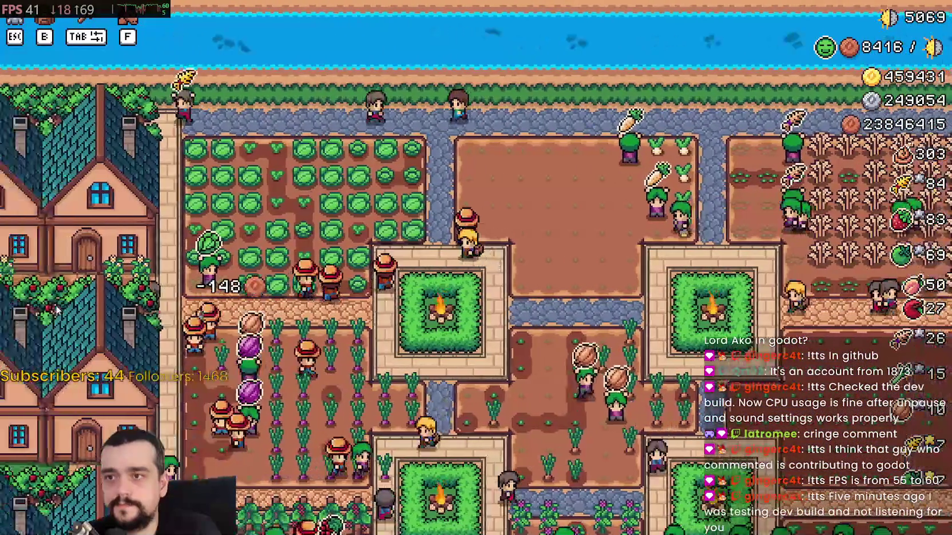
scroll(56, 310, "up", 3)
scroll(57, 311, "up", 4)
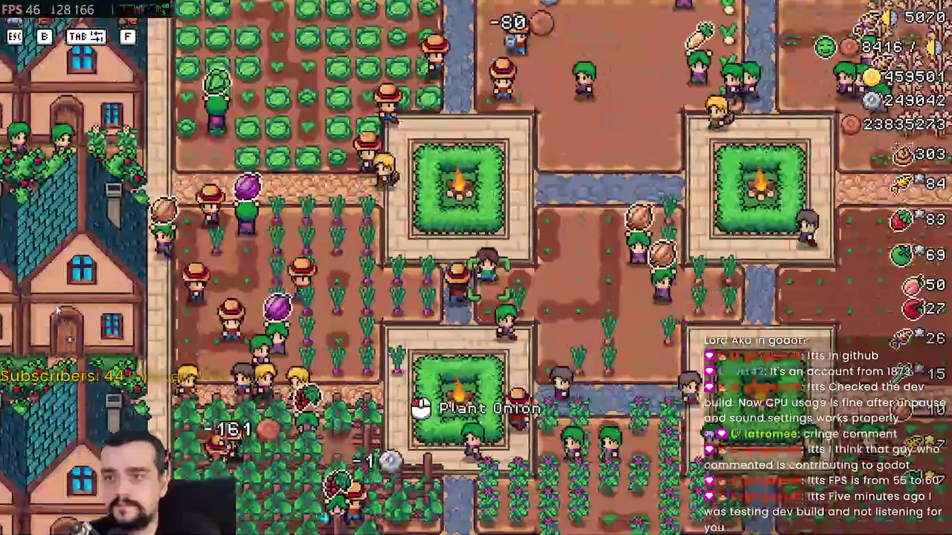
key("d")
scroll(56, 310, "up", 2)
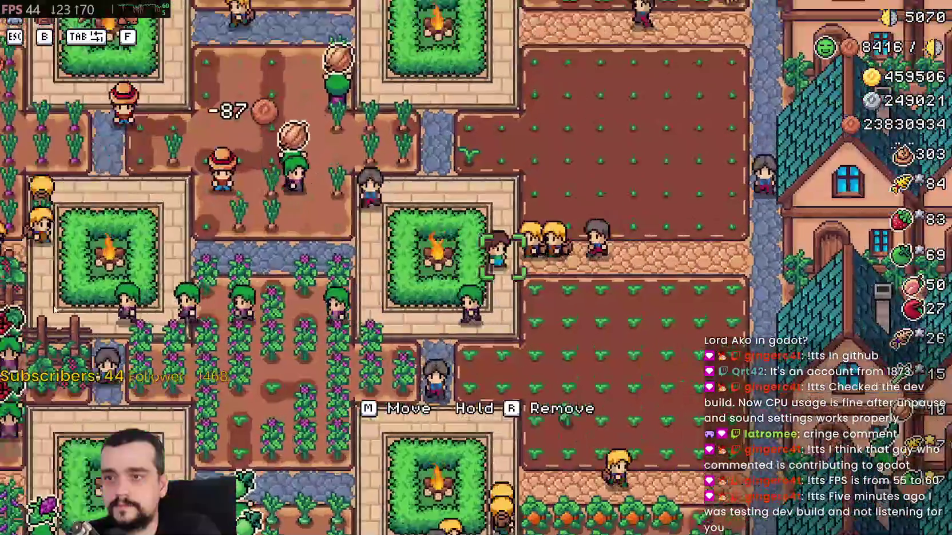
key("d")
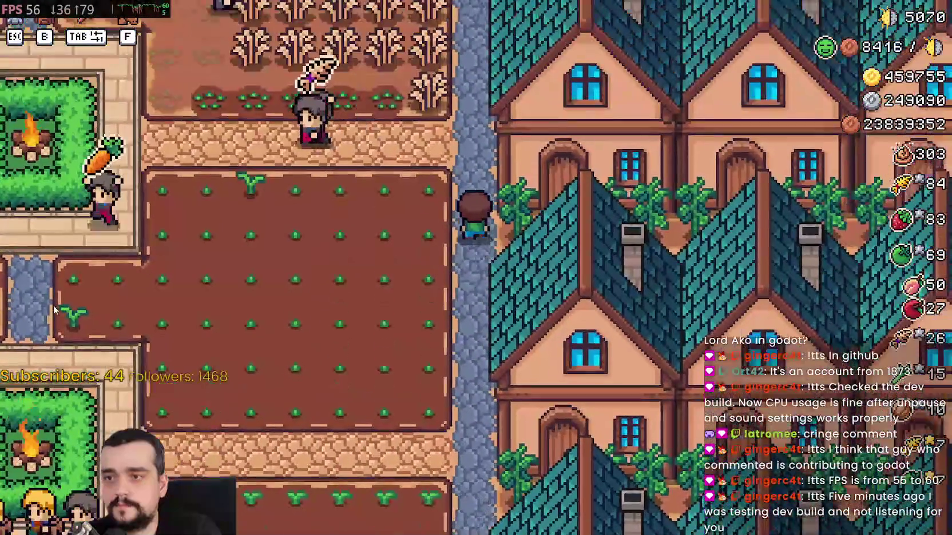
key("d")
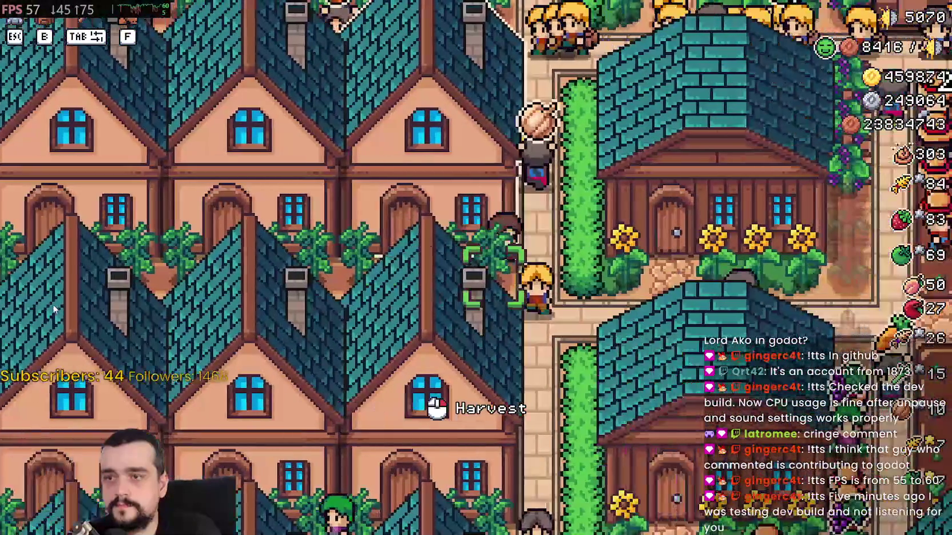
scroll(54, 309, "down", 3)
key("d")
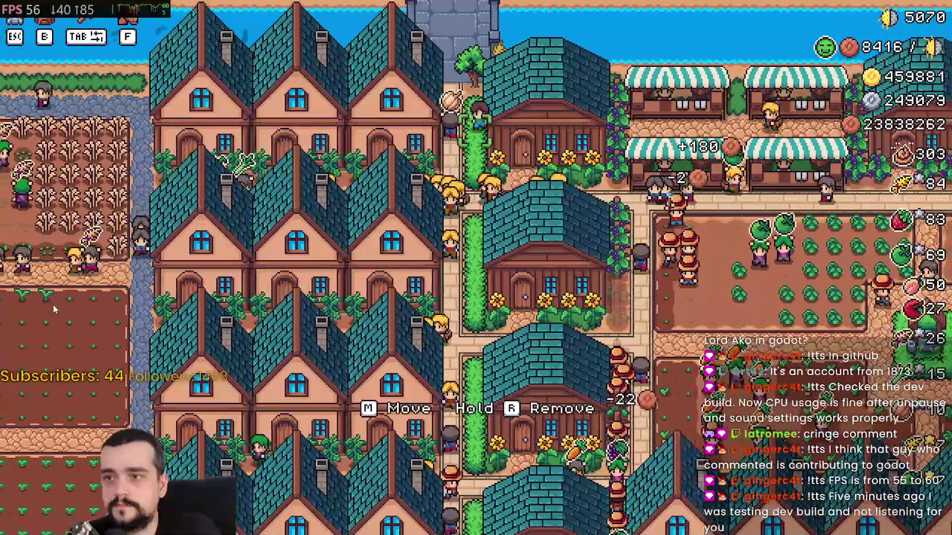
scroll(54, 308, "up", 2)
key("d")
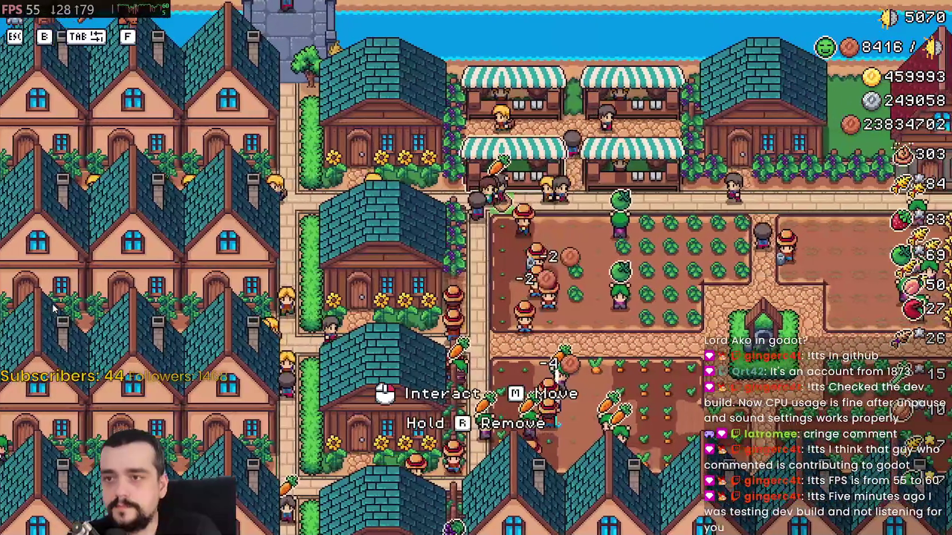
key("d")
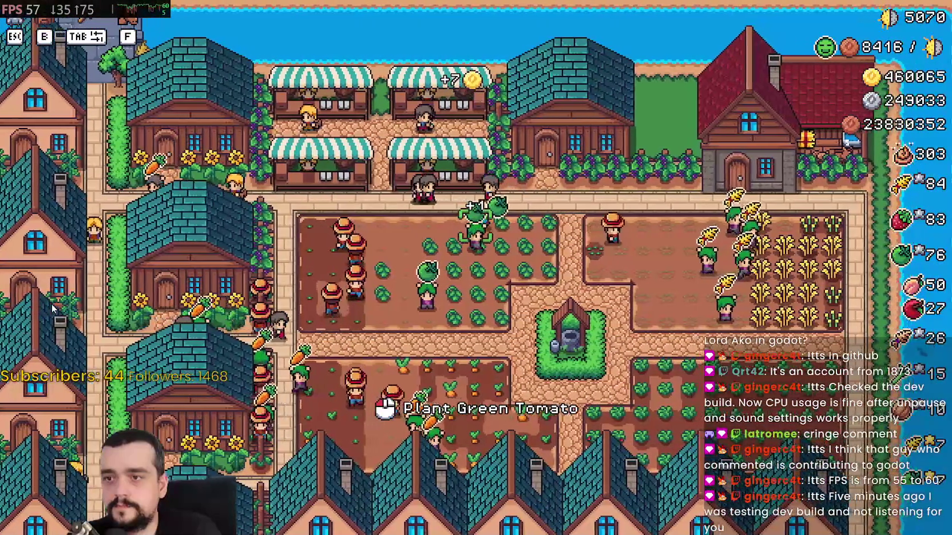
key("s")
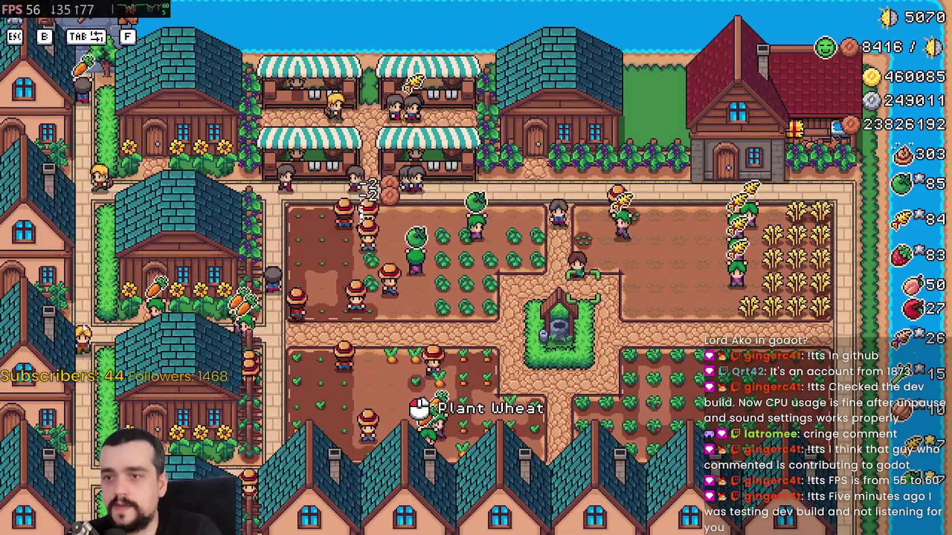
key("s")
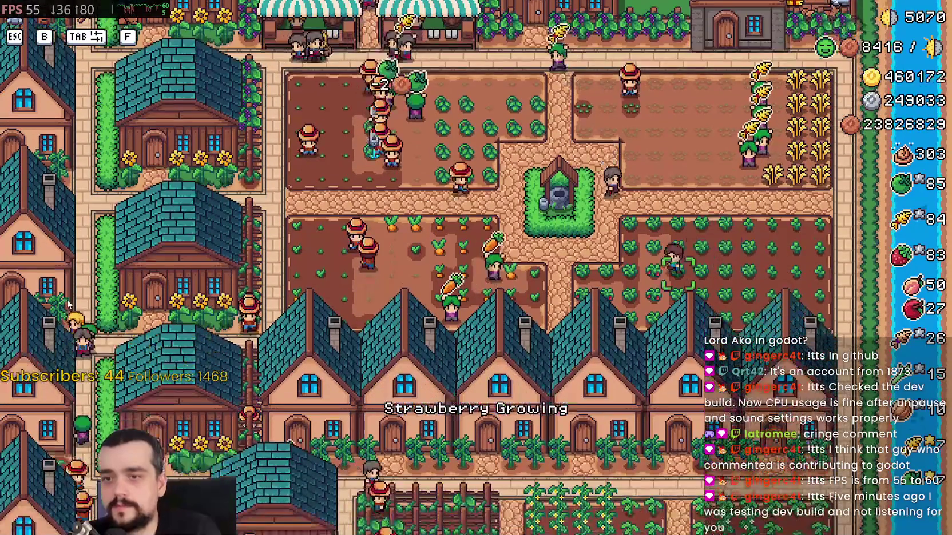
key("w")
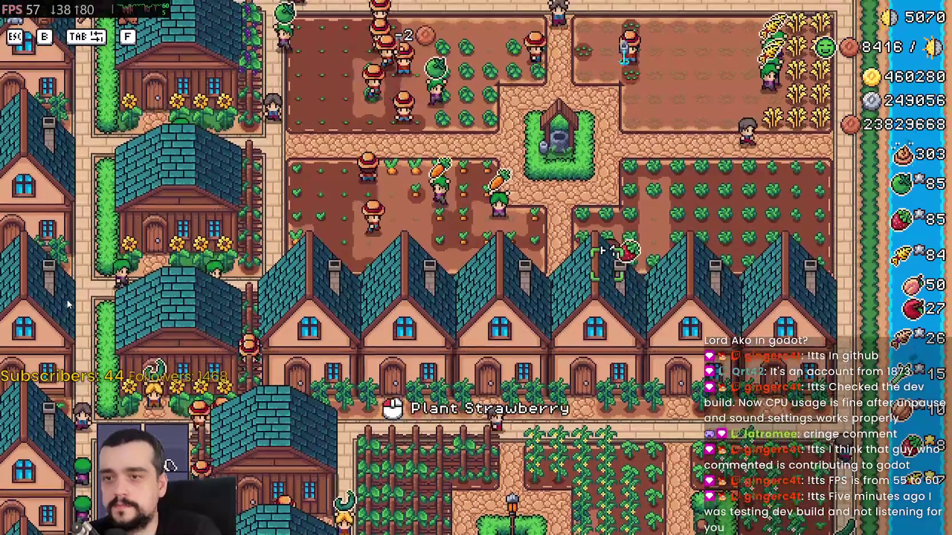
key("s")
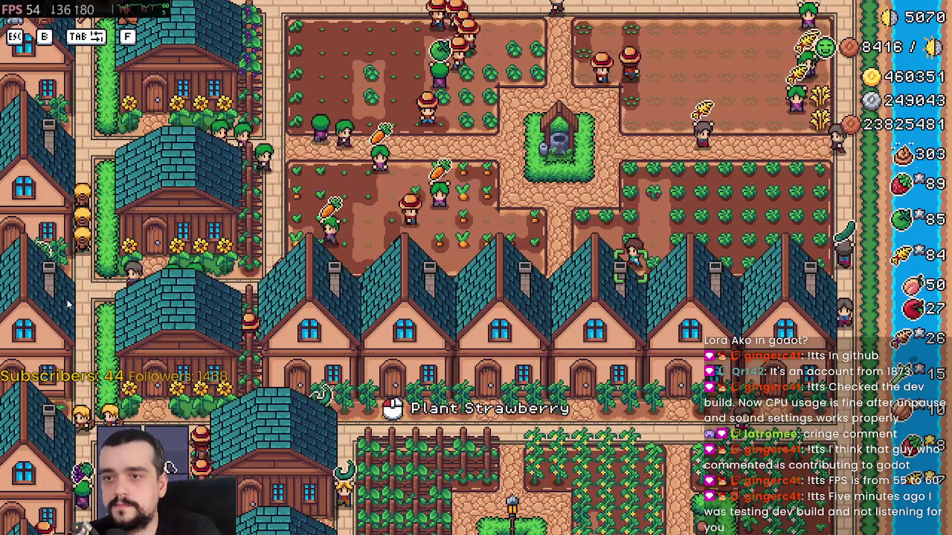
key("w")
key("s")
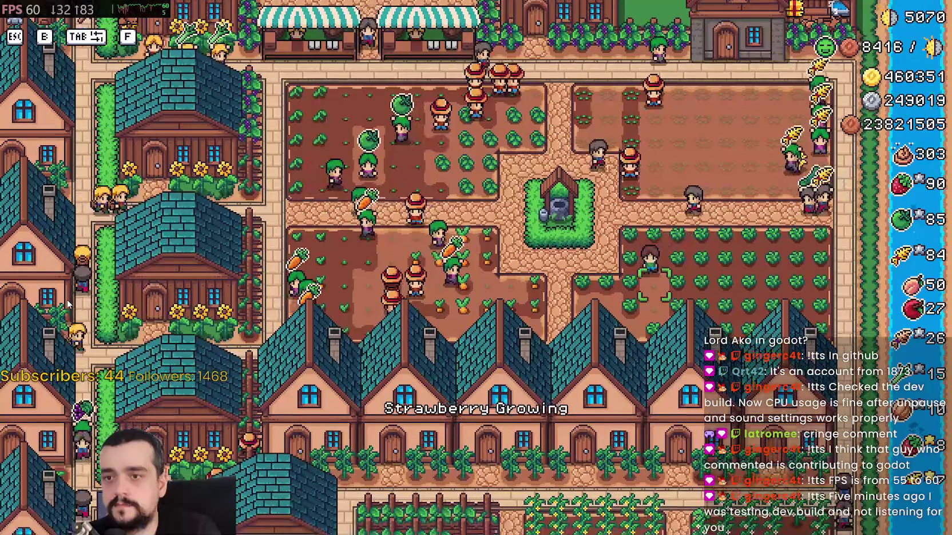
key("s")
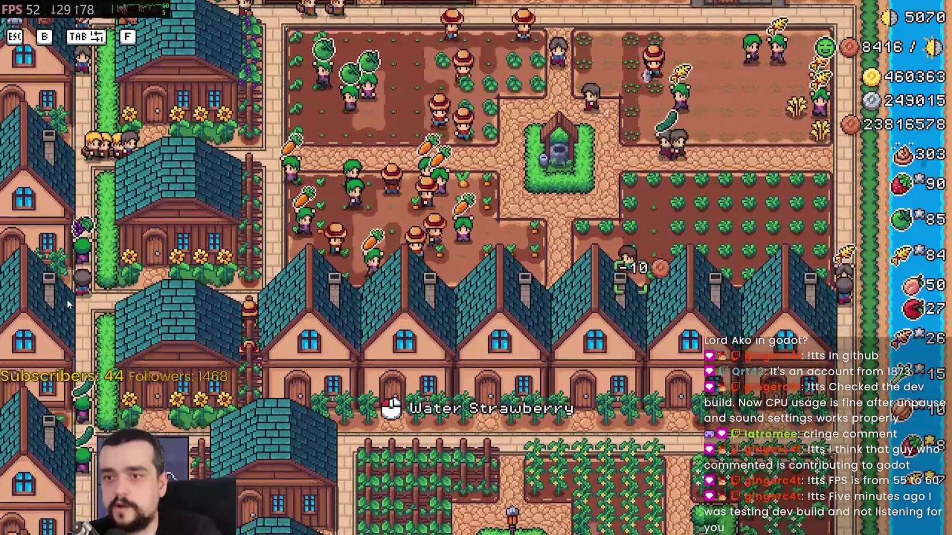
key("a")
key("a")
key("a")
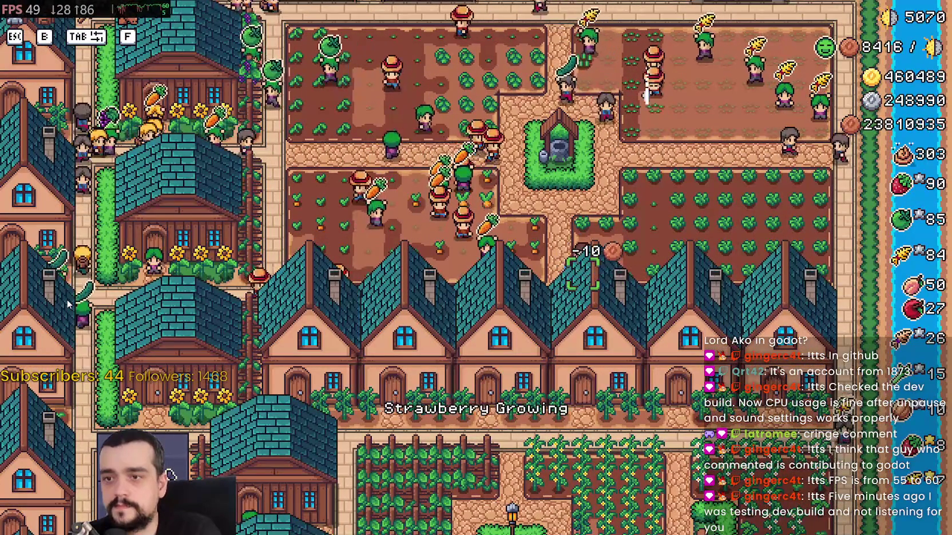
key("w")
key("d")
key("a")
key("a")
key("a")
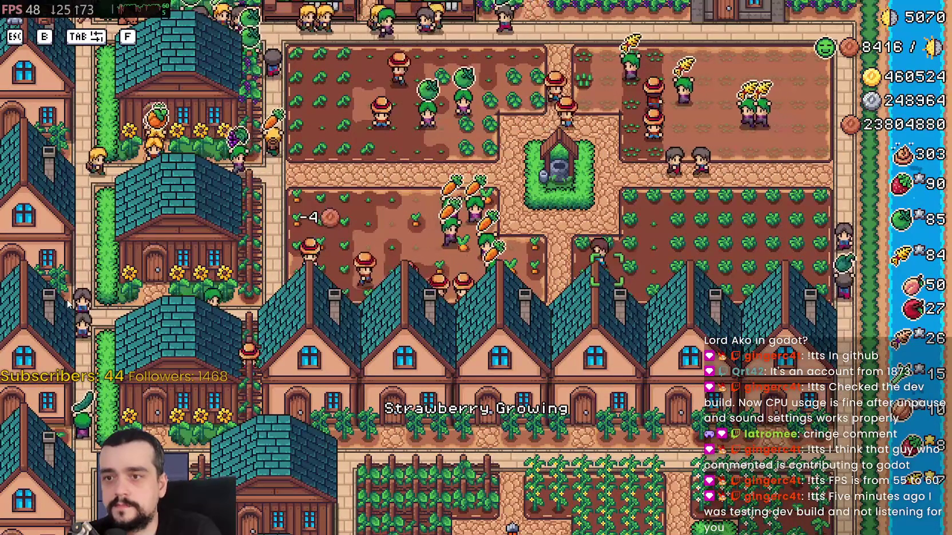
key("s")
key("a")
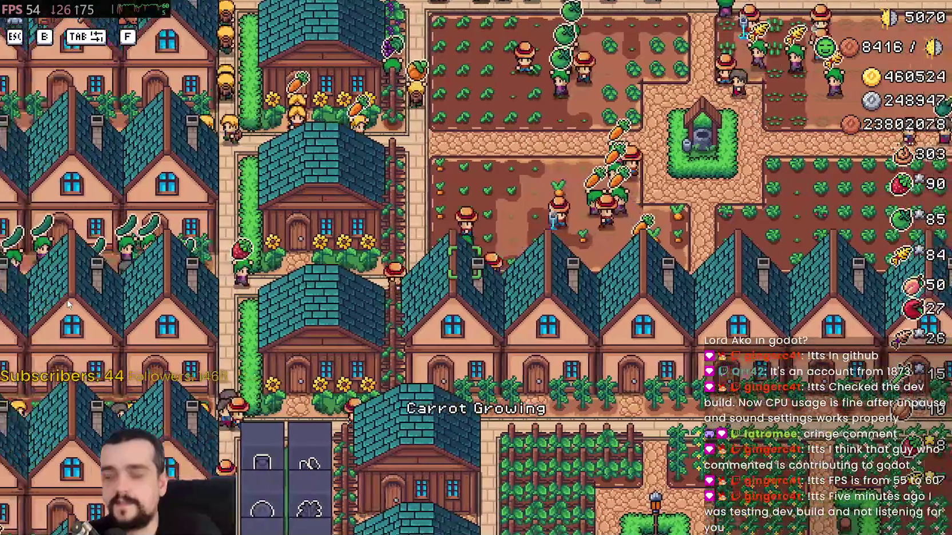
key("s")
key("s")
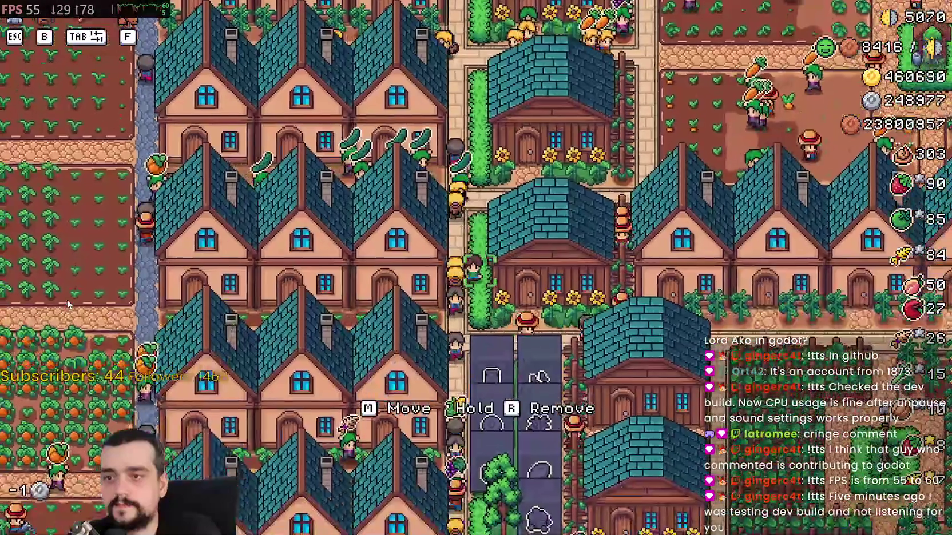
key("d")
key("s")
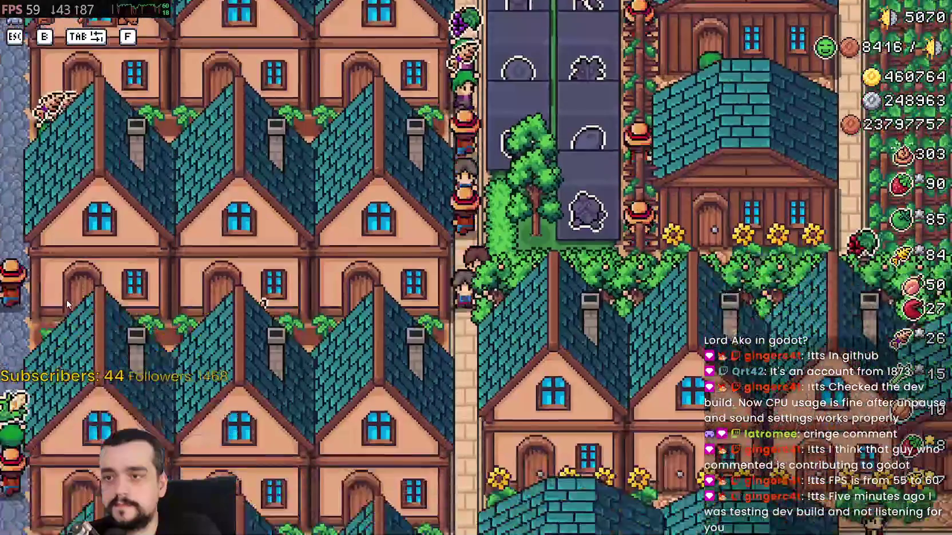
key("a")
key("s")
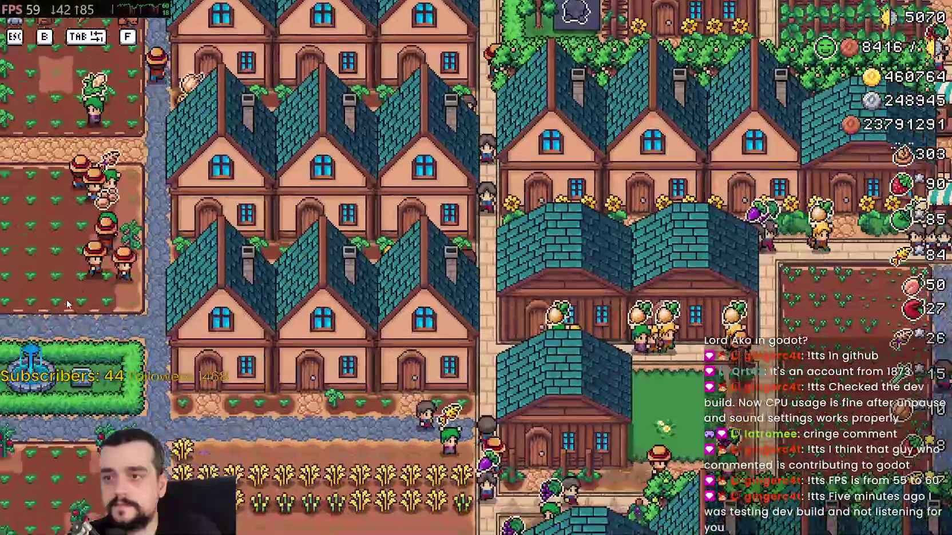
key("a")
key("s")
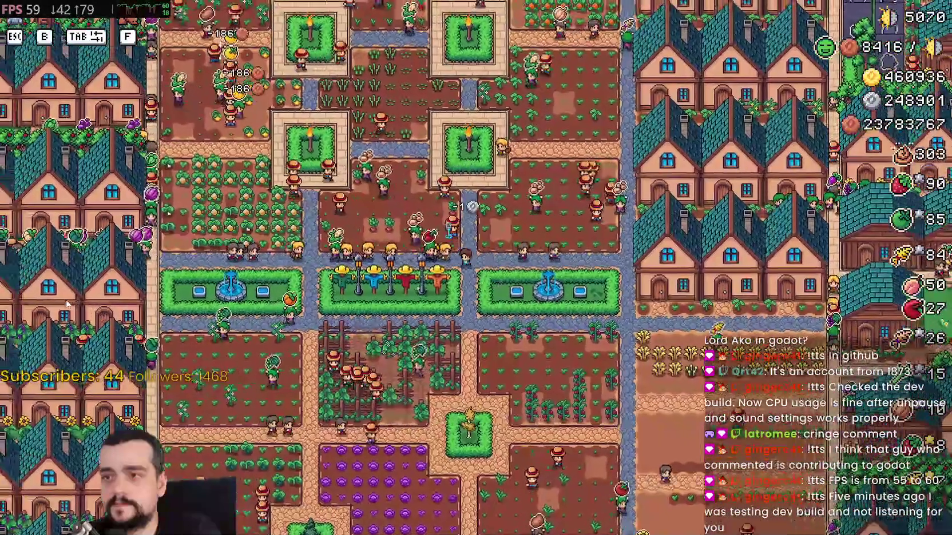
scroll(67, 305, "down", 5)
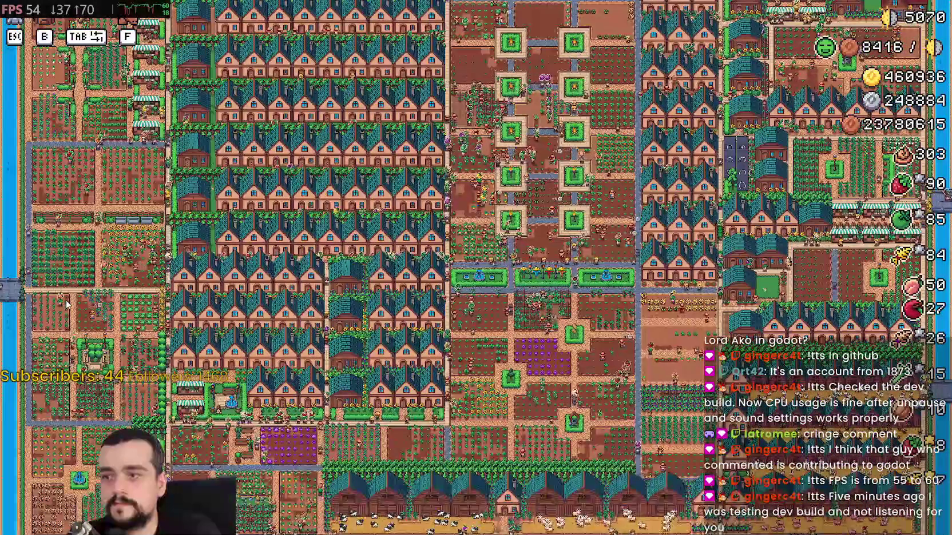
scroll(67, 304, "up", 5)
Move past the scarecrows and check a house's Farmer worker and beds panel
key("d")
key("s")
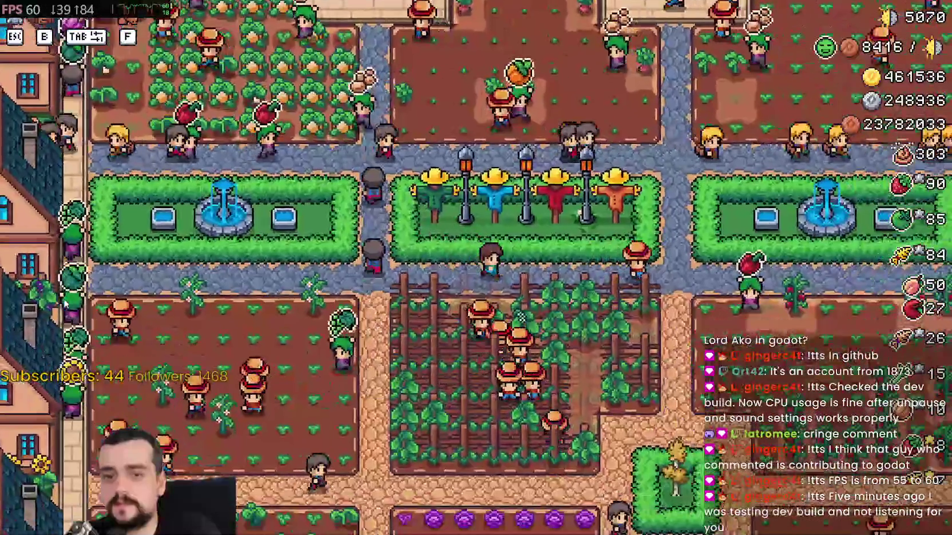
key("d")
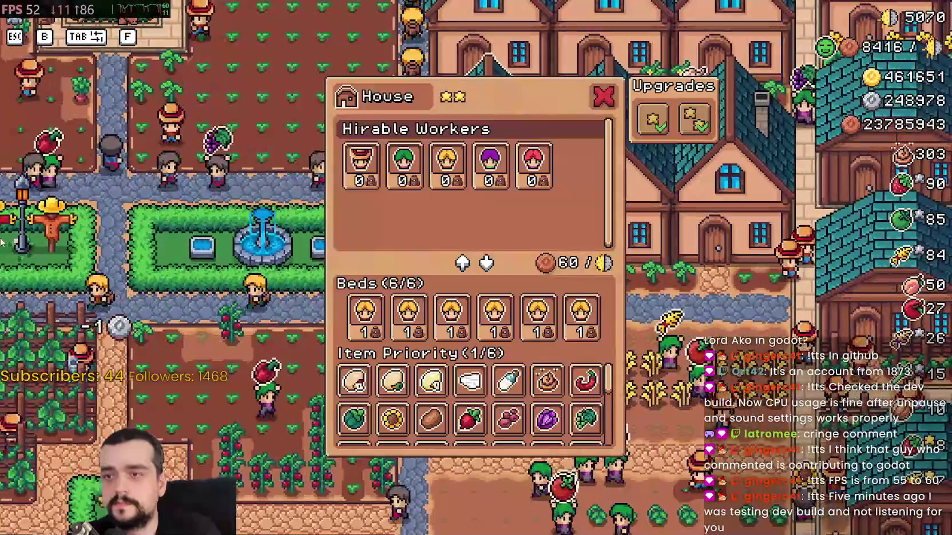
mouse_move(371, 167)
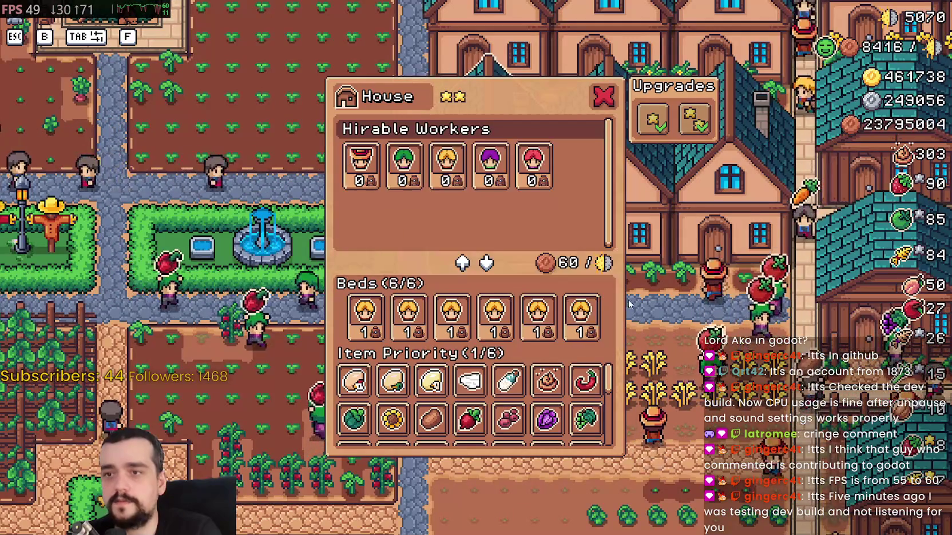
key("Escape")
key("s")
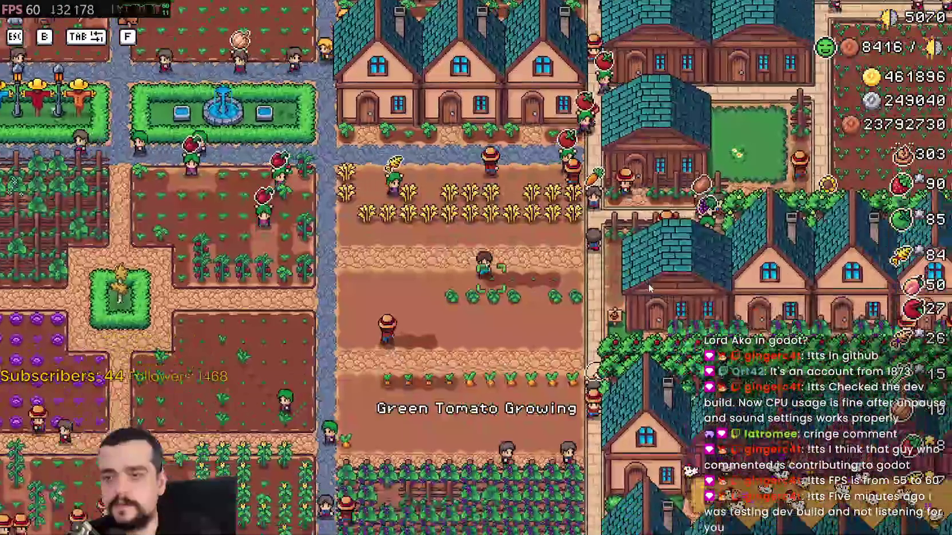
Ride down the path and right along the apple orchard to the farm's edge
scroll(647, 285, "up", 4)
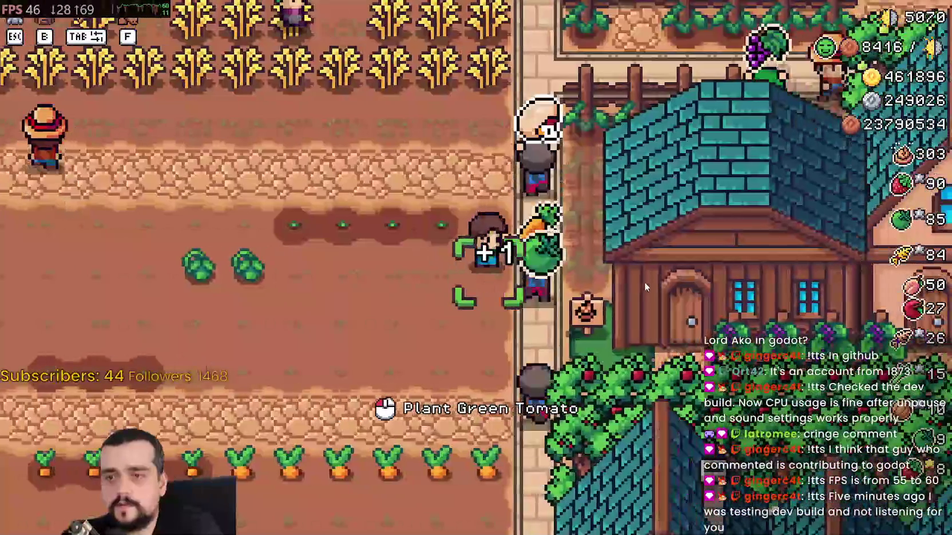
key("s")
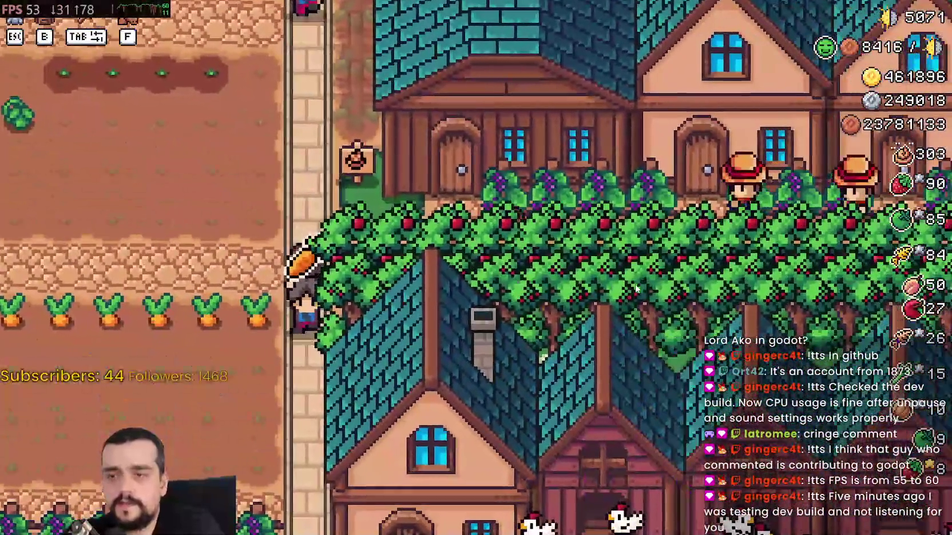
key("d")
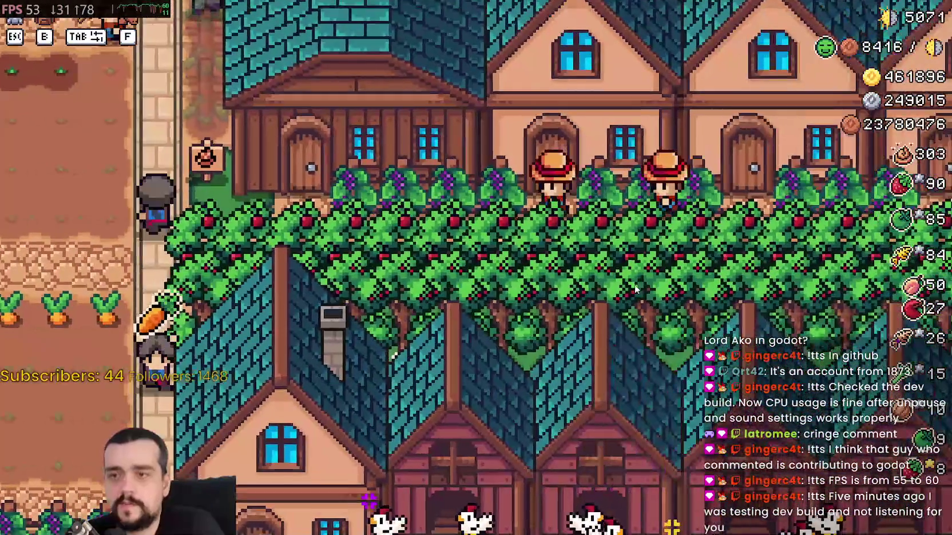
key("d")
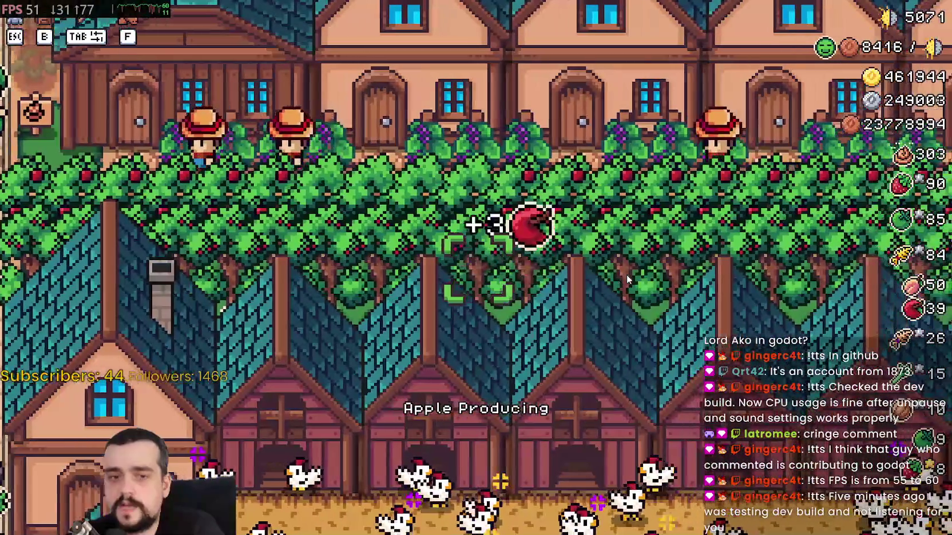
key("d")
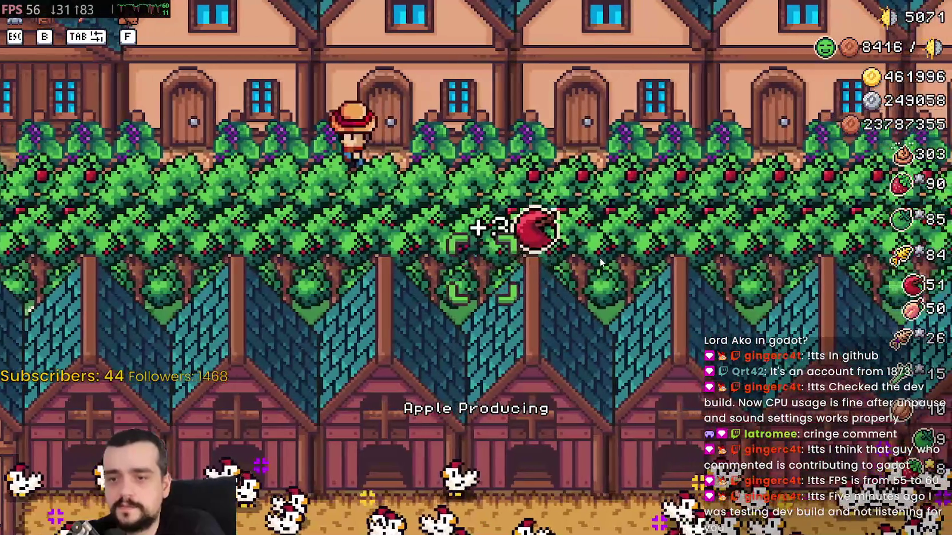
key("d")
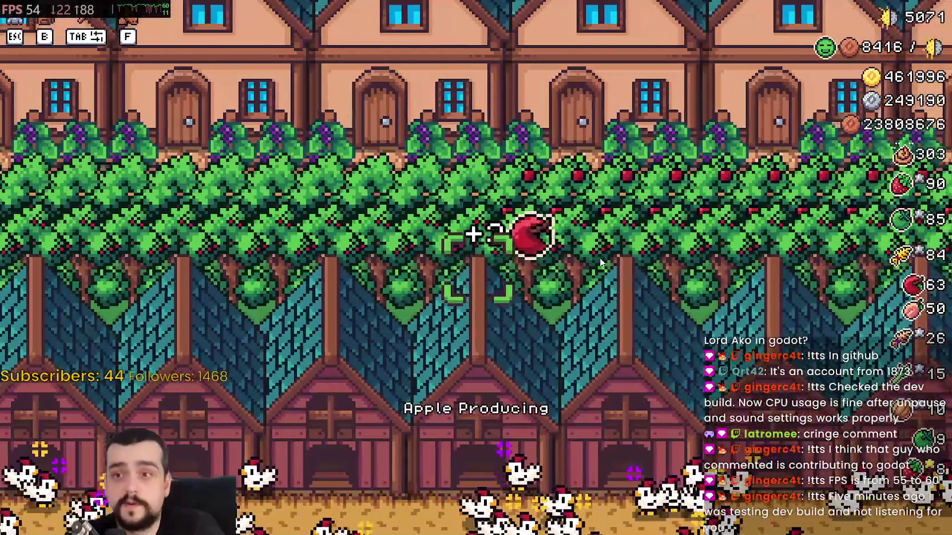
key("d")
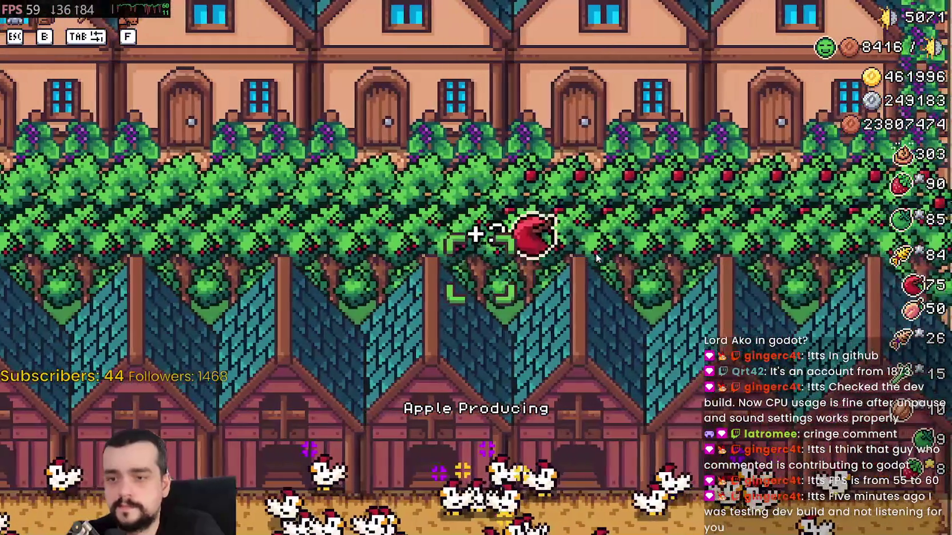
key("d")
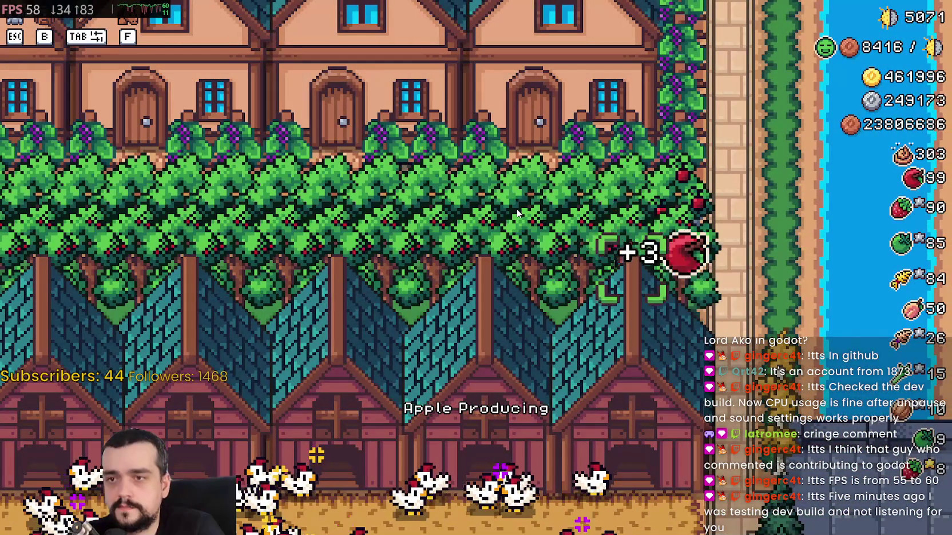
scroll(517, 213, "down", 5)
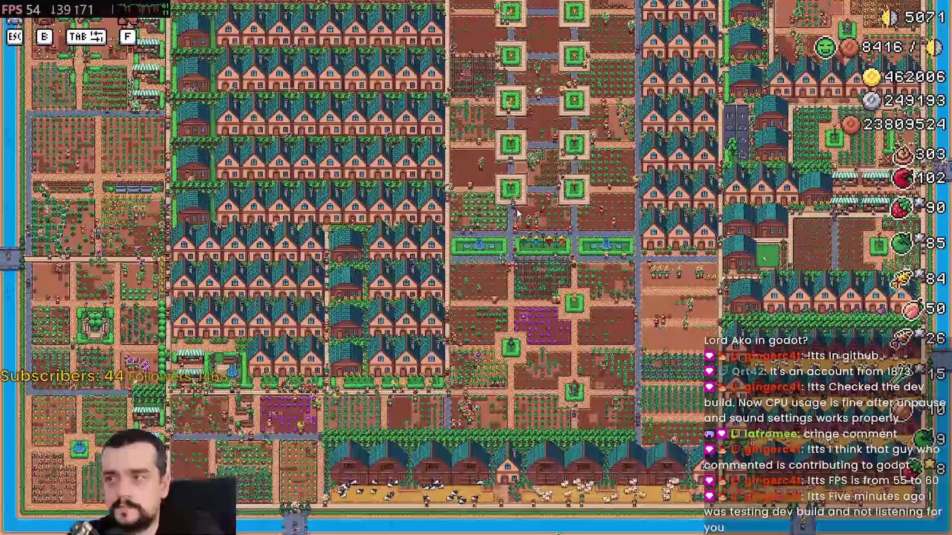
scroll(517, 213, "up", 5)
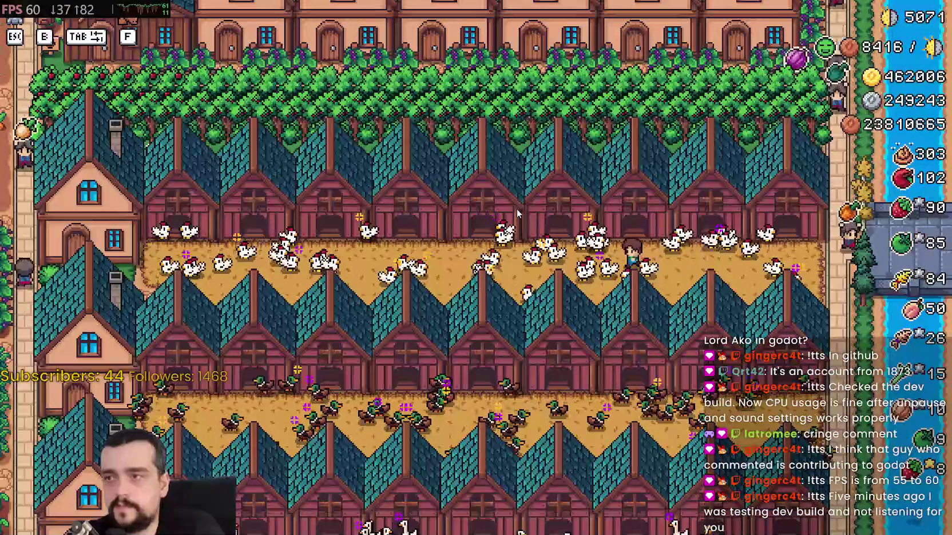
Ride back through the crop fields and scarecrow gardens to the town houses
key("a")
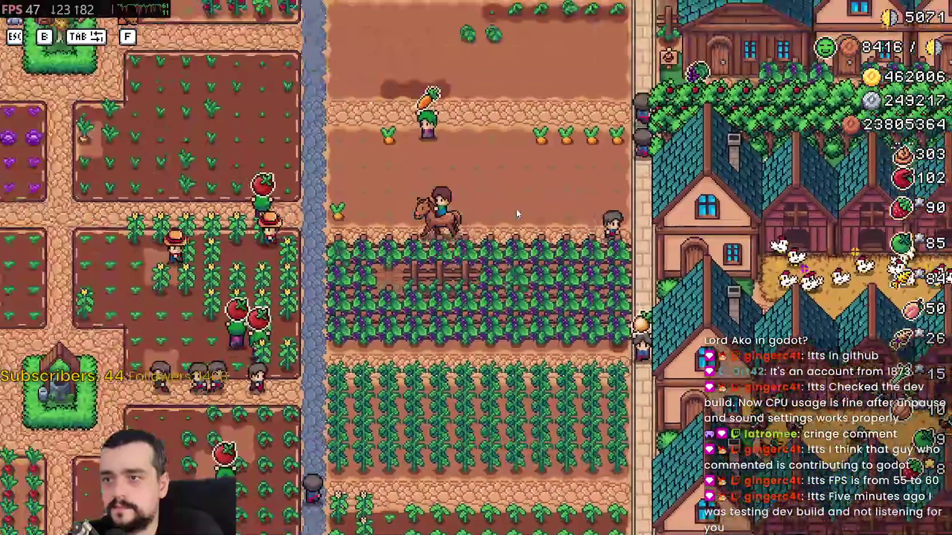
key("w")
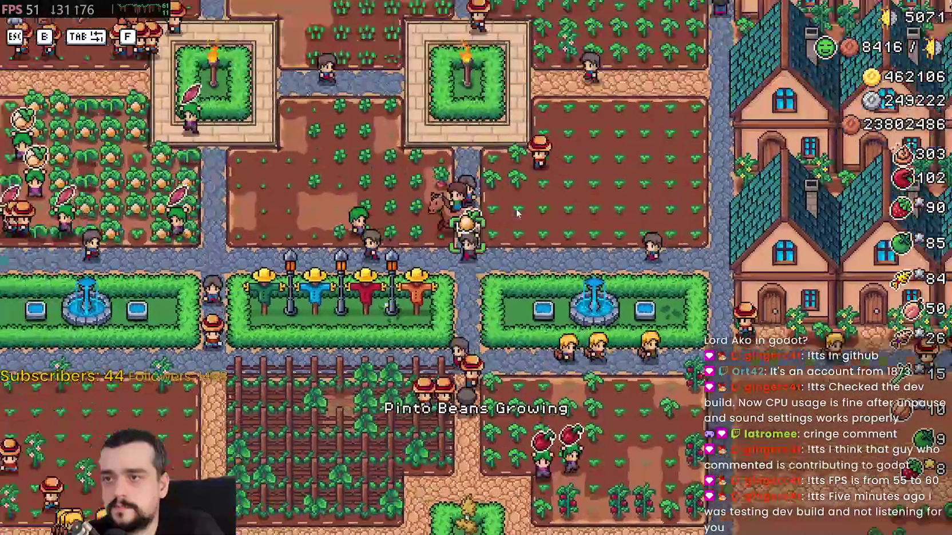
key("a")
key("w")
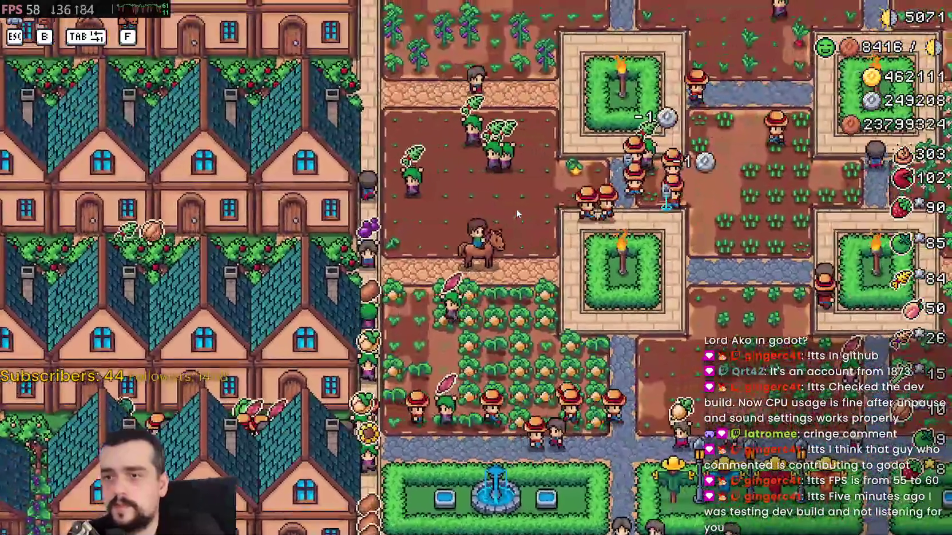
key("d")
key("w")
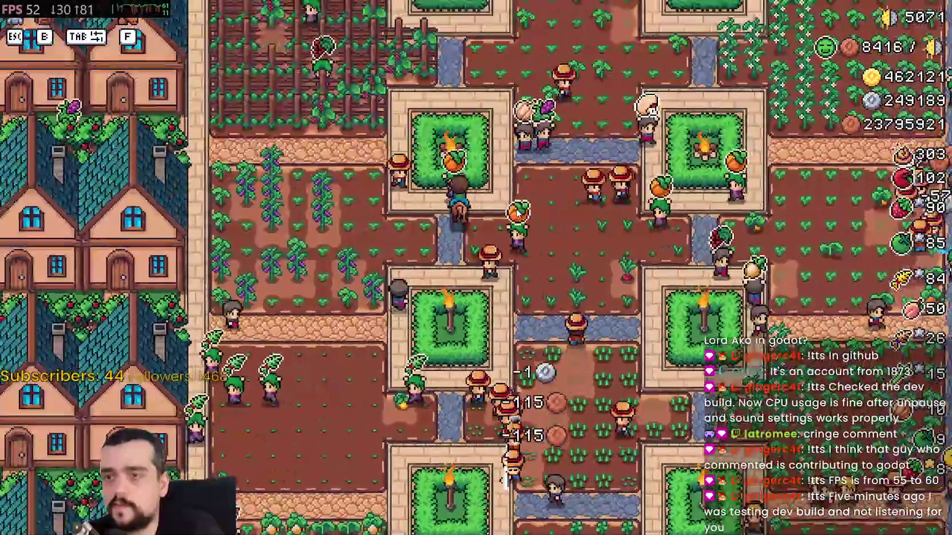
key("d")
key("s")
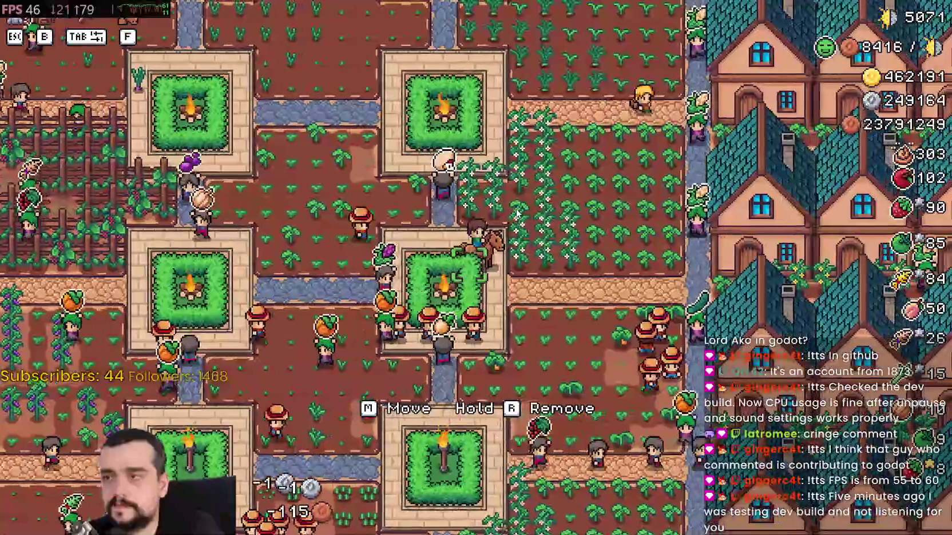
key("a")
key("w")
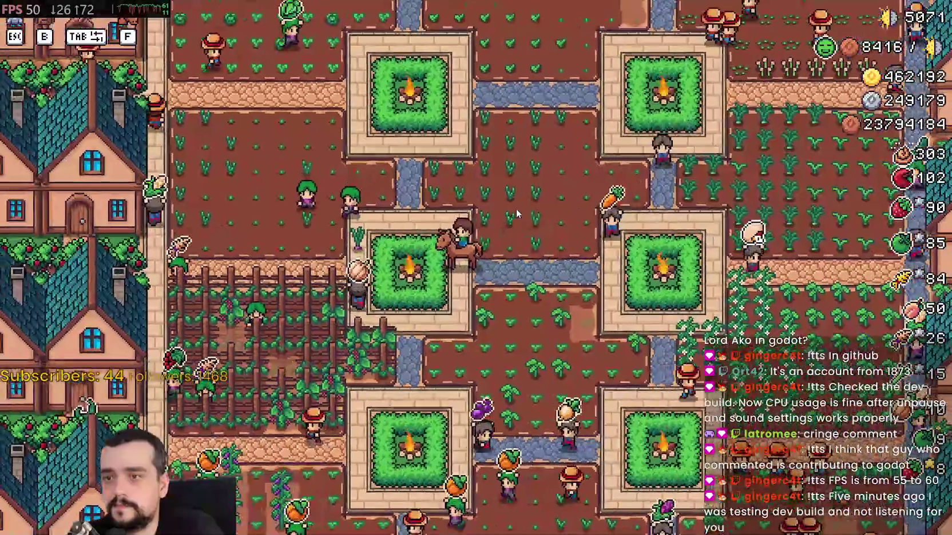
key("a")
key("w")
scroll(516, 209, "up", 2)
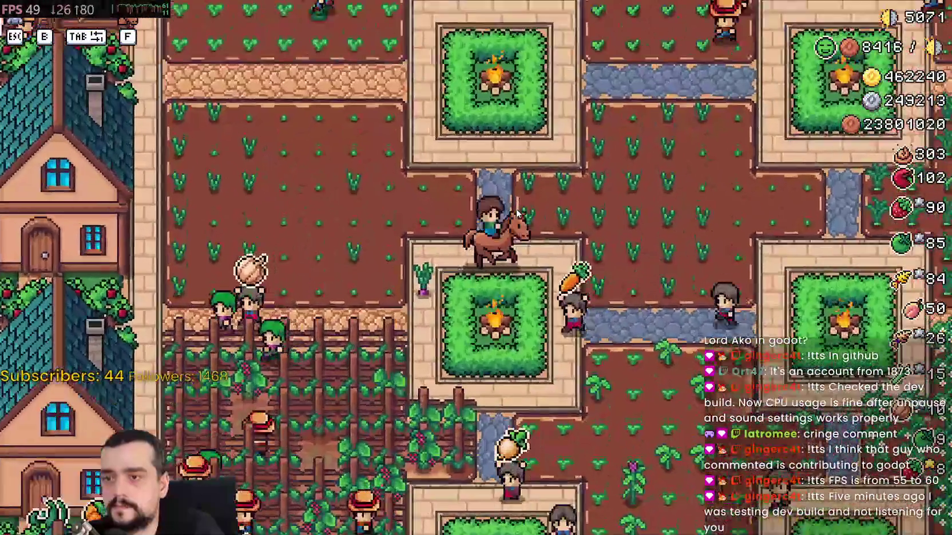
key("a")
scroll(517, 213, "down", 1)
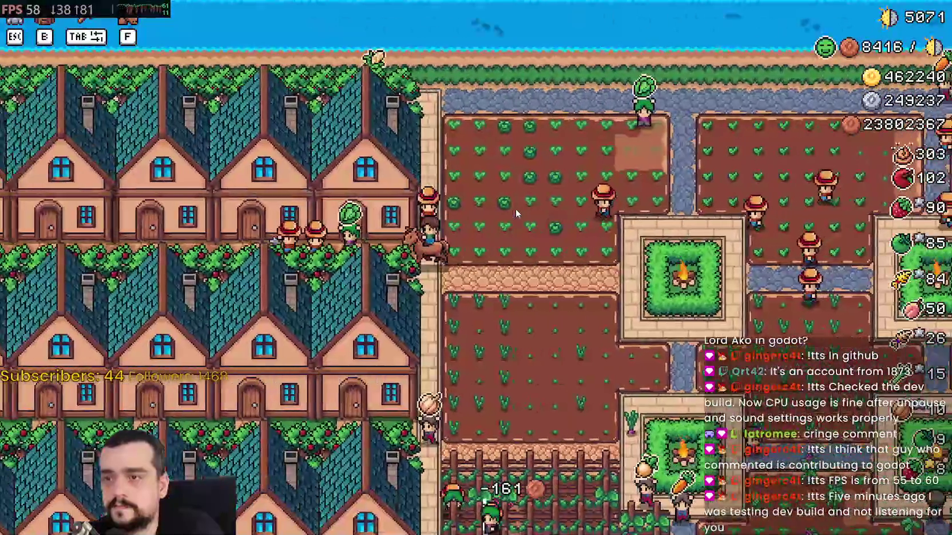
Ride past the market stalls and crop fields, then check Task Manager showing about 12.6% CPU
key("a")
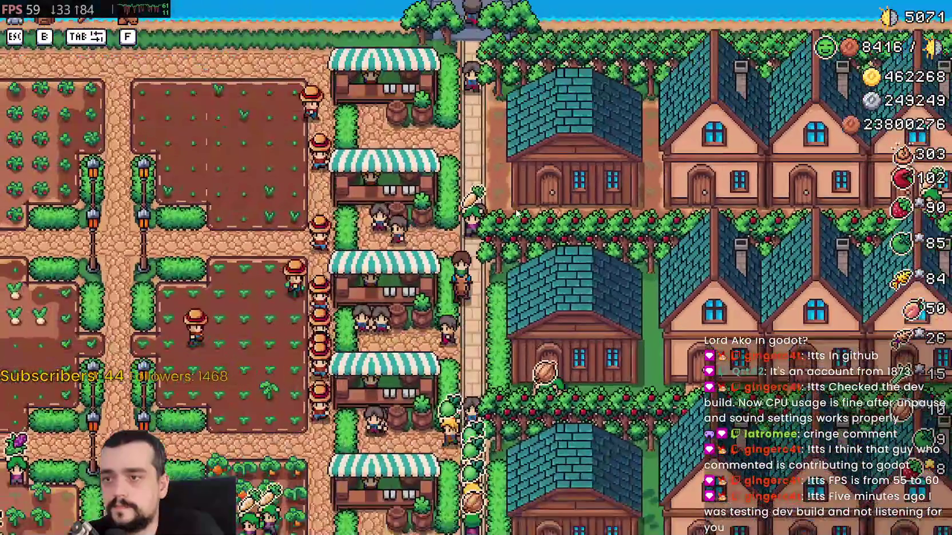
key("w")
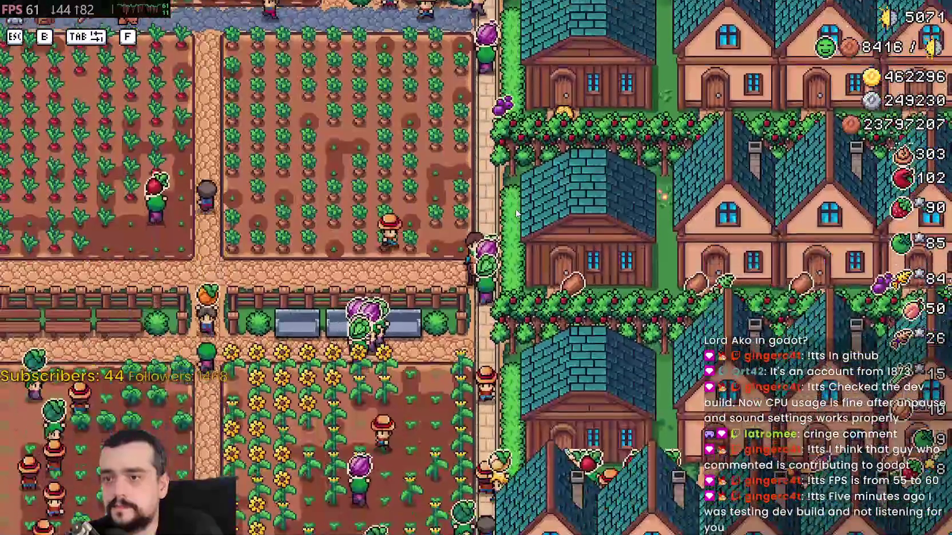
key("a")
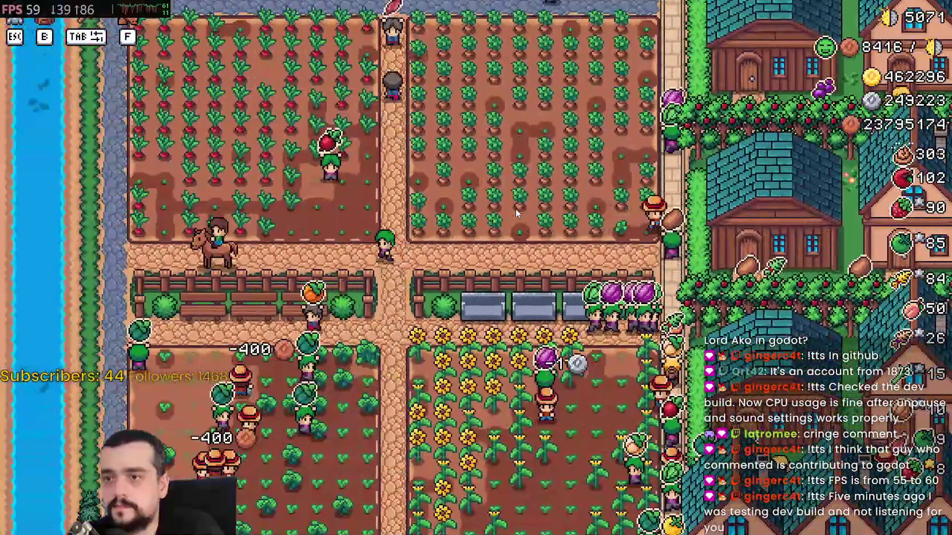
key("d")
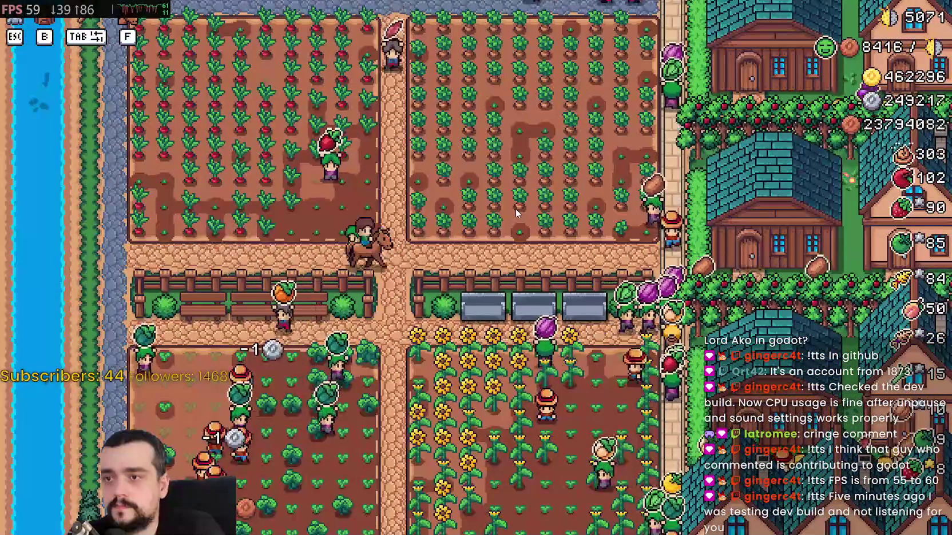
key("s")
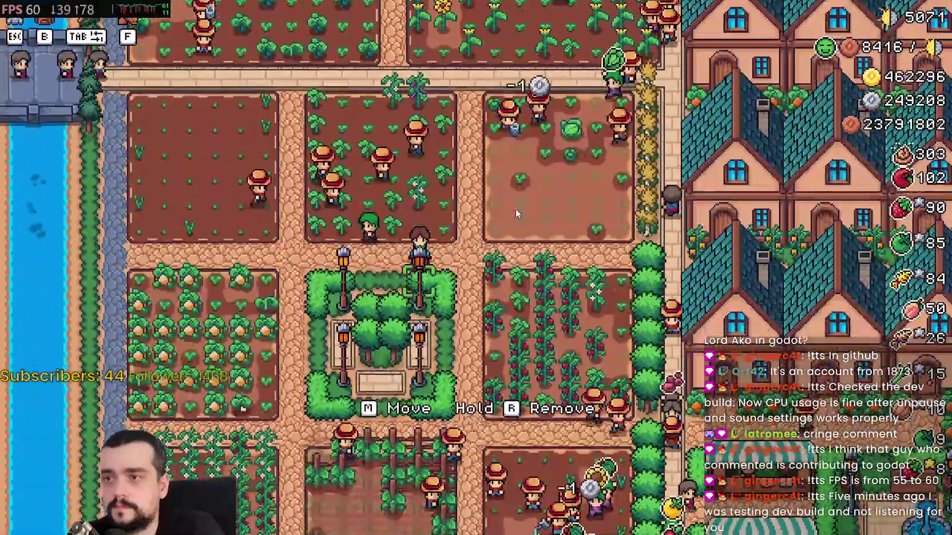
key("d")
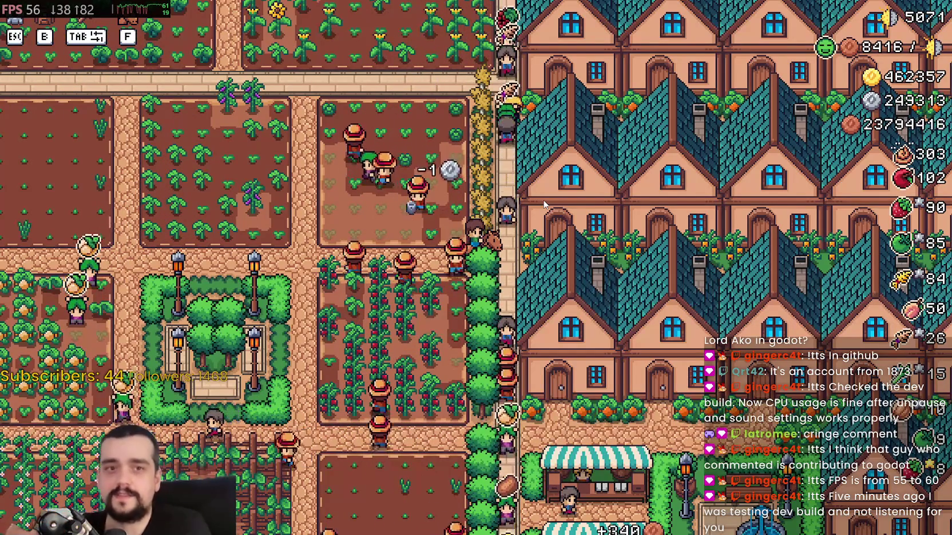
key("ctrl+shift+Escape")
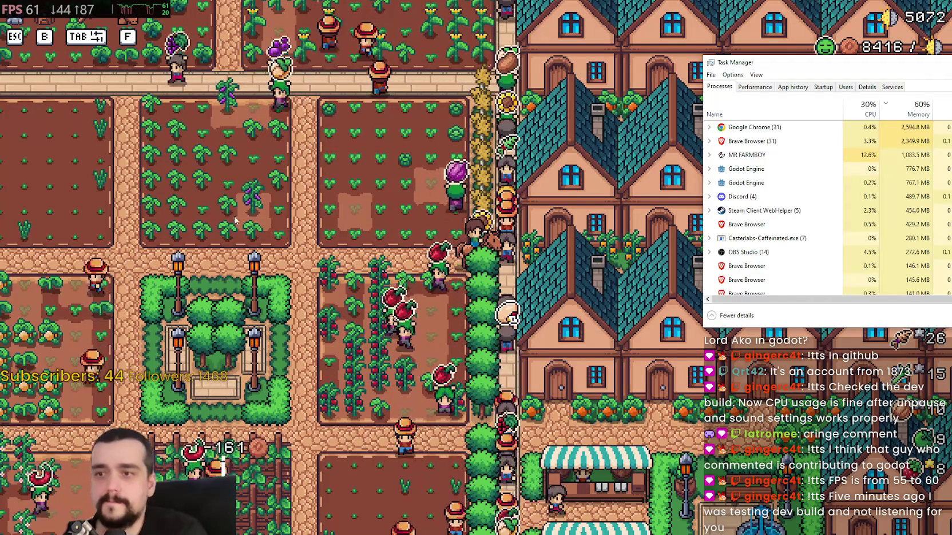
Refocus the game and move the farmer past the houses toward the tilled tomato fields
left_click(382, 261)
key("w+a")
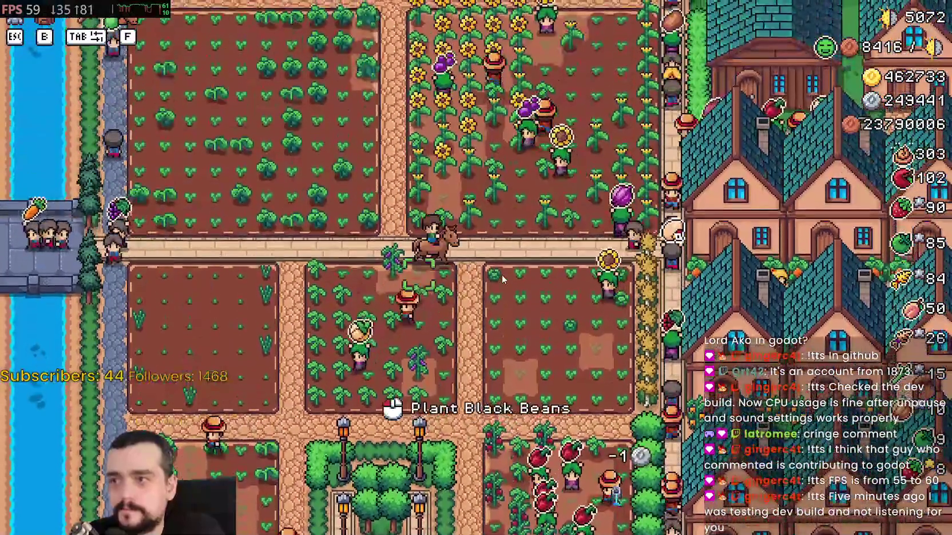
key("d")
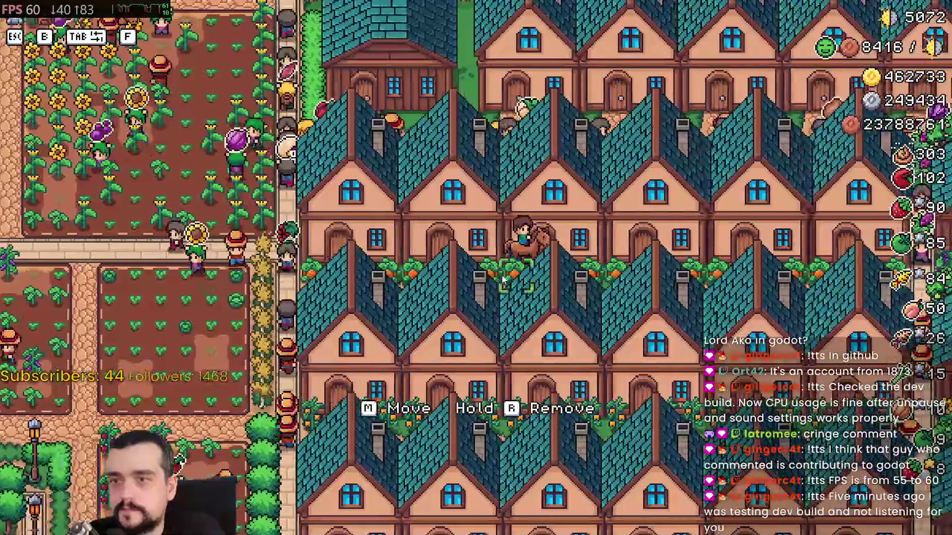
key("d")
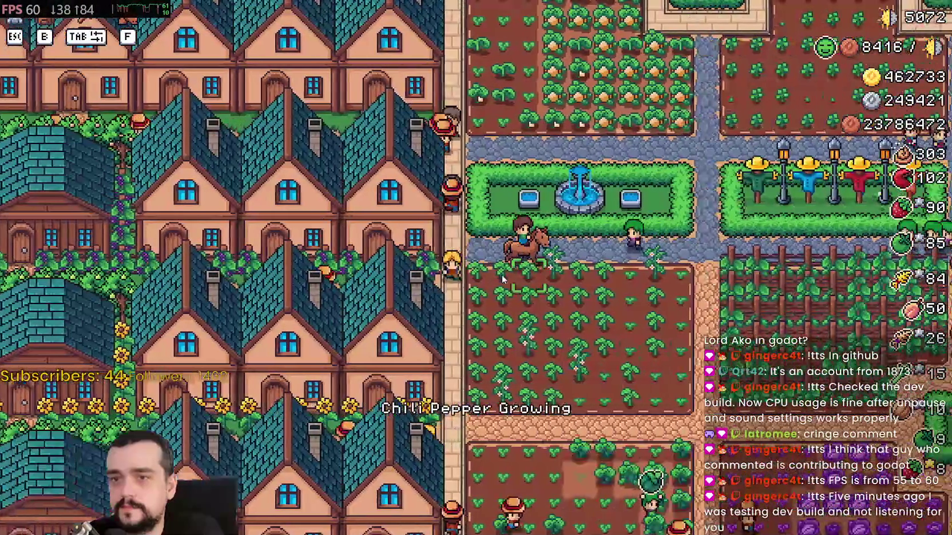
key("d")
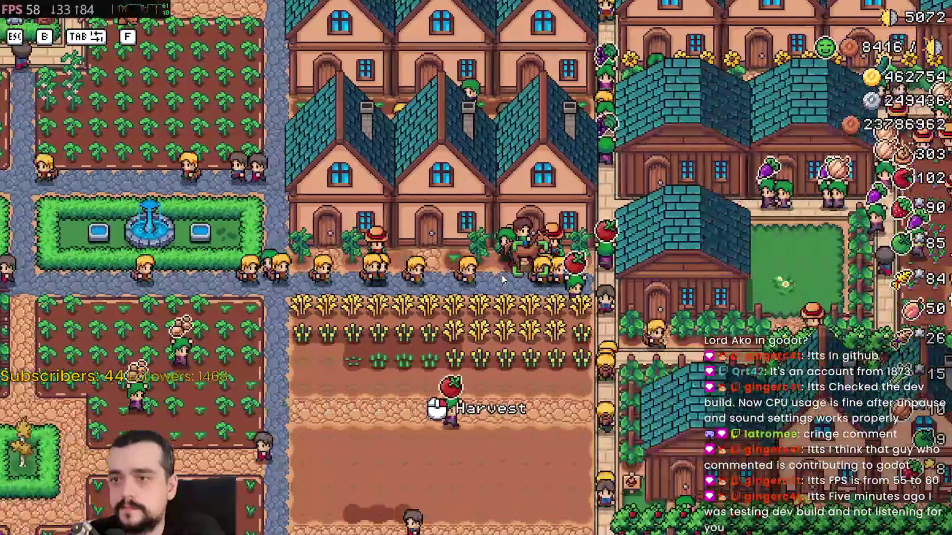
key("s")
key("s")
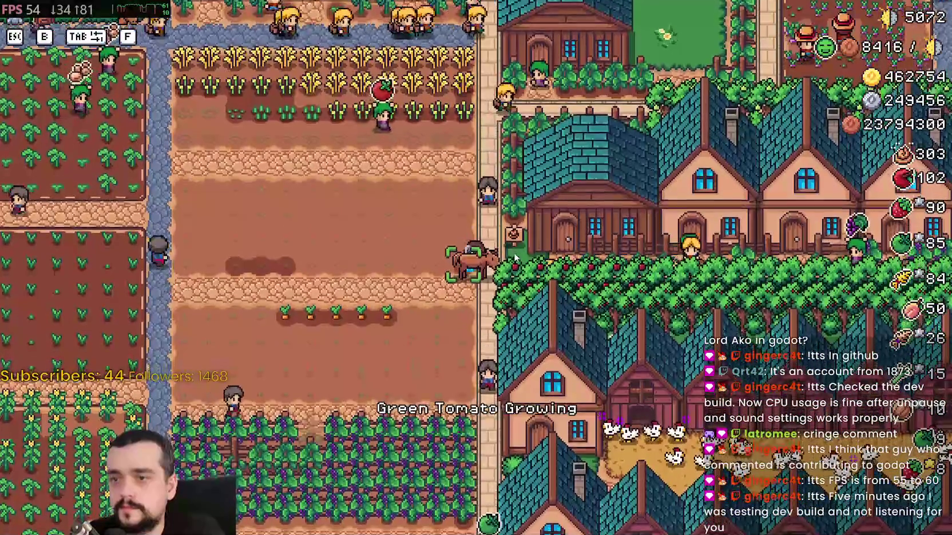
Zoom in and walk the farmer onto the carrot row beside the unwatered carrots
key("a")
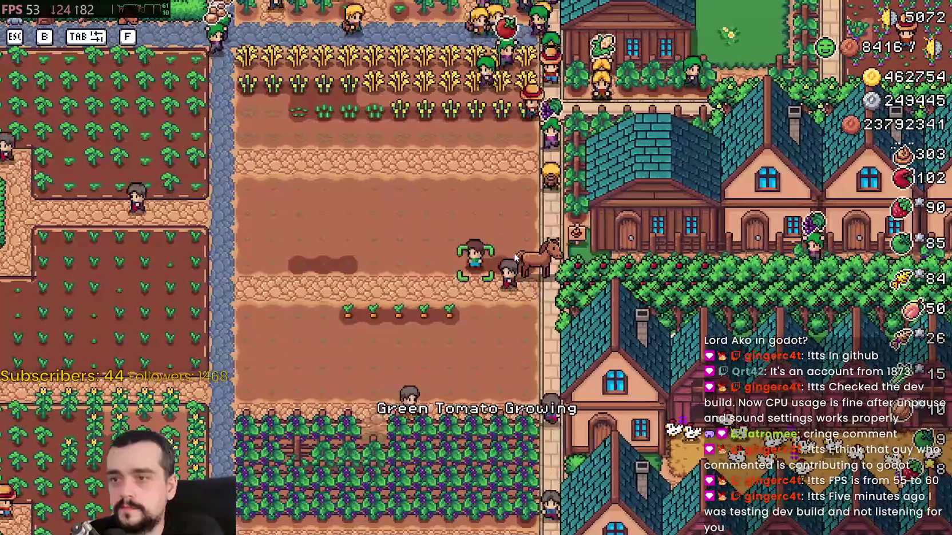
scroll(495, 304, "up", 2)
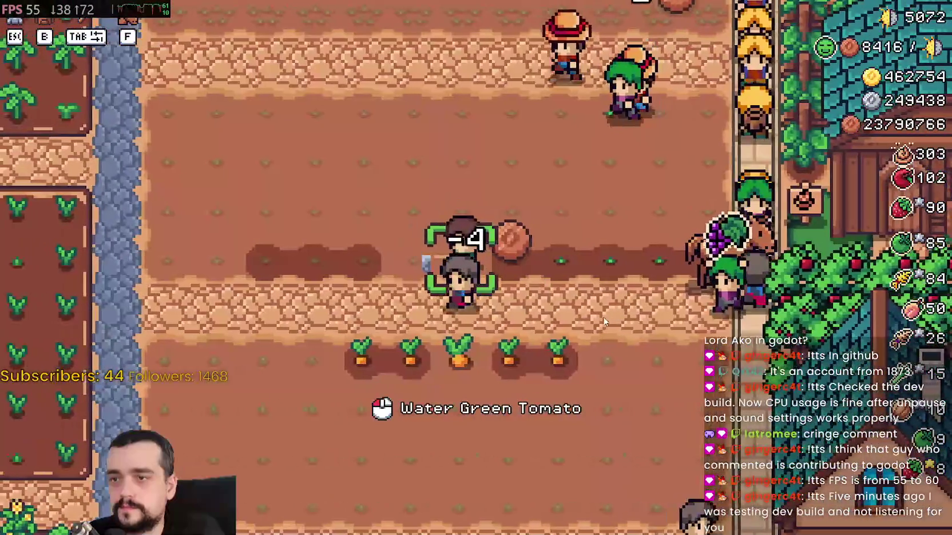
key("s")
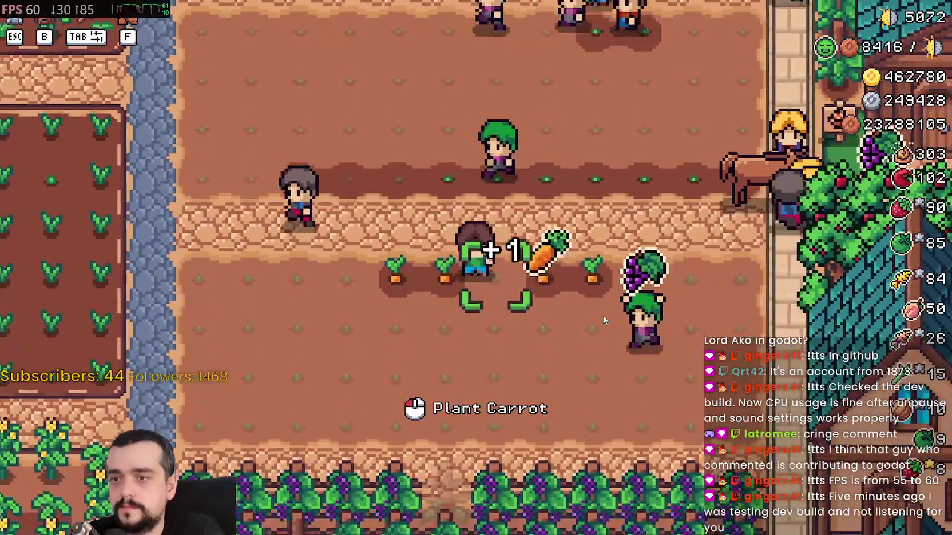
key("d")
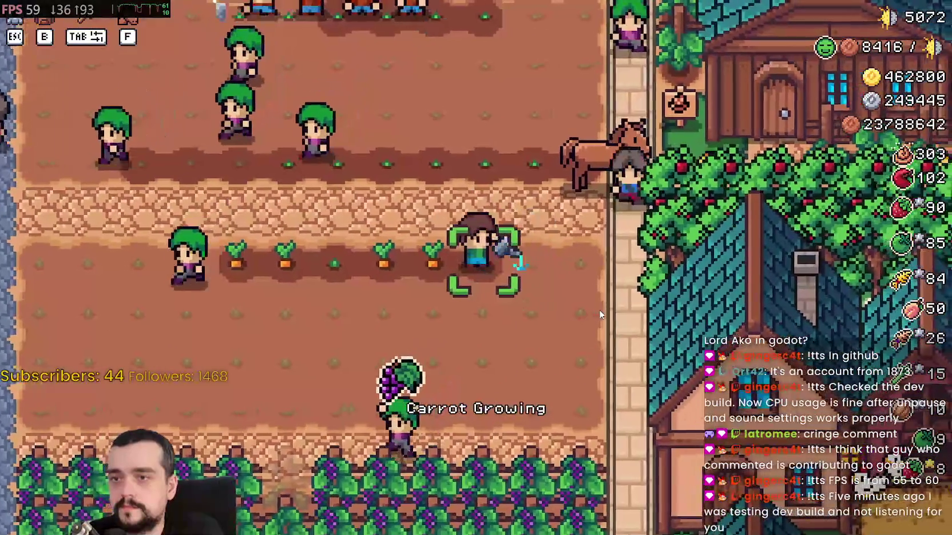
key("d")
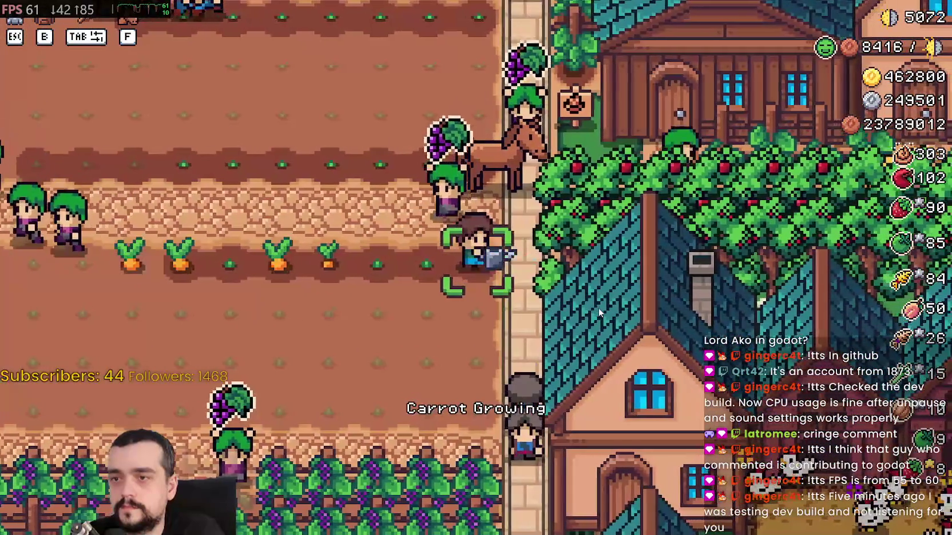
key("s")
Water the seven dry carrots one by one while walking along the row
left_click(595, 299)
key("a")
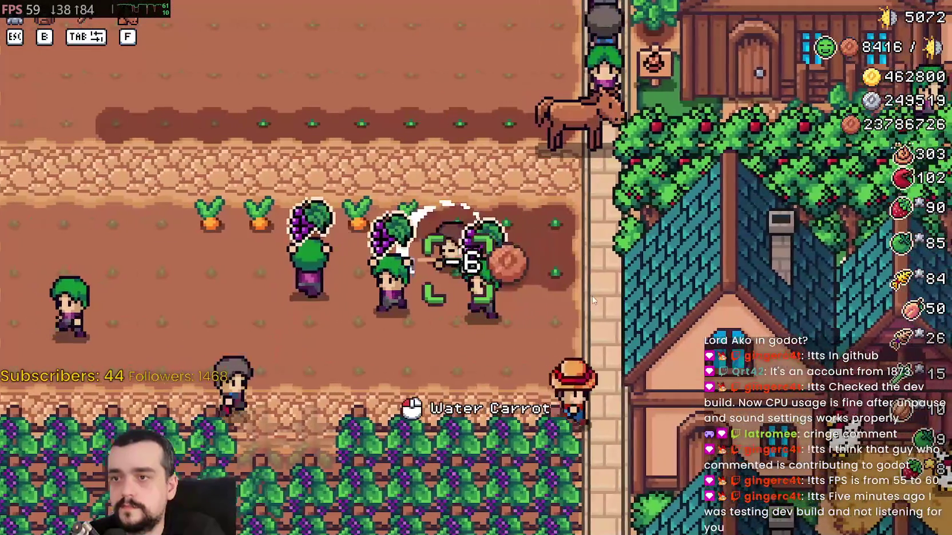
left_click(592, 299)
key("a")
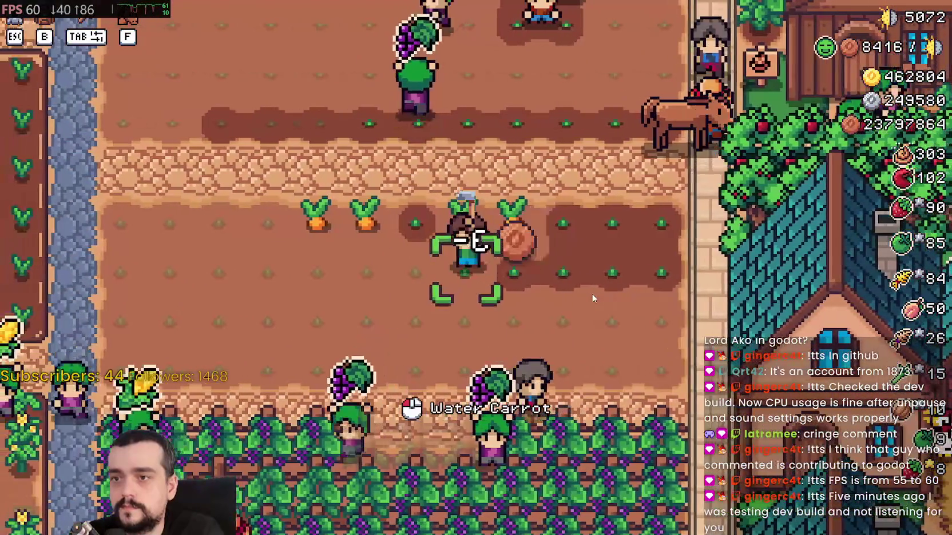
key("a")
left_click(593, 299)
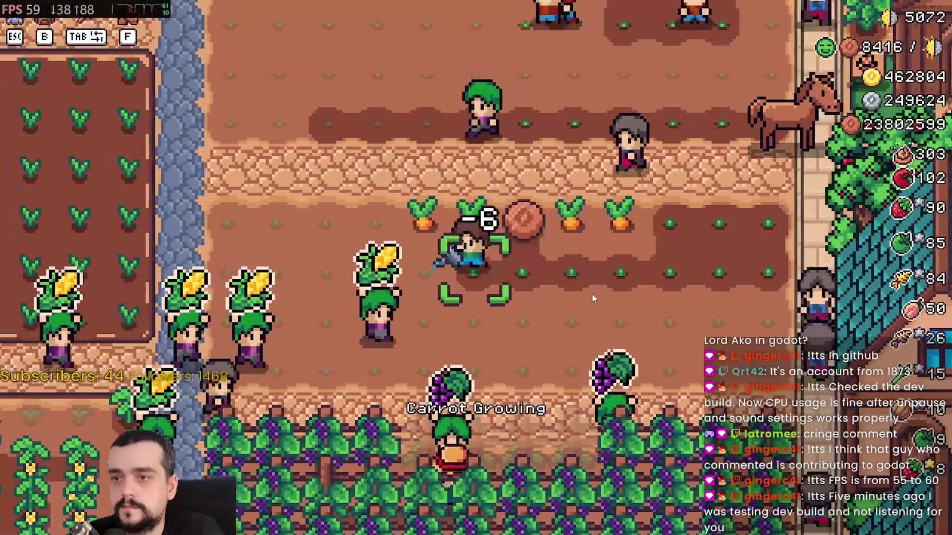
key("a")
left_click(593, 299)
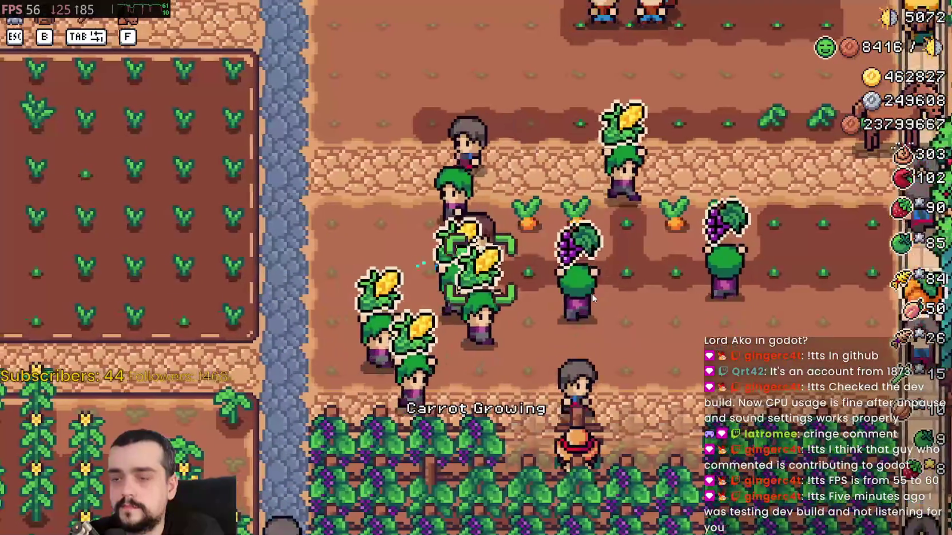
key("a")
left_click(592, 298)
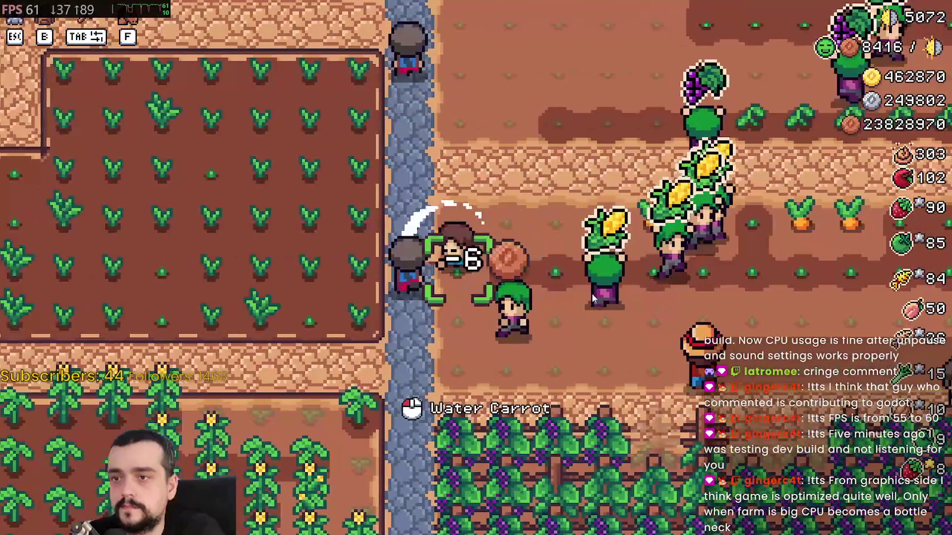
key("w")
left_click(593, 298)
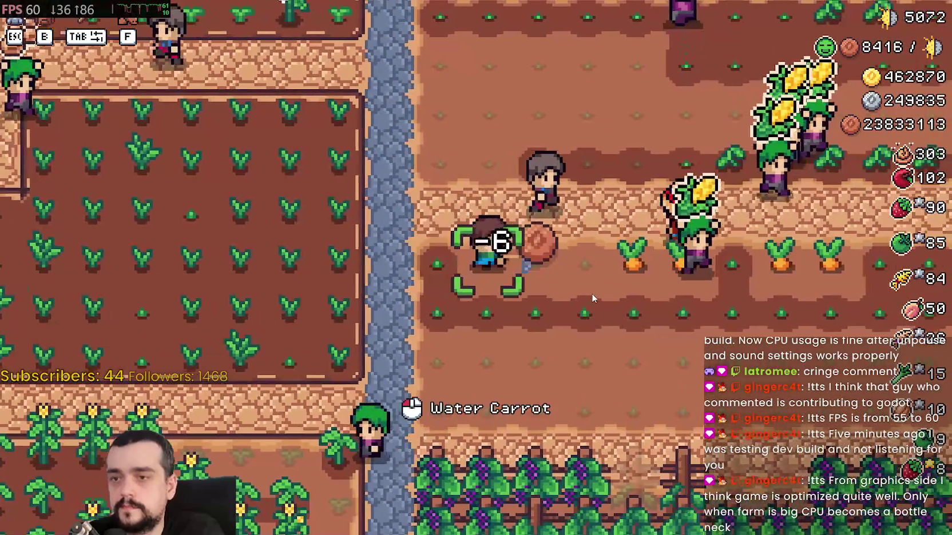
key("d")
left_click(593, 298)
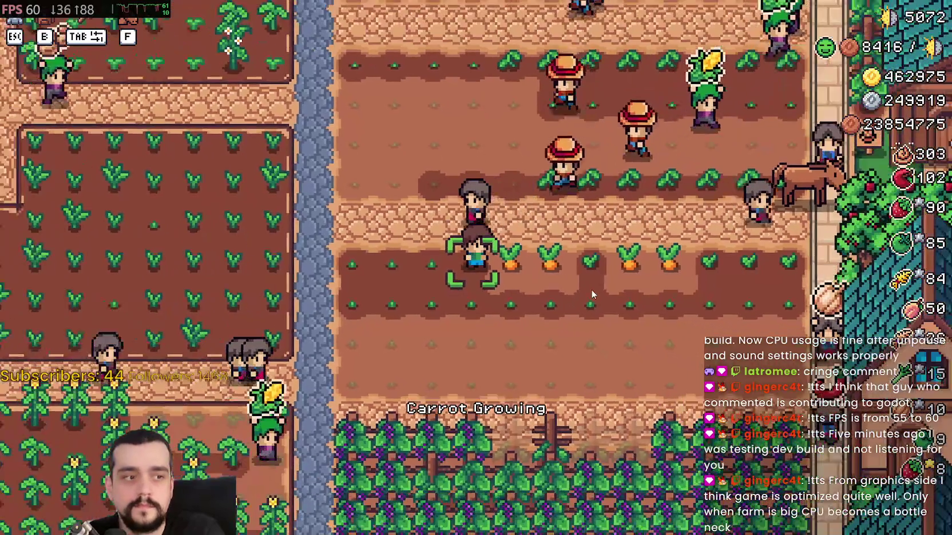
Harvest the ripe carrots and collect them
scroll(592, 294, "down", 2)
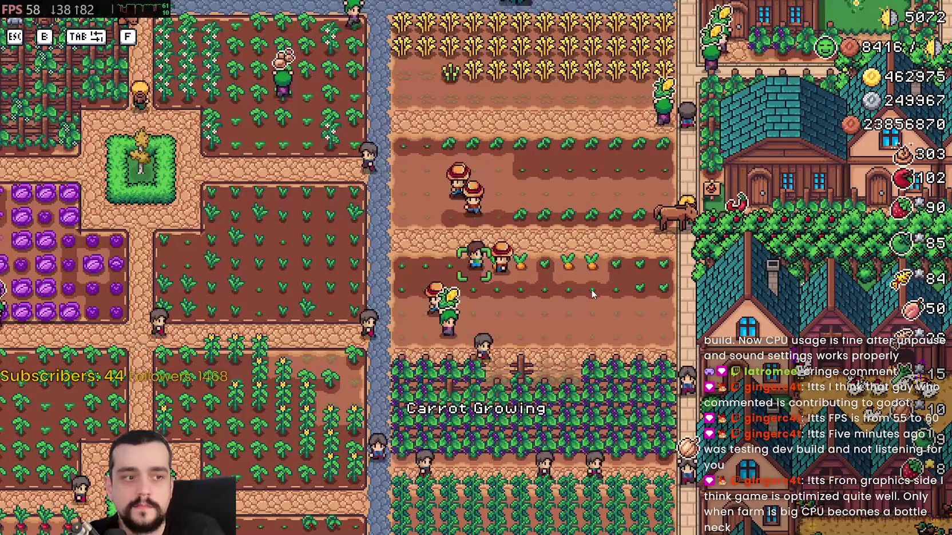
scroll(593, 294, "up", 3)
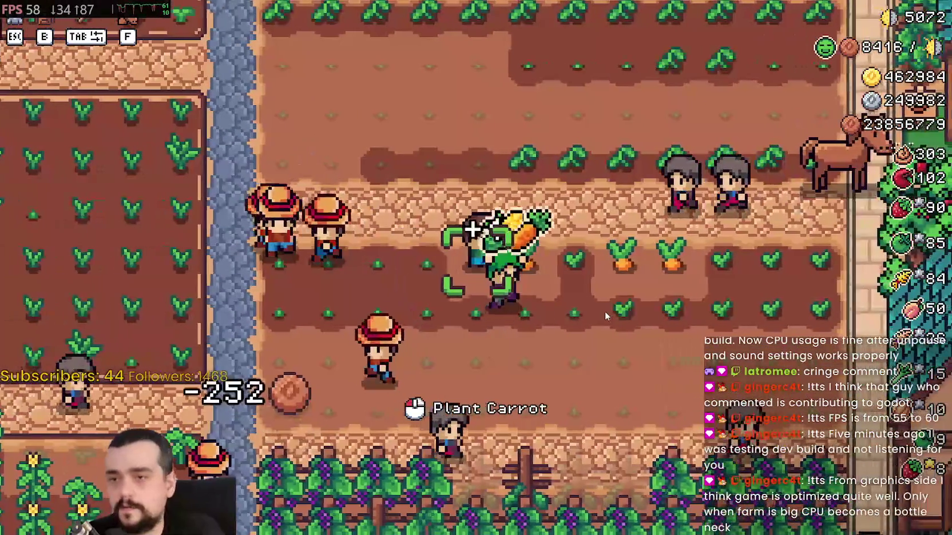
left_click(601, 311)
key("w")
key("d")
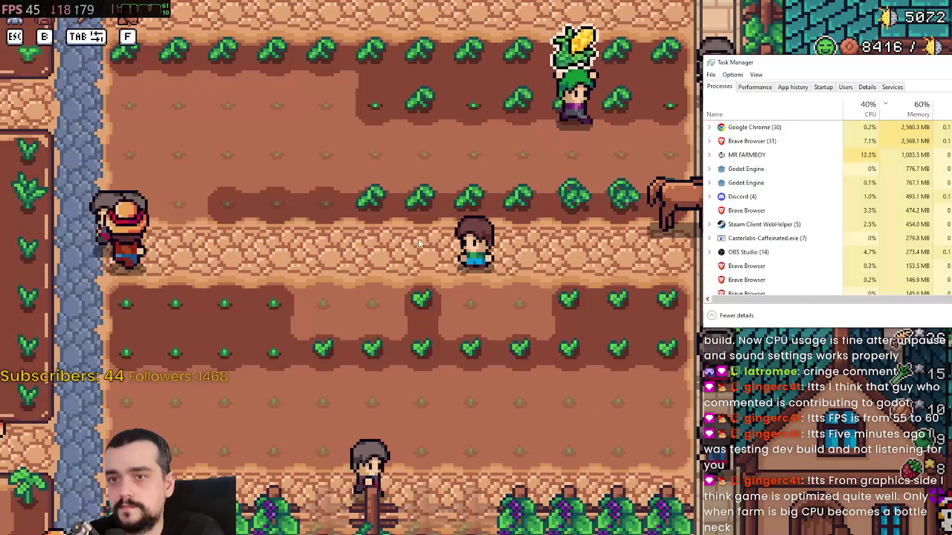
Zoom out to survey the whole farm and town, then pause the game
left_click(390, 295)
scroll(470, 294, "down", 1)
scroll(470, 295, "down", 2)
key("a")
key("w")
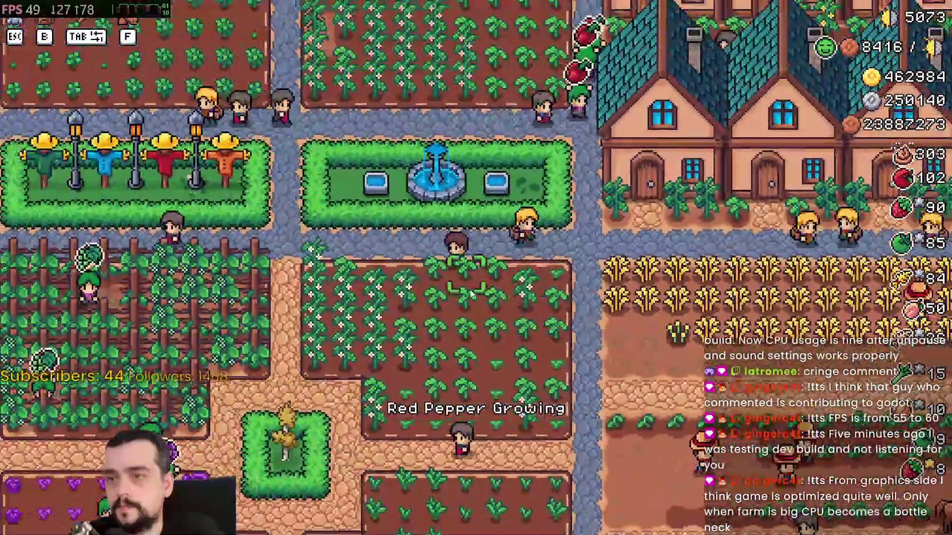
scroll(470, 293, "down", 4)
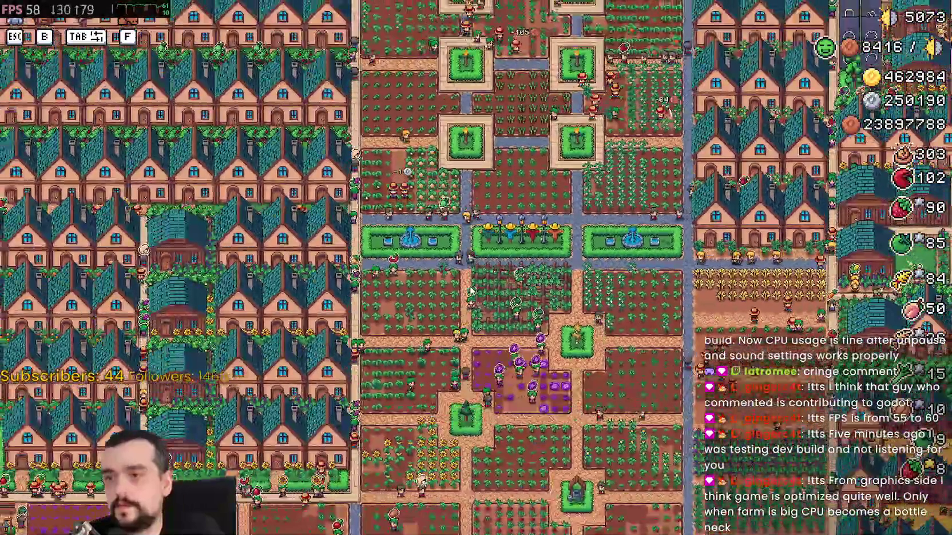
scroll(470, 292, "down", 3)
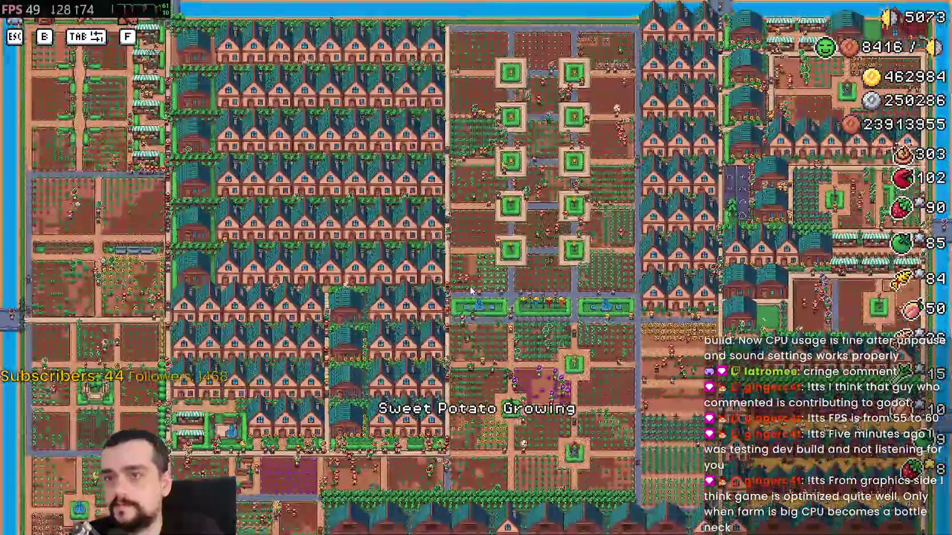
scroll(470, 292, "up", 6)
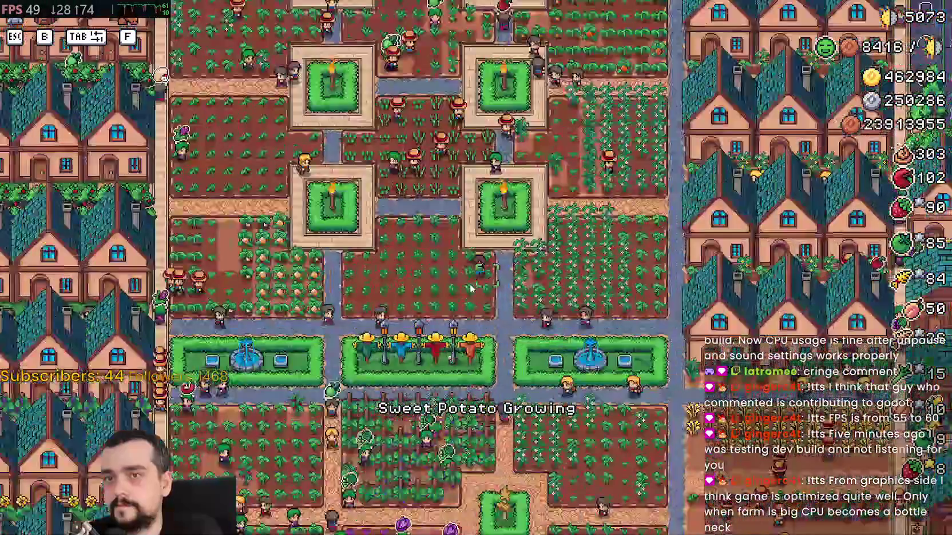
key("Escape")
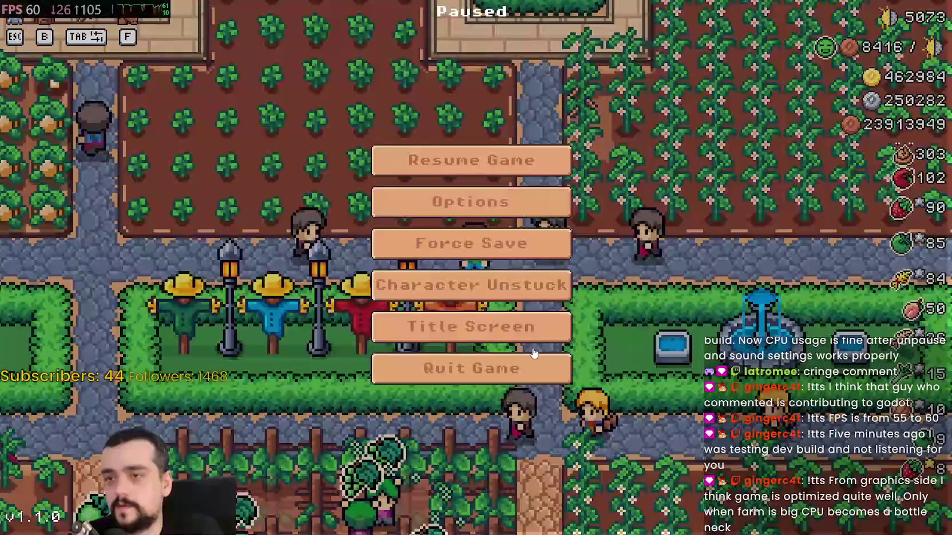
Return to the title screen, reload Save 1, and open Task Manager during loading
left_click(547, 315)
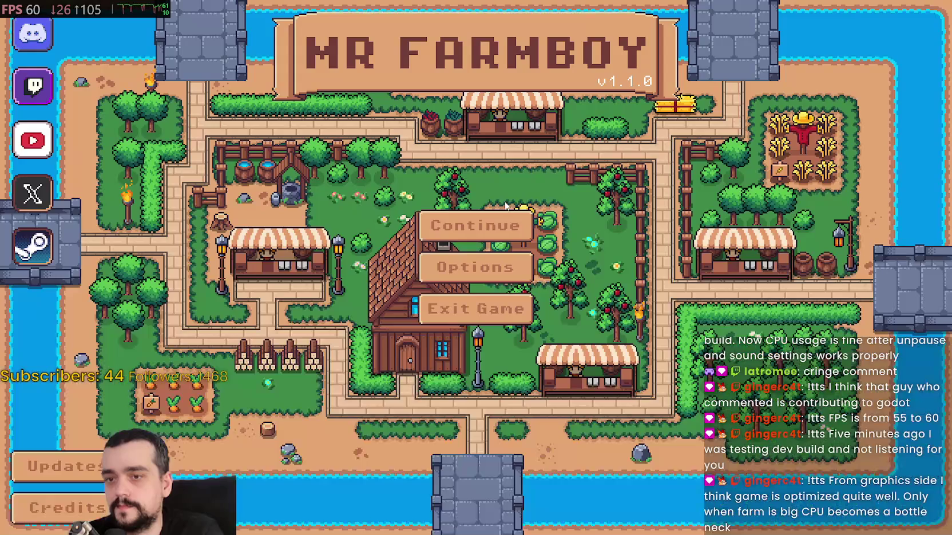
left_click(496, 227)
left_click(426, 213)
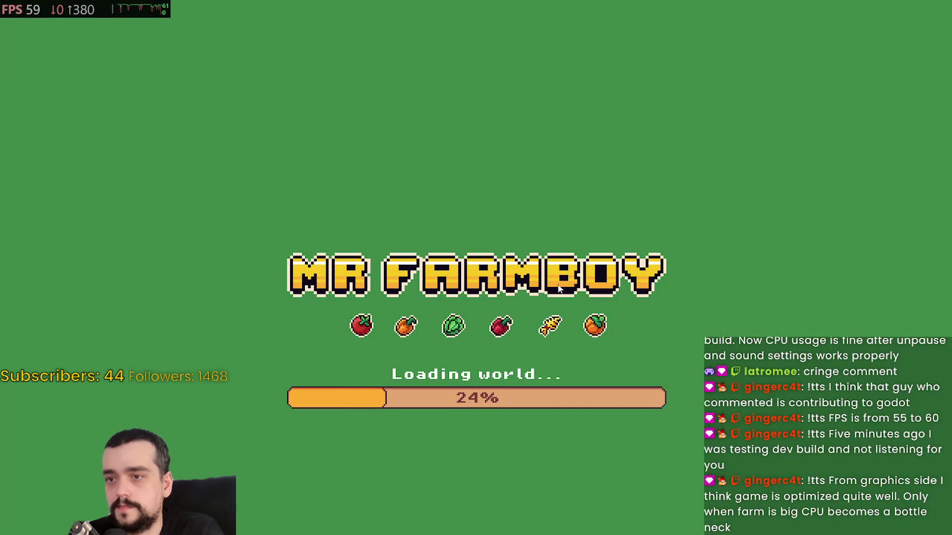
key("ctrl+shift+Escape")
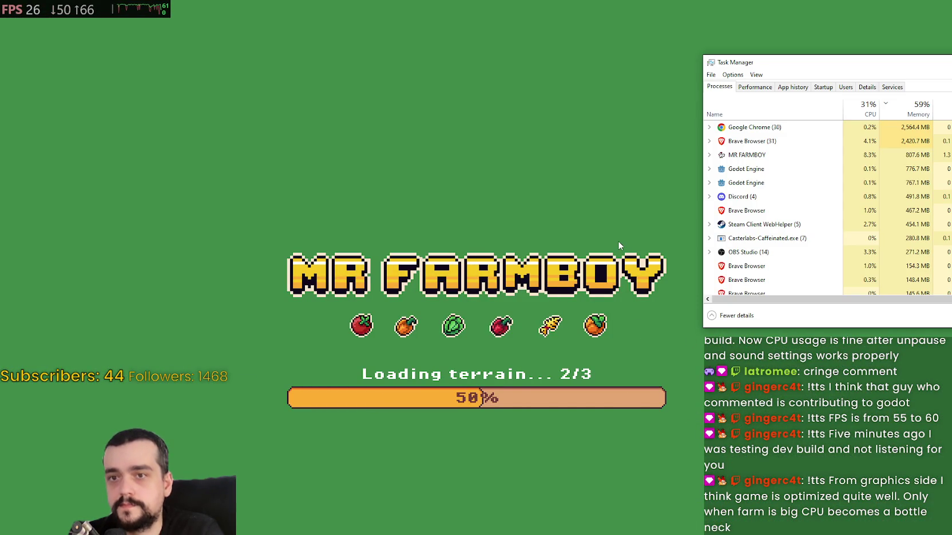
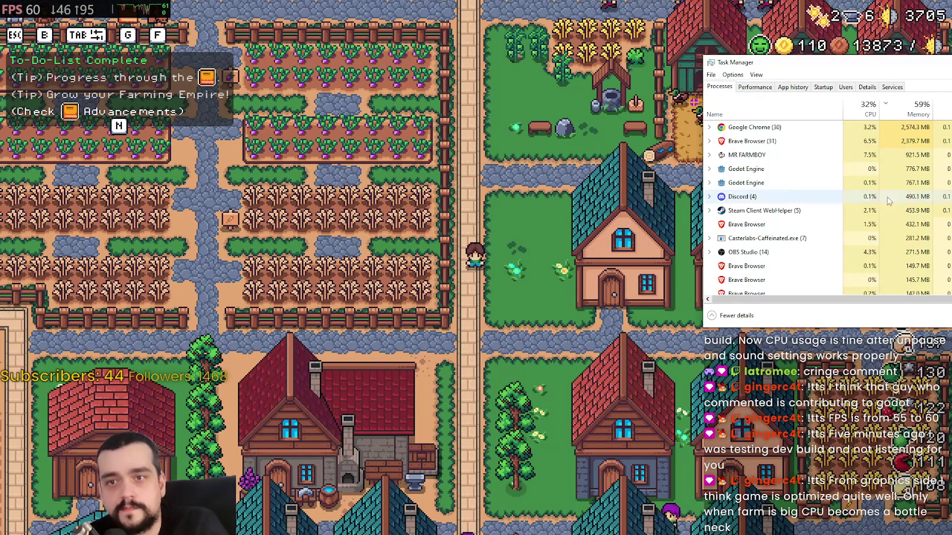
Zoom out over the farm town and look at the Blacksmith's advancements panel
left_click(461, 331)
scroll(461, 330, "down", 10)
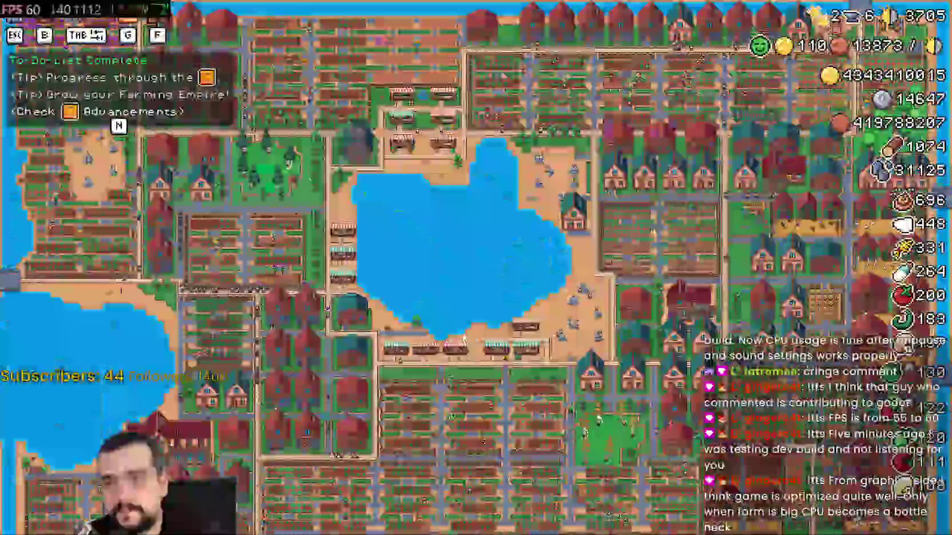
scroll(457, 304, "up", 10)
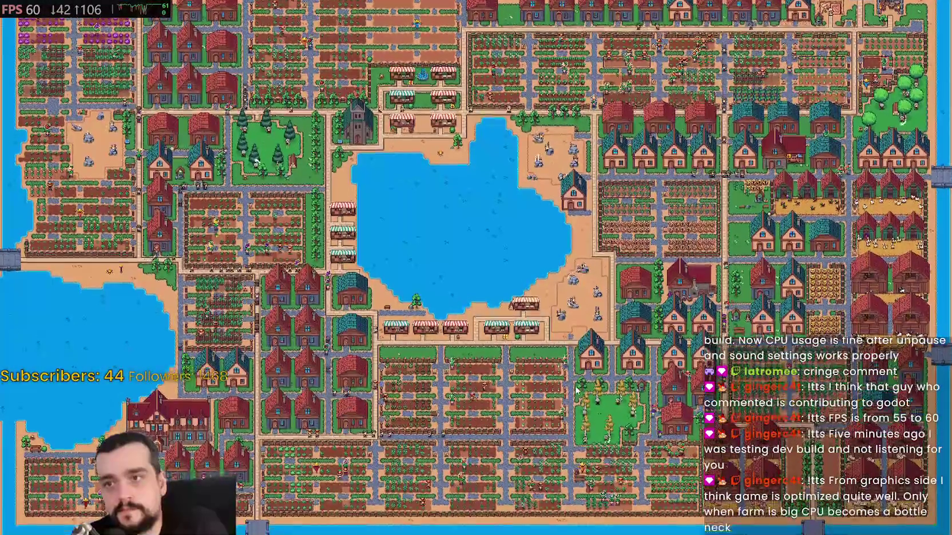
scroll(577, 325, "up", 5)
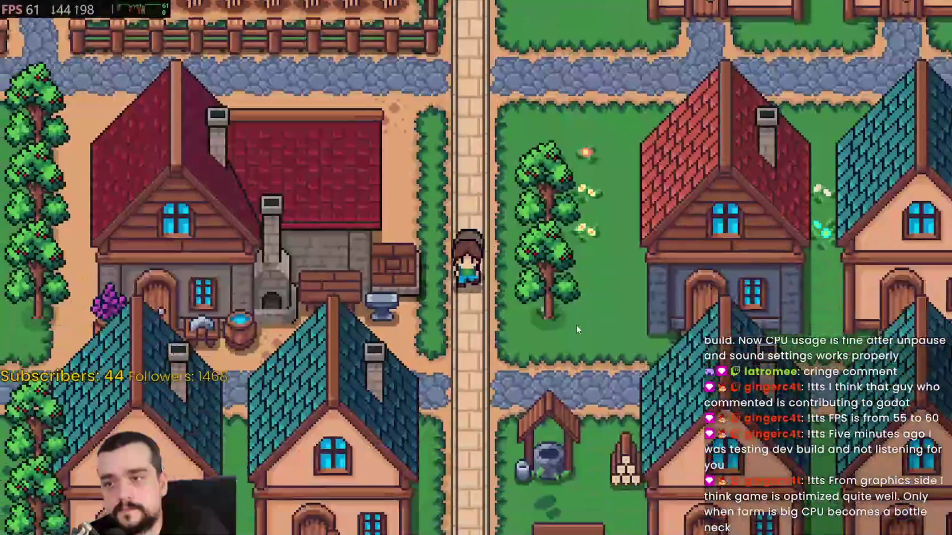
key("e")
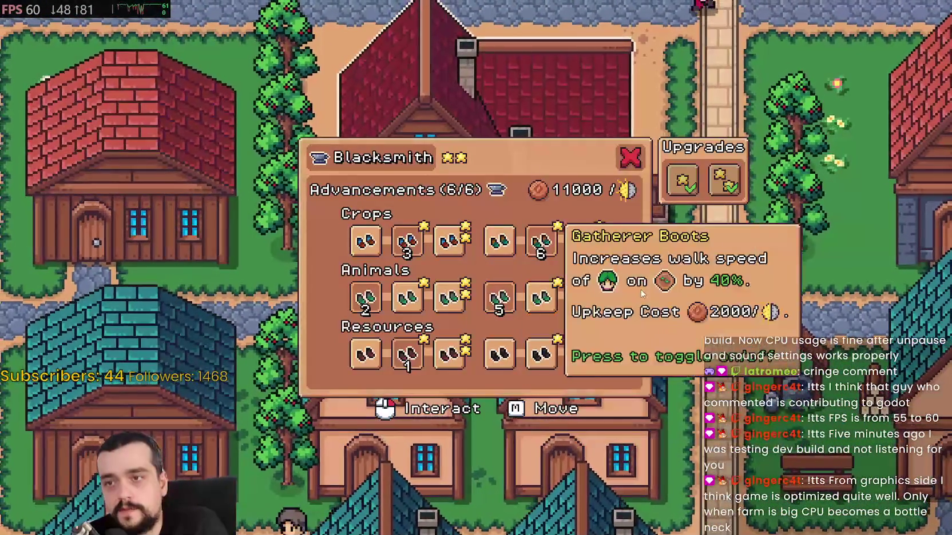
key("Escape")
Walk to the House, view its hirable workers, then zoom out and back in
key("d")
key("e")
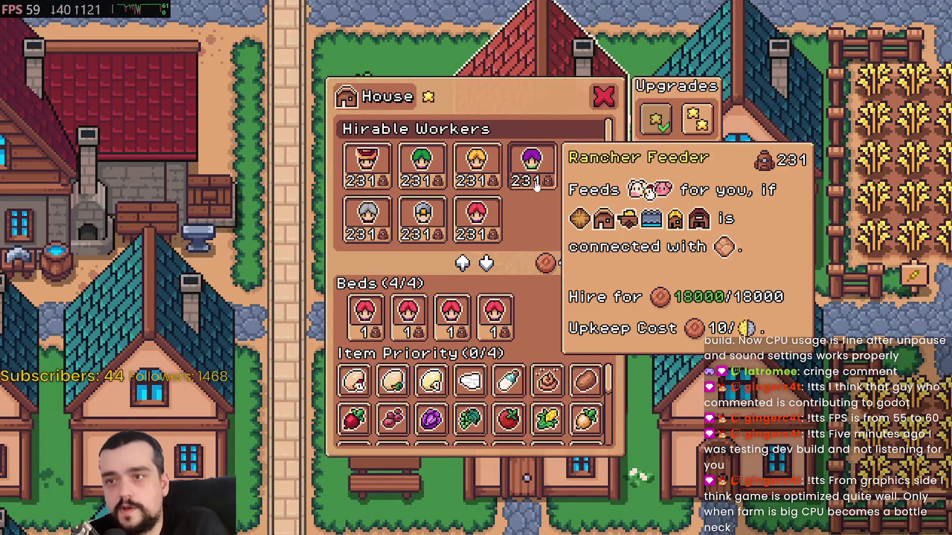
key("Escape")
scroll(737, 324, "down", 8)
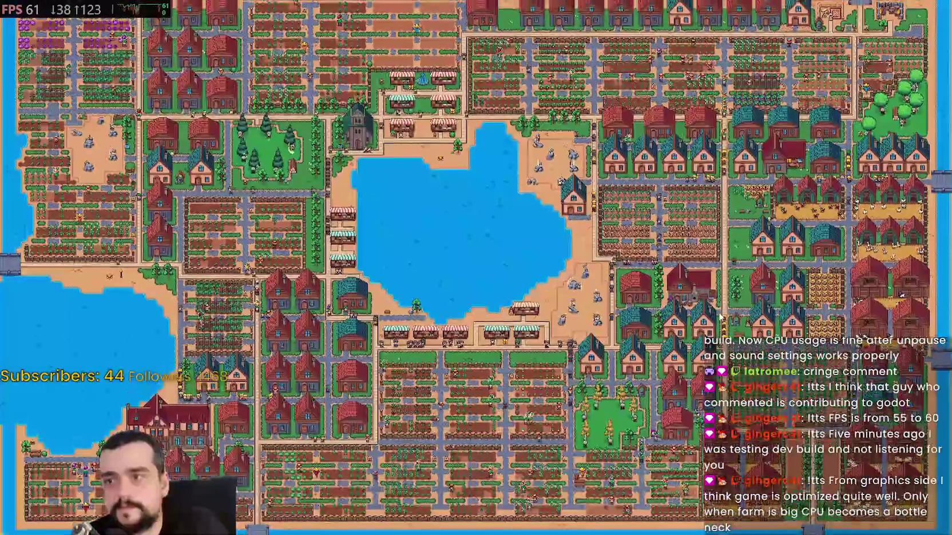
scroll(719, 316, "up", 8)
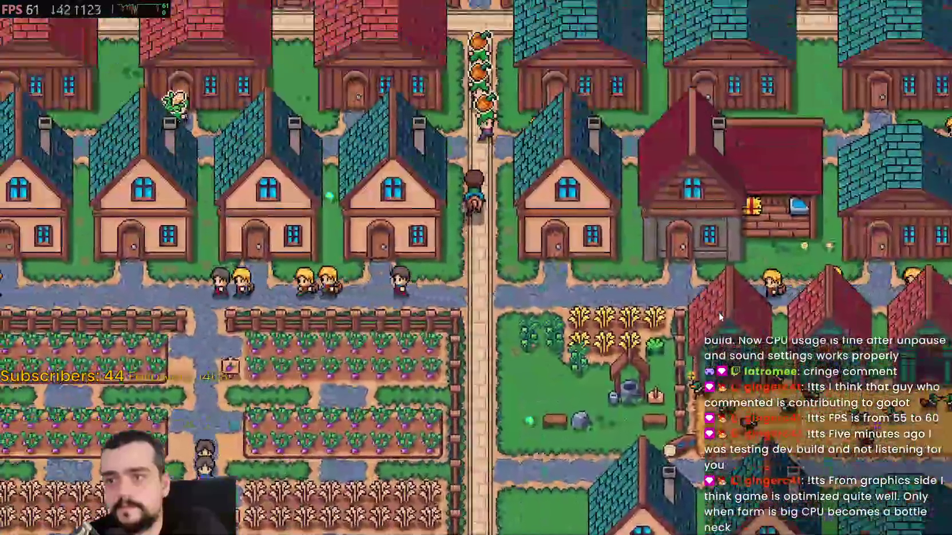
Ride north and west past the market and lake to the houses, then south to the road
key("w")
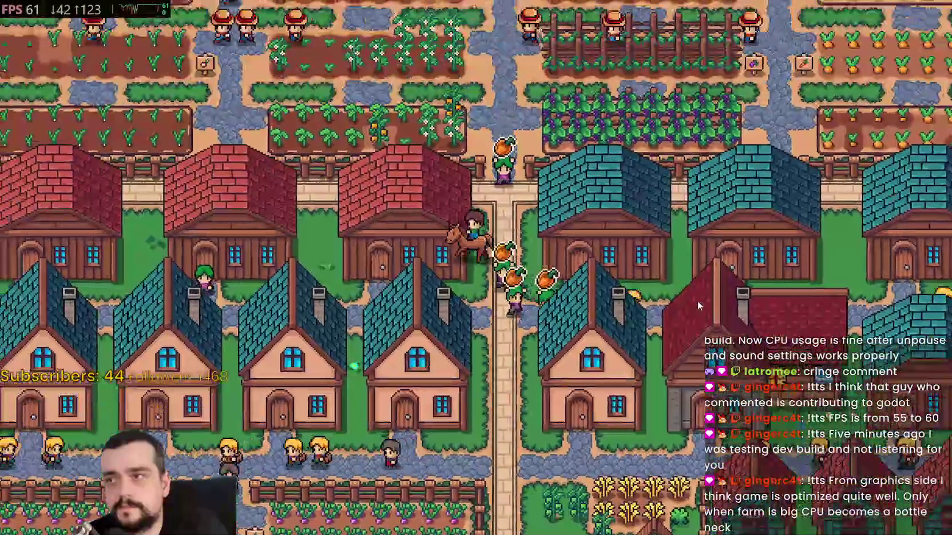
key("a")
key("w")
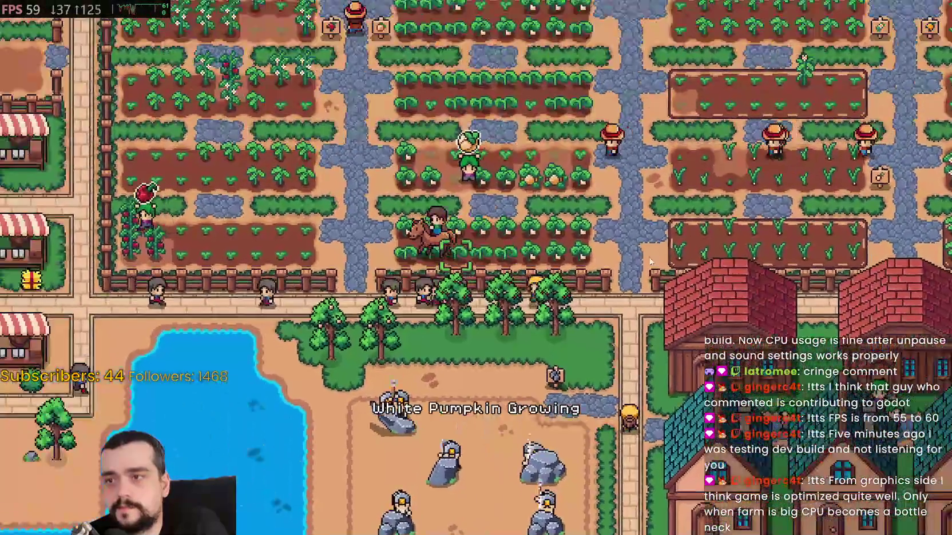
key("a")
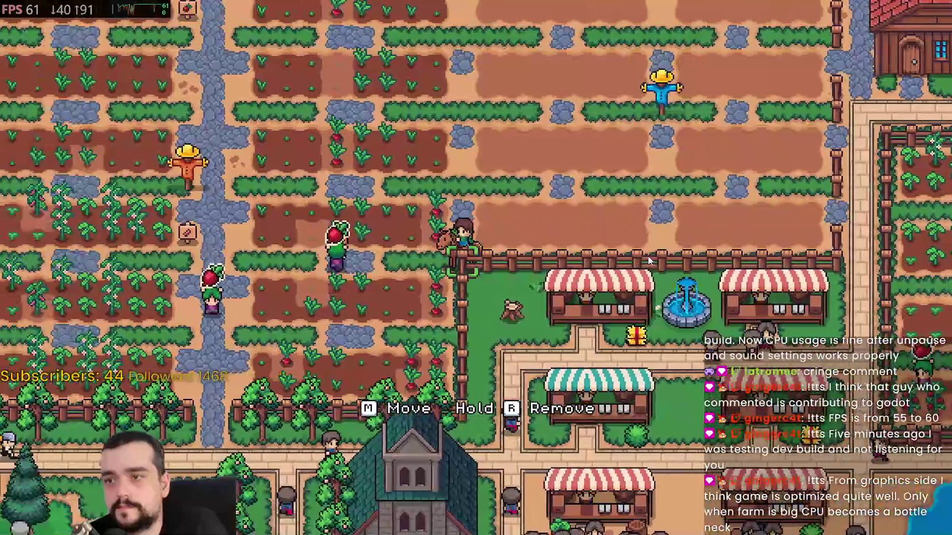
key("w")
key("a")
key("a")
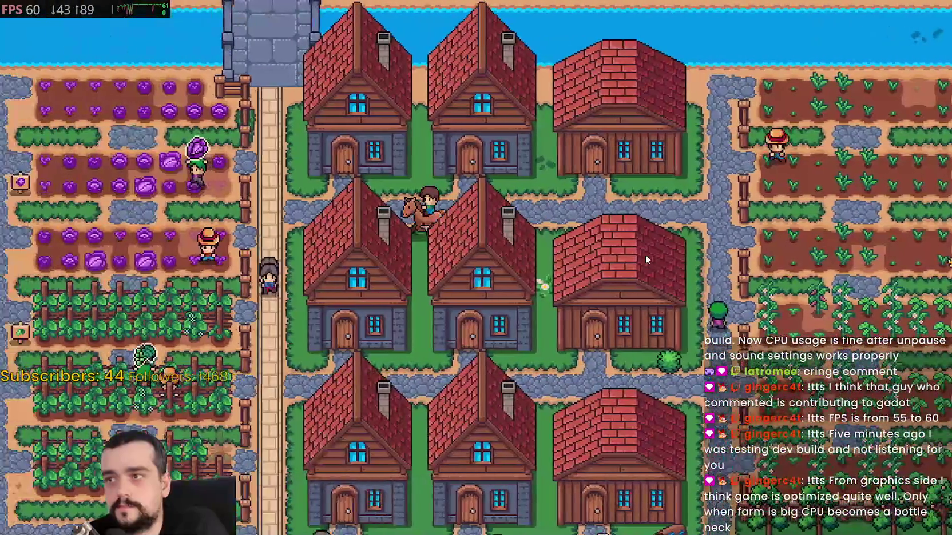
key("s")
key("s")
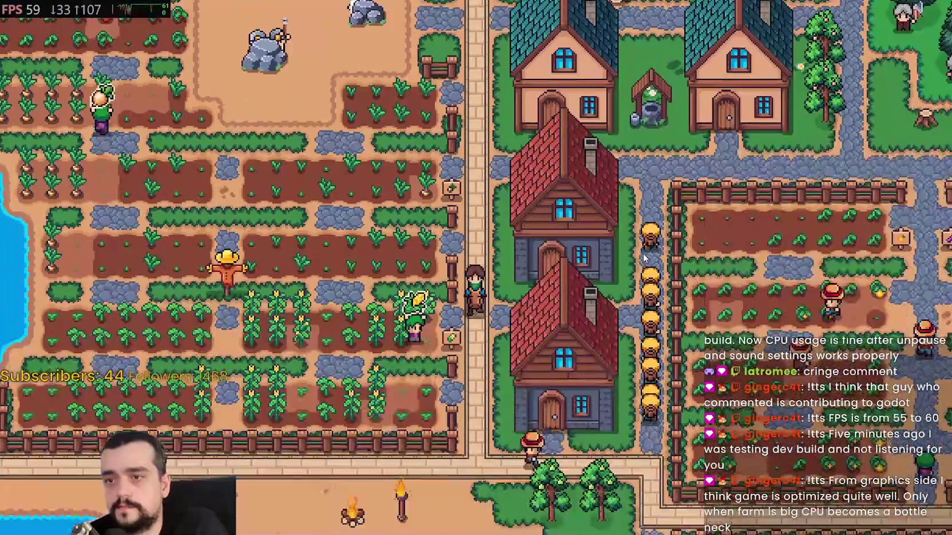
key("d")
key("s")
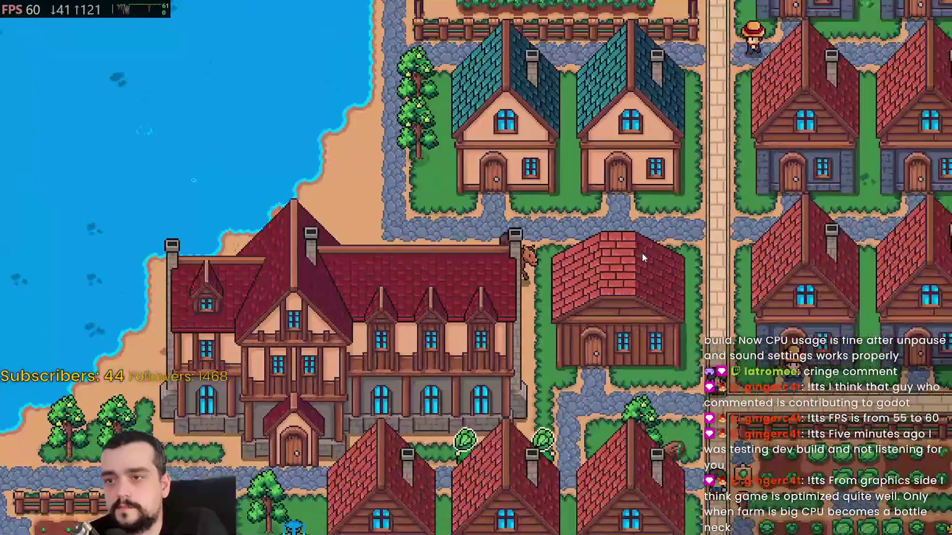
key("d")
key("s")
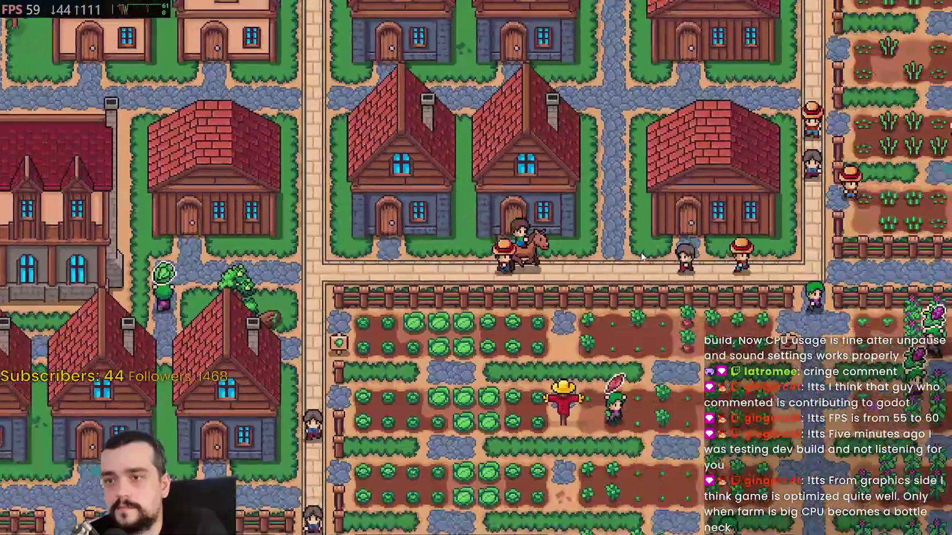
key("d")
Ride east along the road through the woodcutters' clearing and up into the housing area
scroll(641, 252, "up", 3)
key("d")
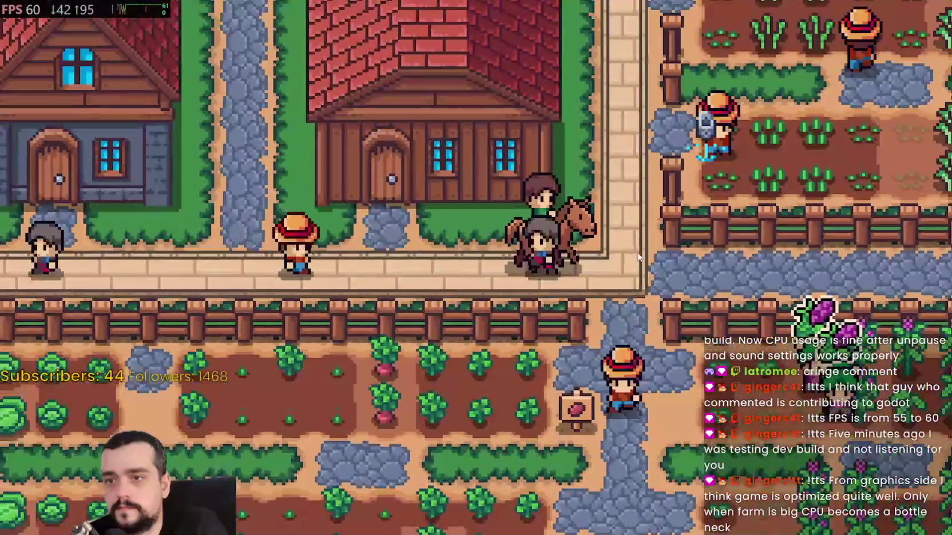
key("d")
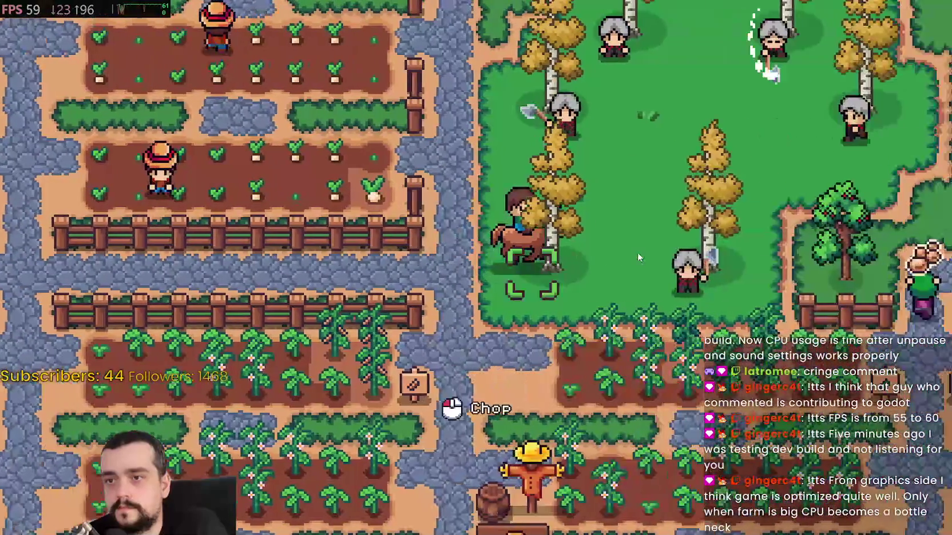
key("w")
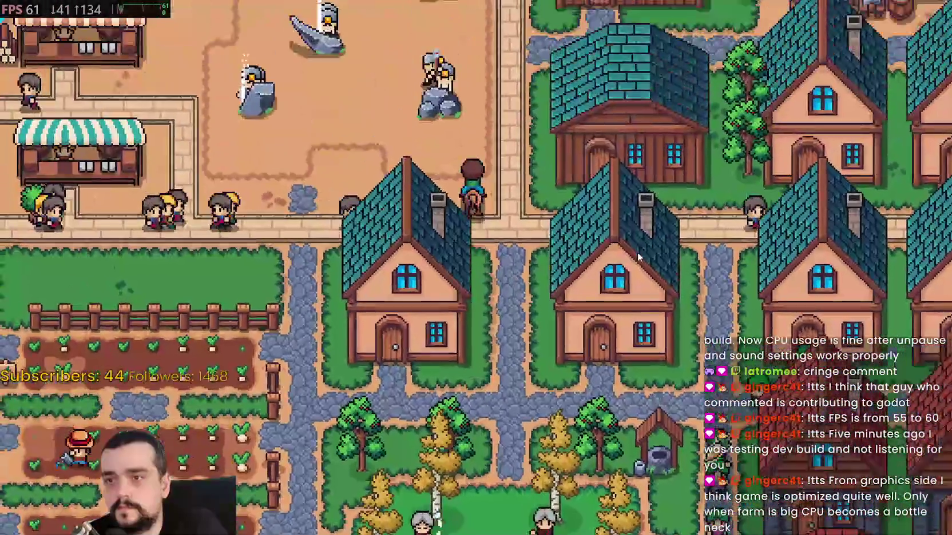
key("d")
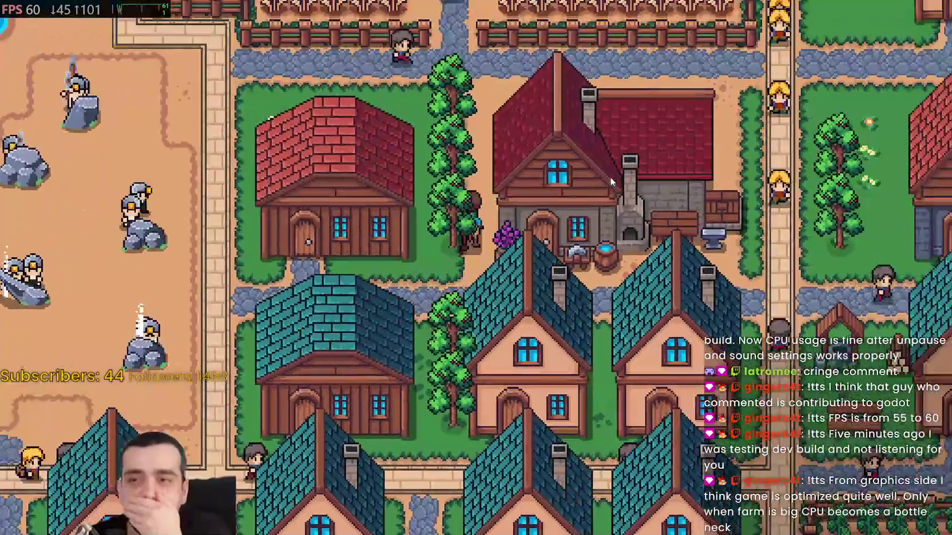
key("w")
key("d")
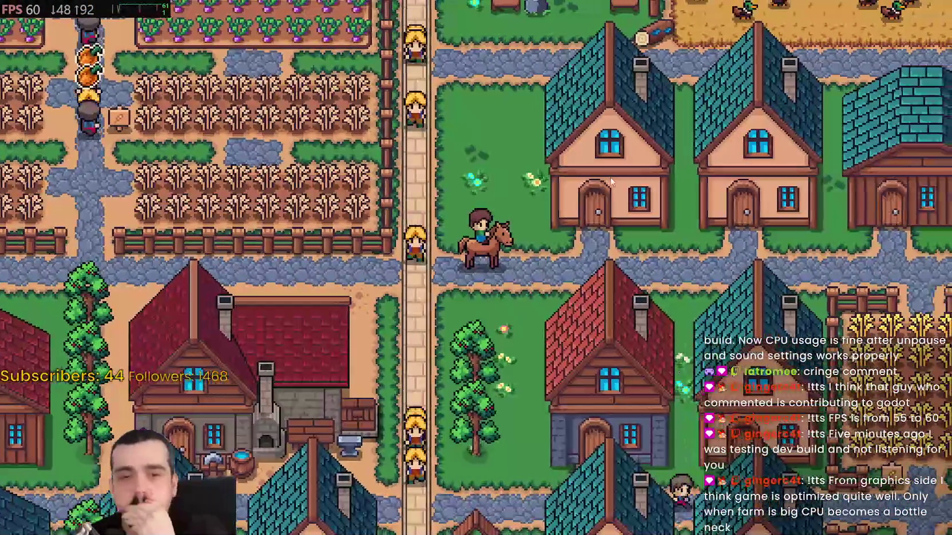
scroll(601, 182, "down", 3)
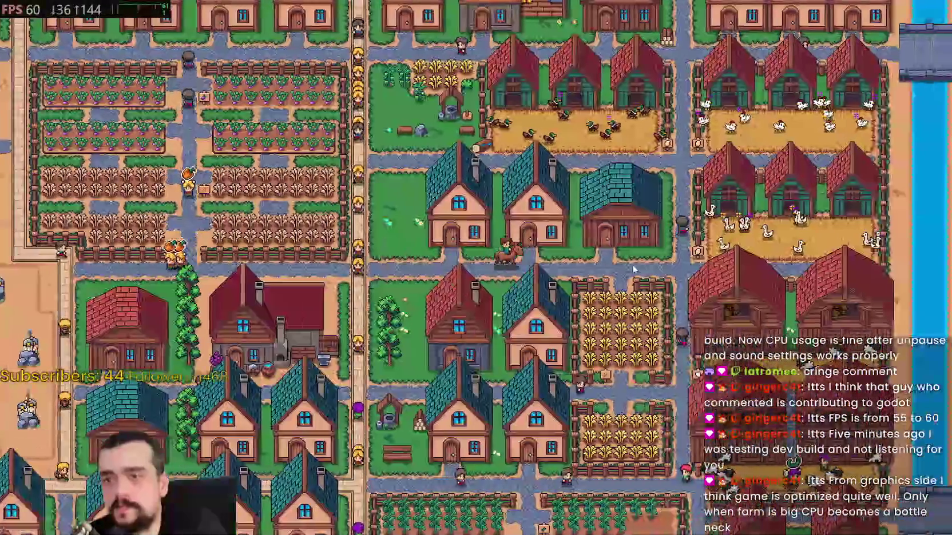
scroll(661, 292, "up", 3)
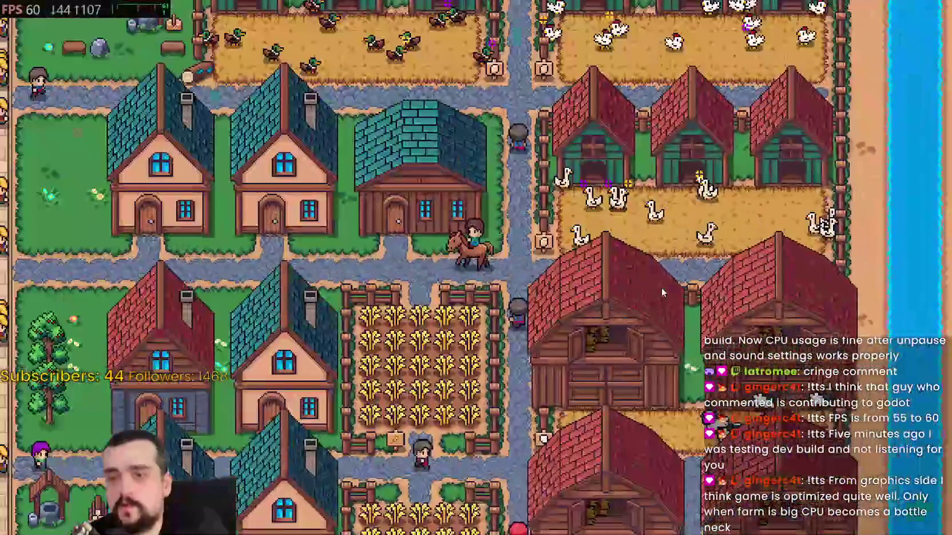
scroll(661, 292, "up", 2)
Dismount in the fenced wheat field by the barn and harvest one wheat
key("a")
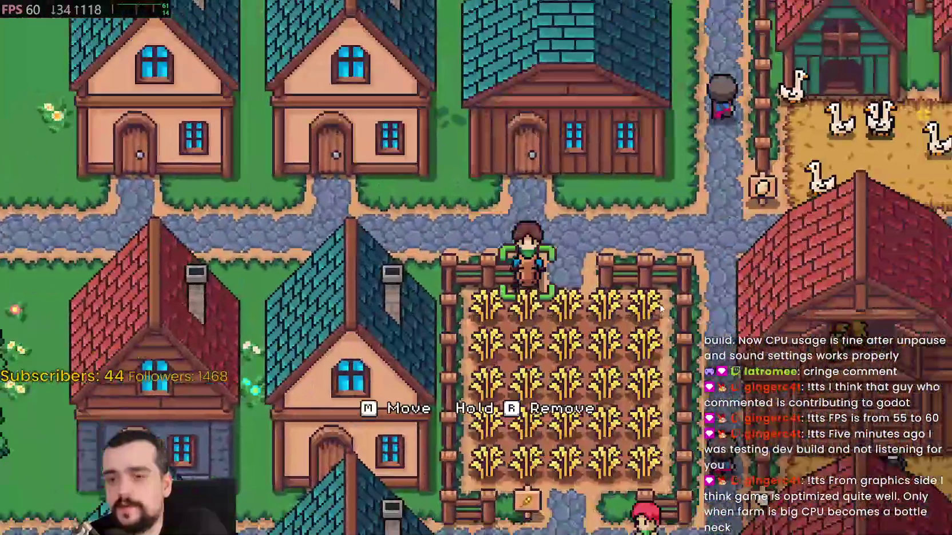
key("s")
key("d")
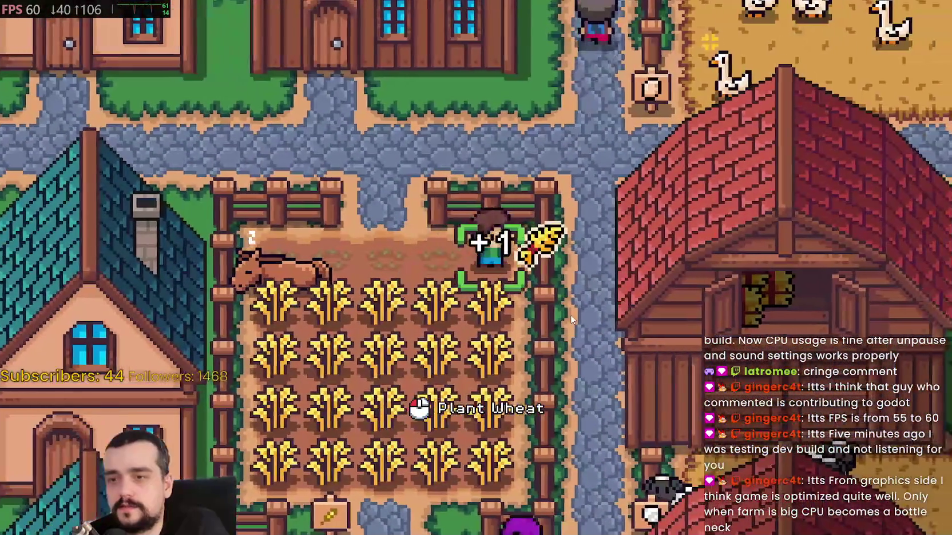
scroll(571, 320, "up", 2)
key("a")
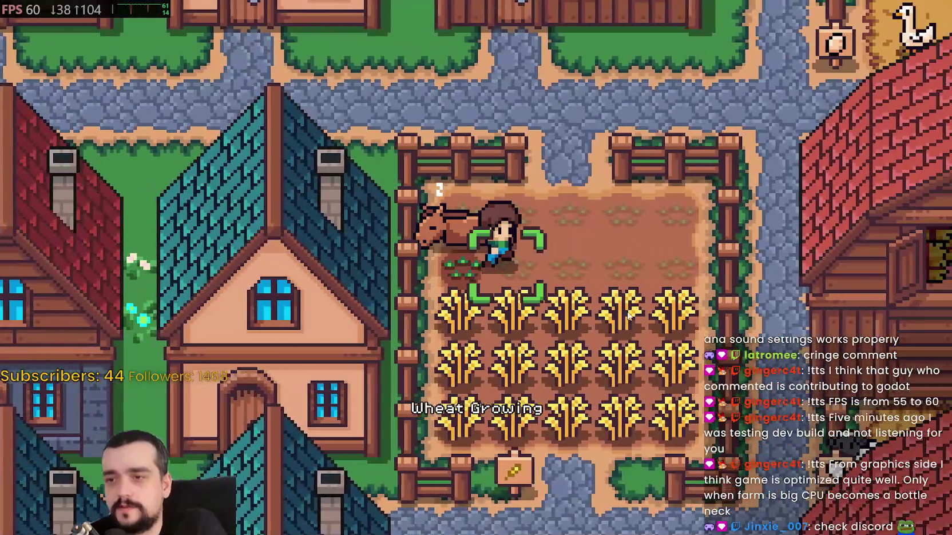
key("d")
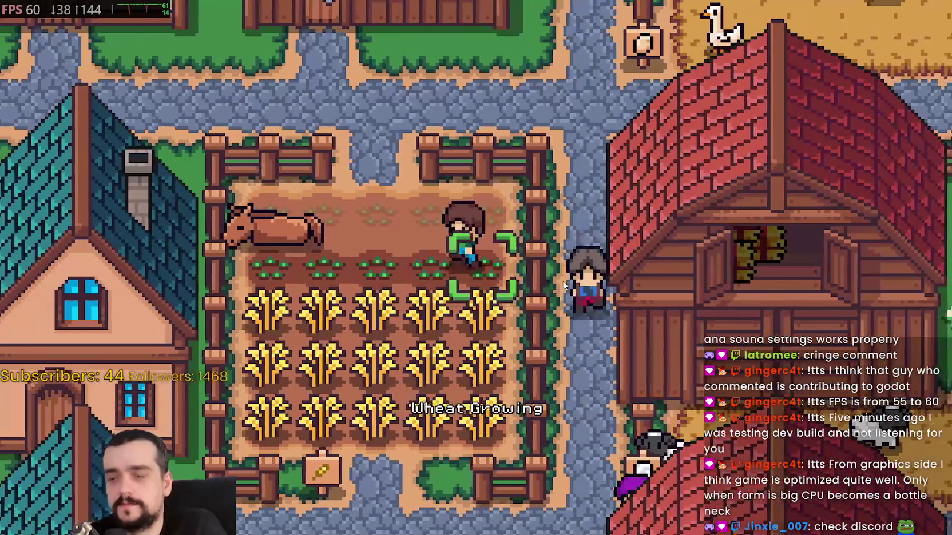
scroll(564, 279, "down", 3)
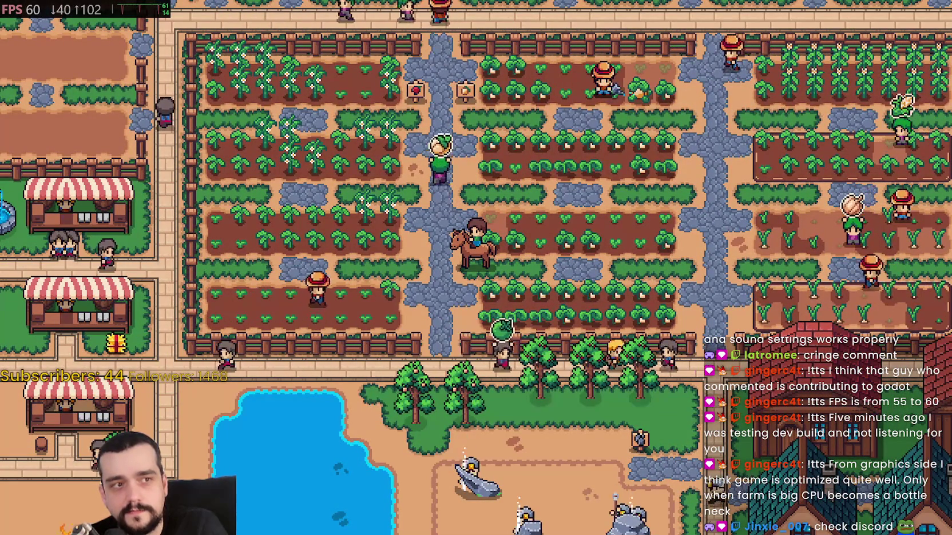
Switch to Discord's #stream-chat and play the viewer's shared video clip
key("alt+Tab")
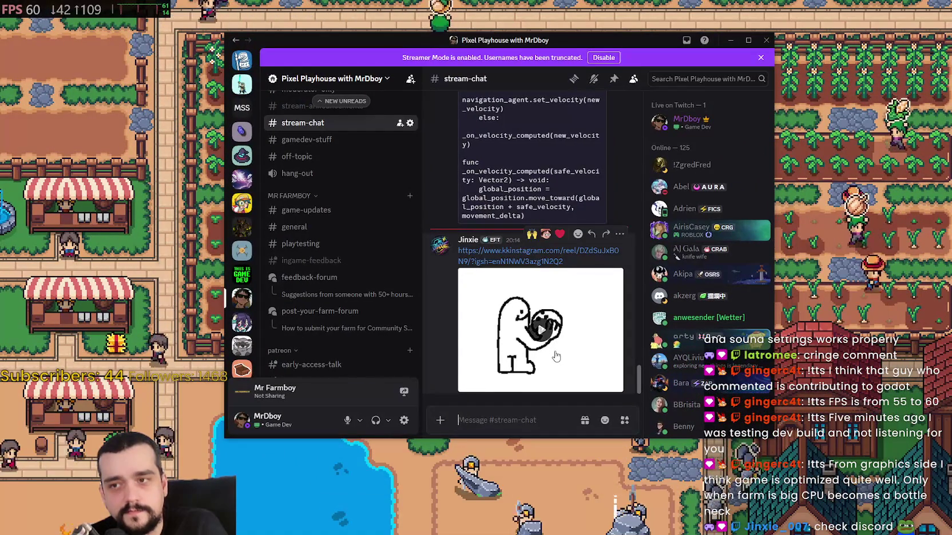
left_click(554, 352)
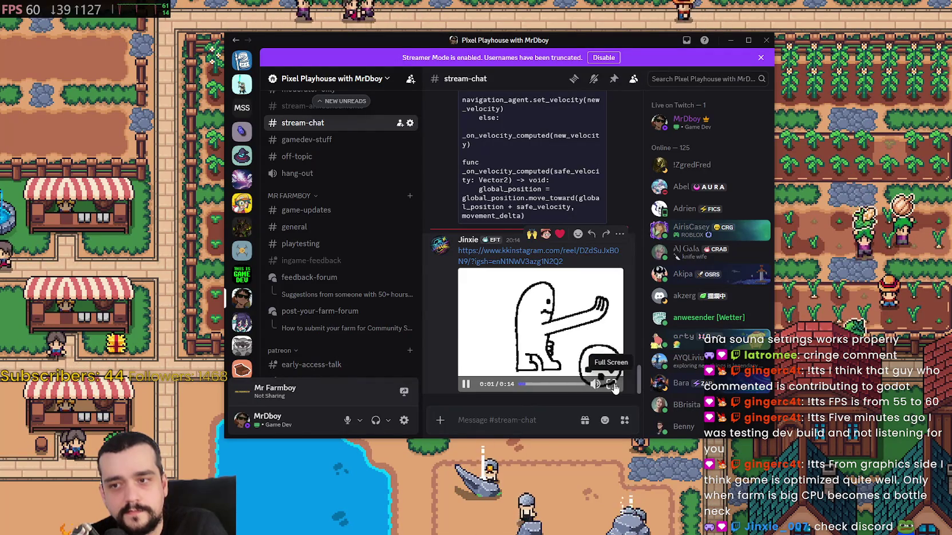
mouse_move(612, 384)
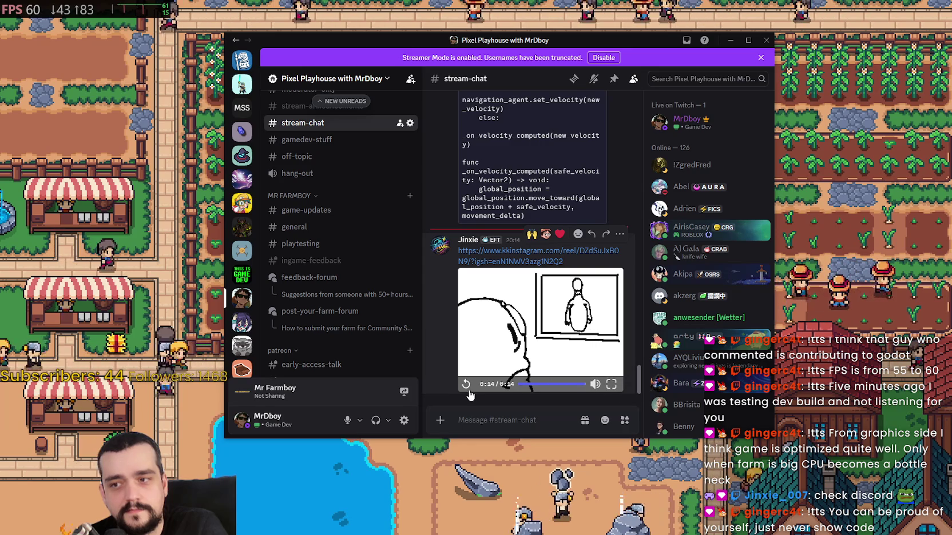
Play the posted clip full screen from the start, then jump to its end and pause
left_click(612, 385)
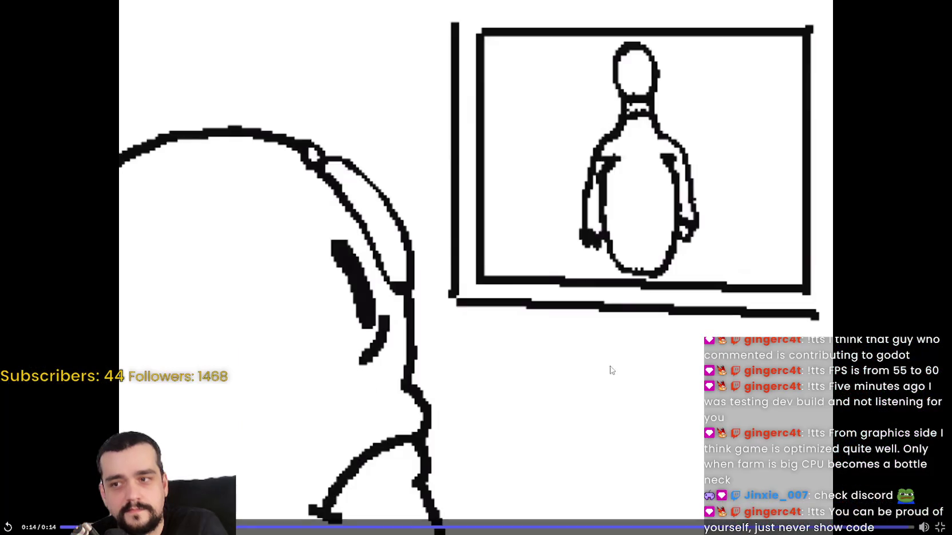
left_click(603, 340)
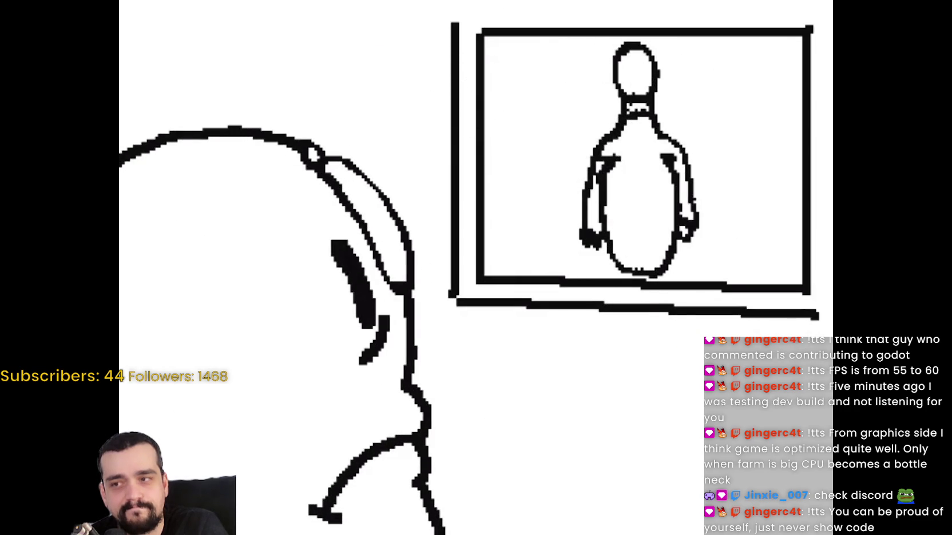
mouse_move(681, 186)
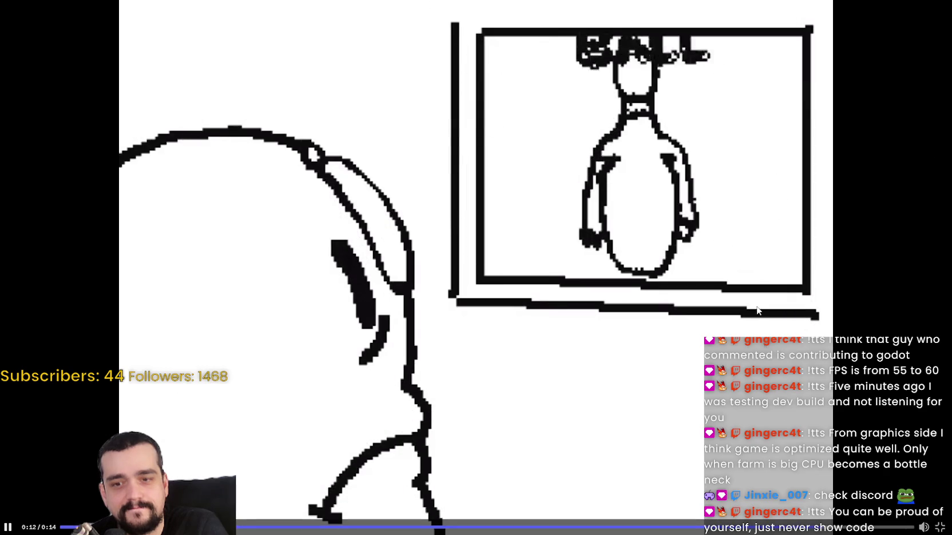
left_click(883, 527)
left_click(787, 437)
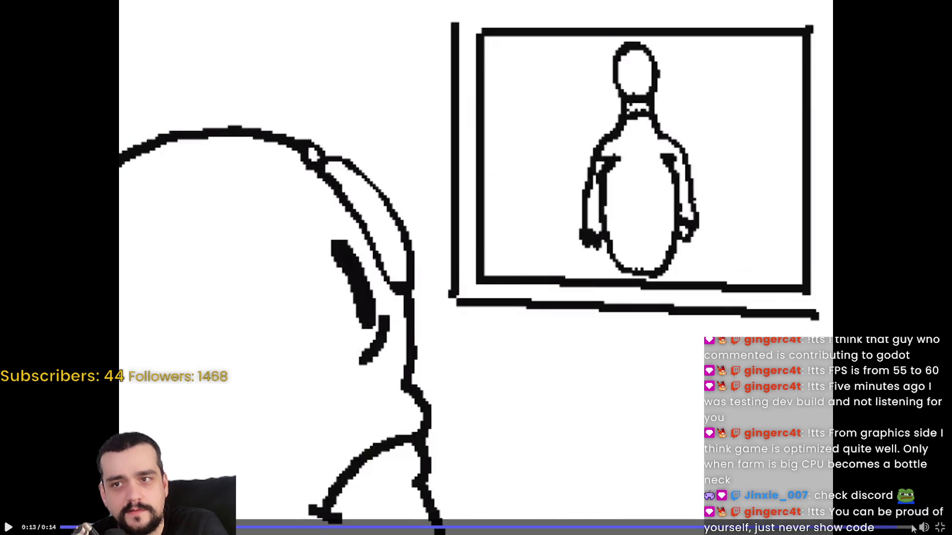
Scrub the paused clip onto the GUTTER BALL frame and exit full screen
left_click(868, 530)
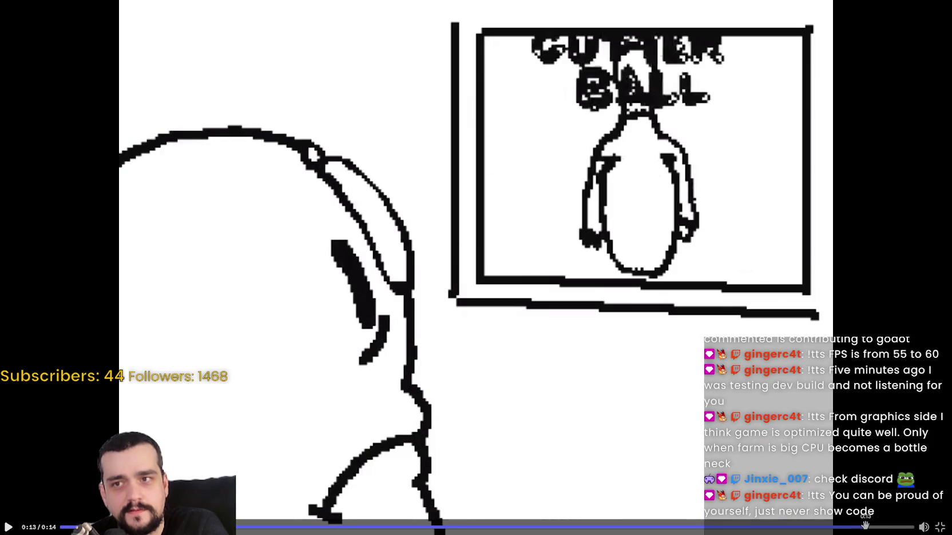
left_click(868, 527)
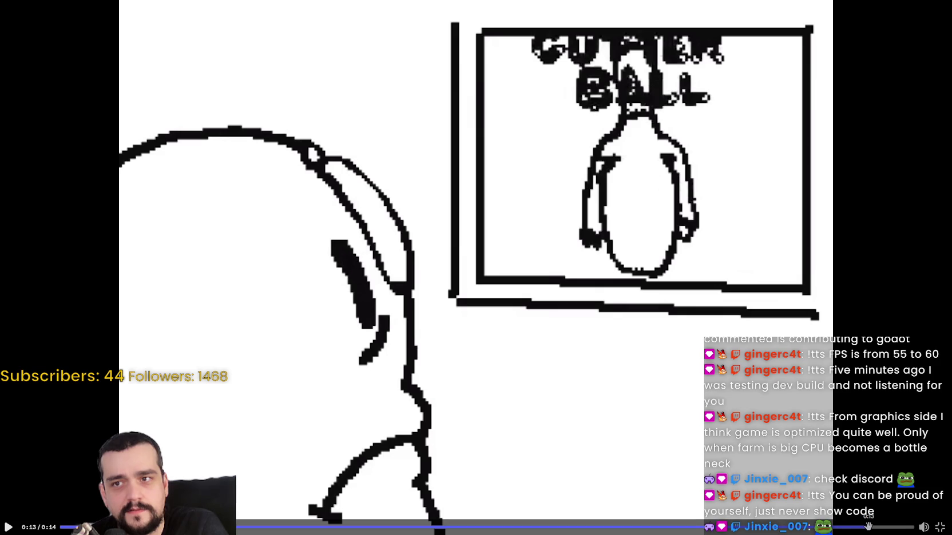
left_click_drag(873, 525, 865, 525)
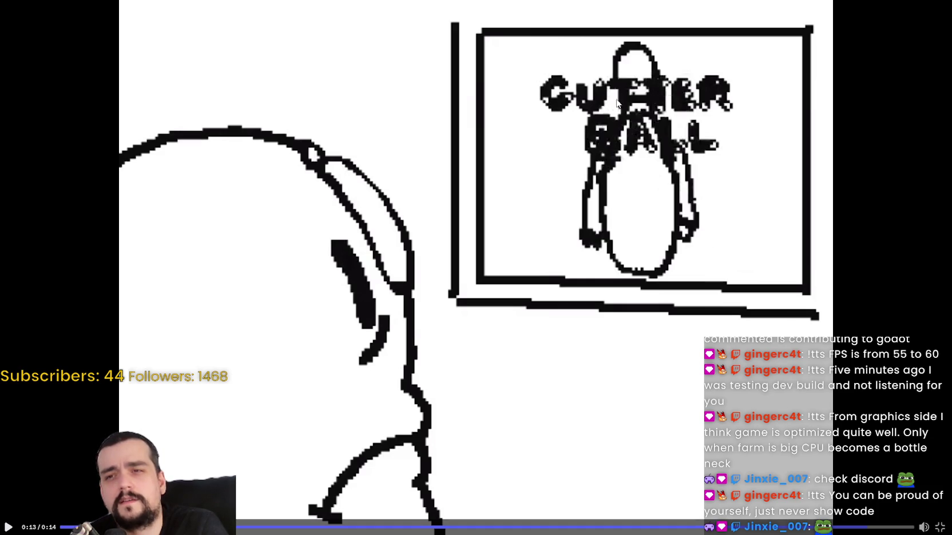
left_click(945, 526)
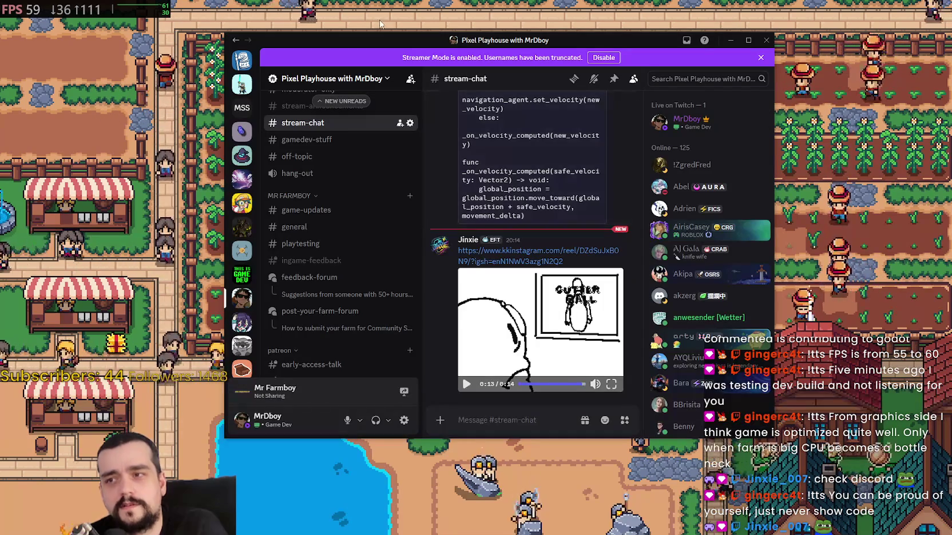
Return to Mr Farmboy, ride south through the village and check a house's hirable workers and beds
key("alt+Tab")
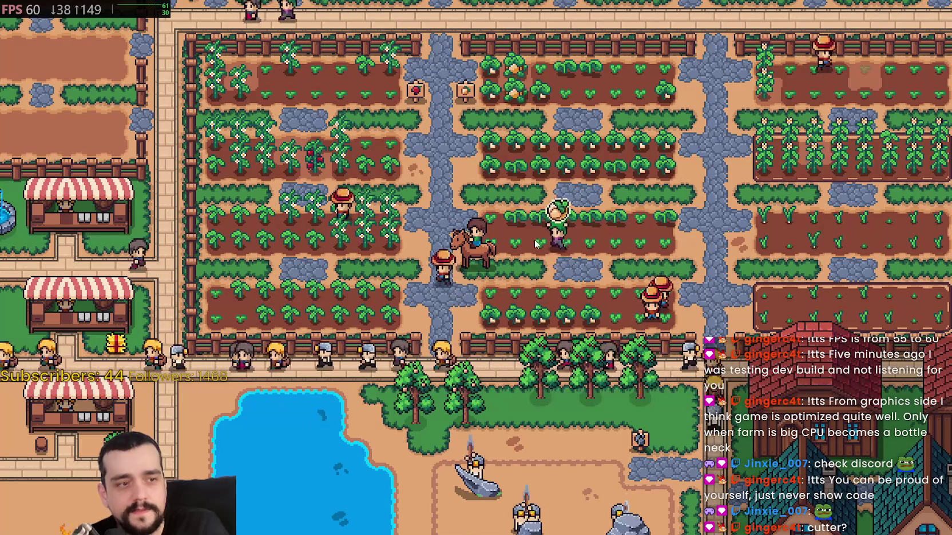
key("d")
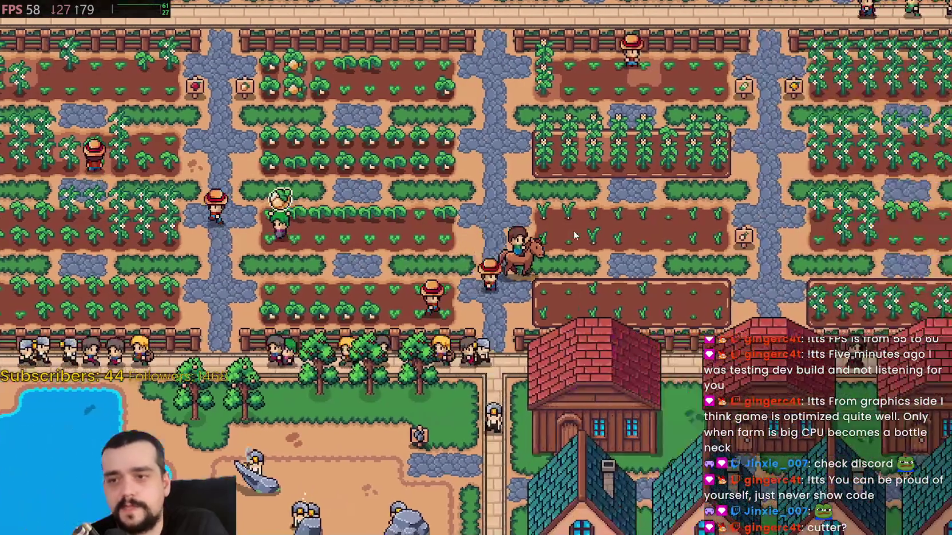
key("s")
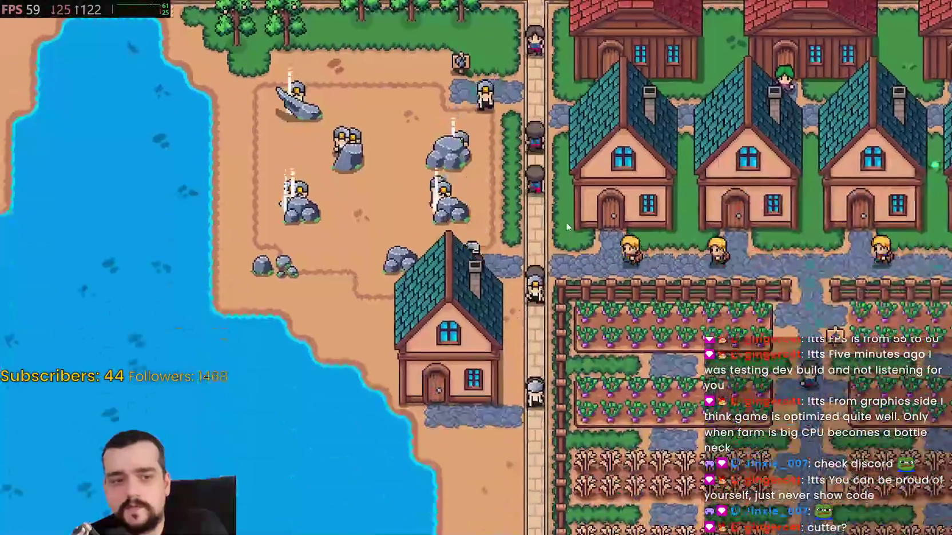
key("d")
key("s")
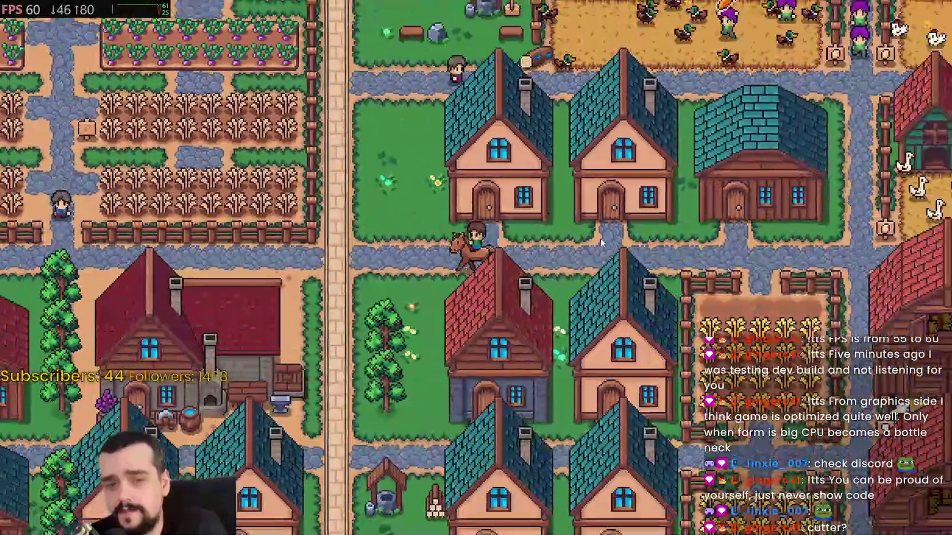
key("s")
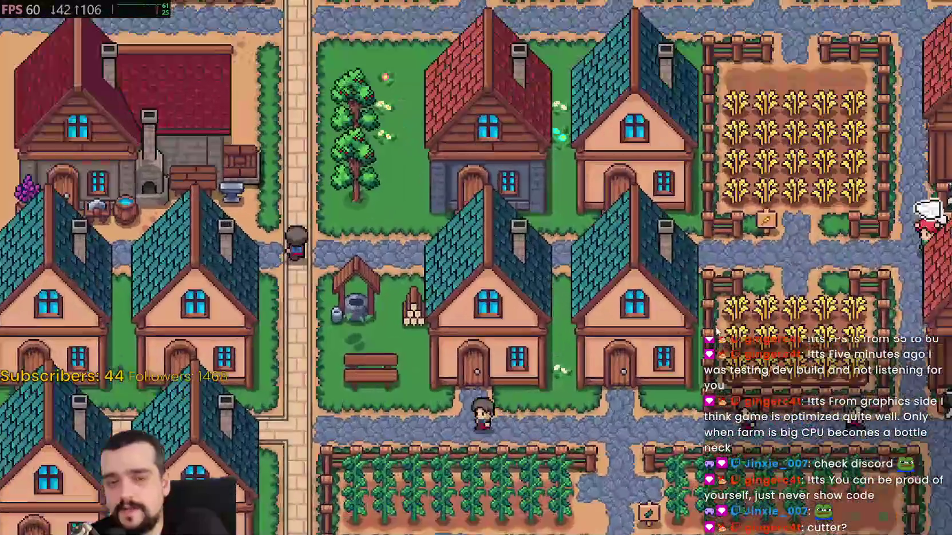
scroll(717, 330, "up", 2)
left_click(717, 330)
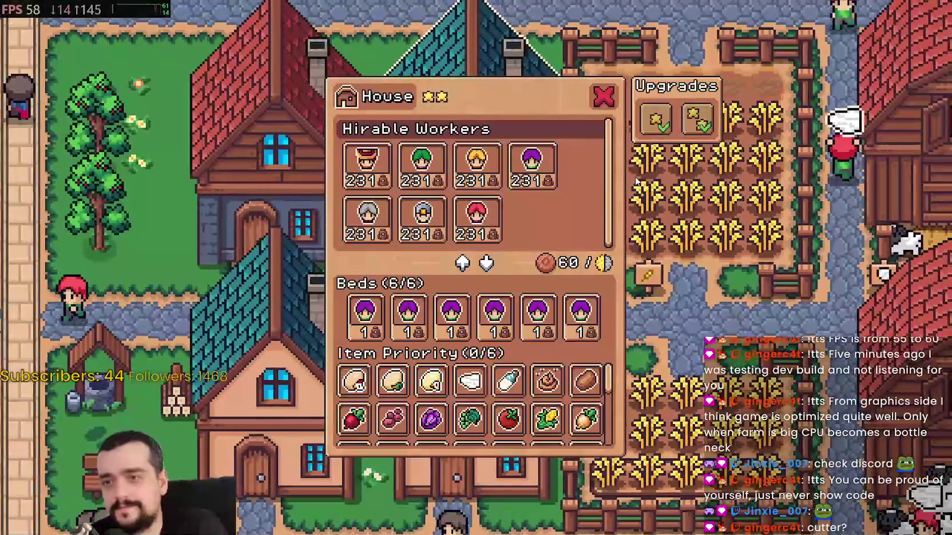
key("Escape")
scroll(696, 324, "down", 2)
Ride past the barns and chicken and duck pens toward the mine, then switch to the GitHub issue
key("d")
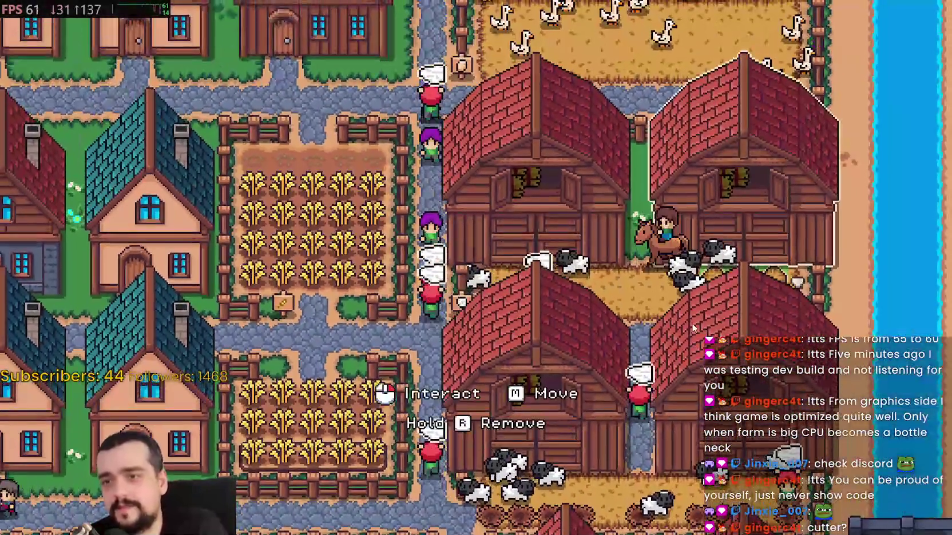
key("w")
key("a")
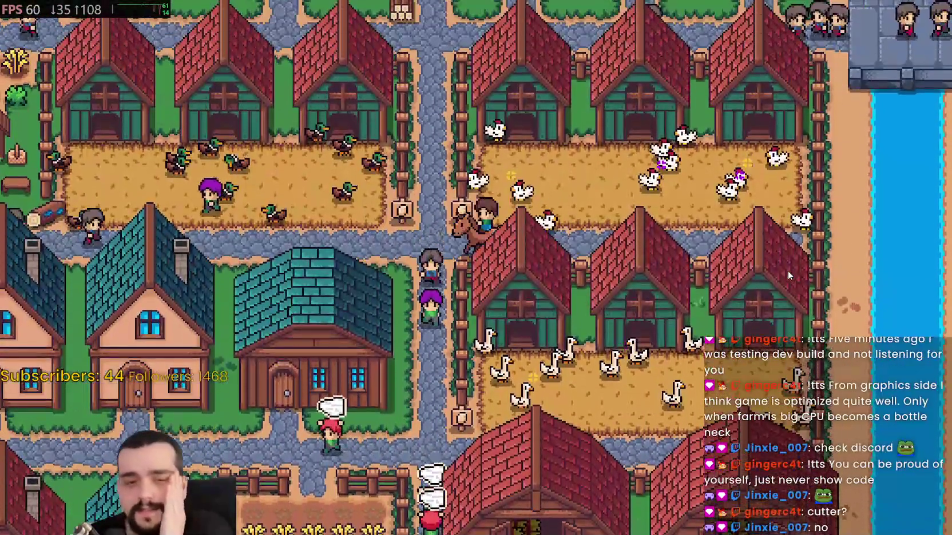
key("a")
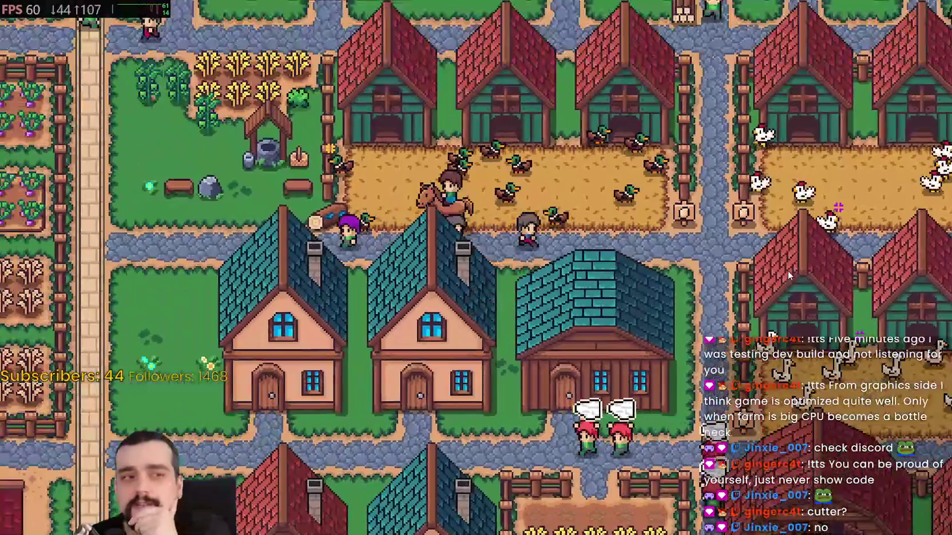
key("s")
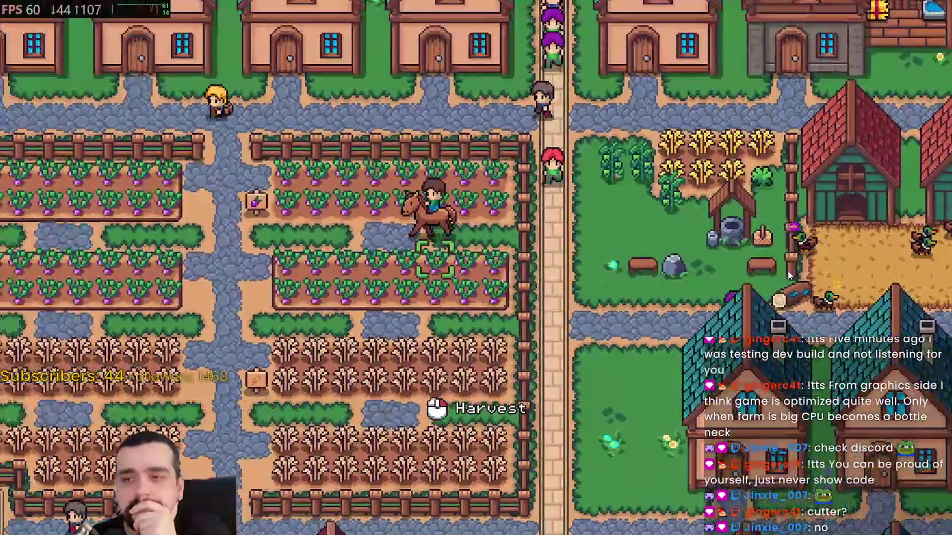
key("s")
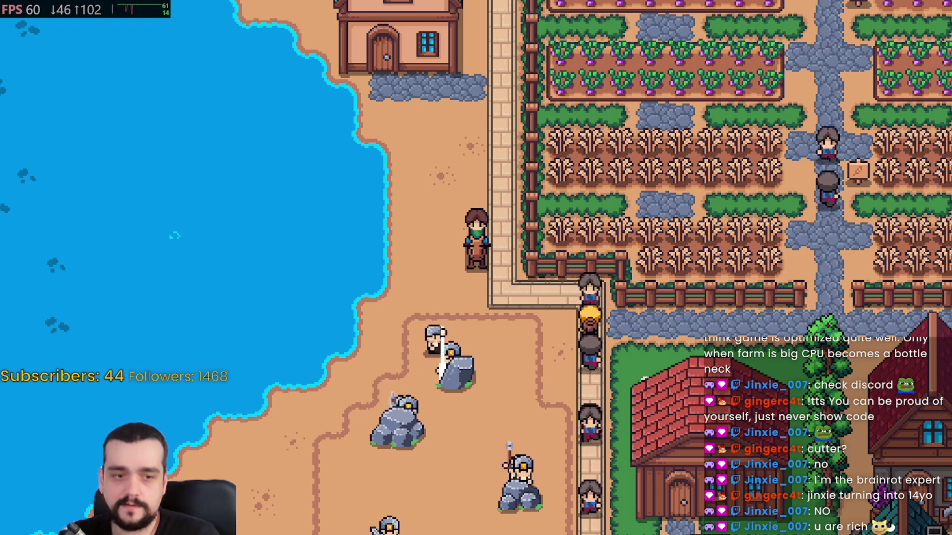
key("alt+Tab")
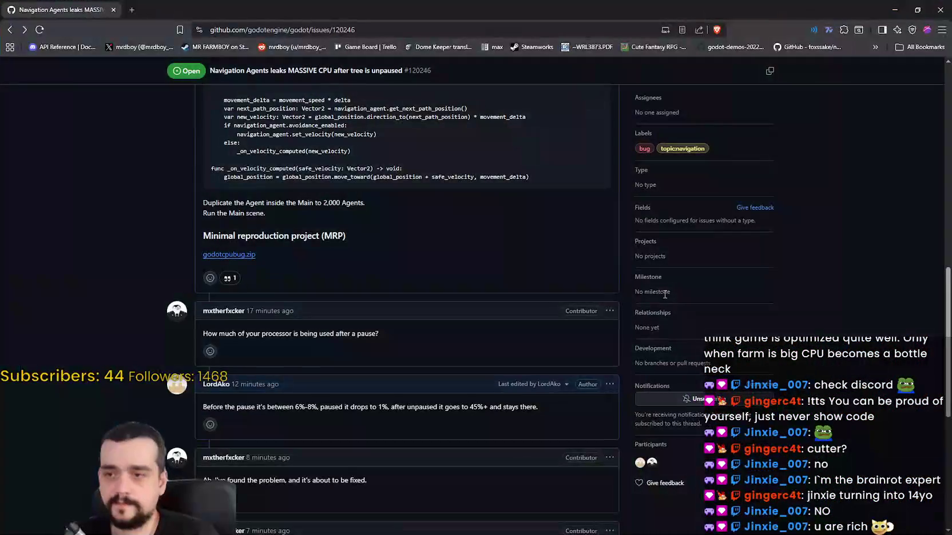
Reload the issue page and scroll down through its description
right_click(545, 268)
left_click(567, 305)
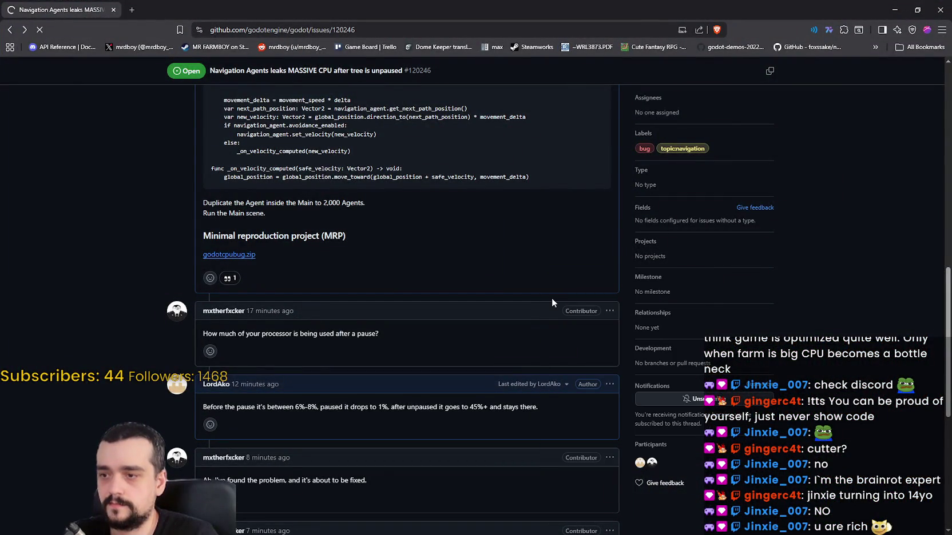
scroll(553, 300, "down", 10)
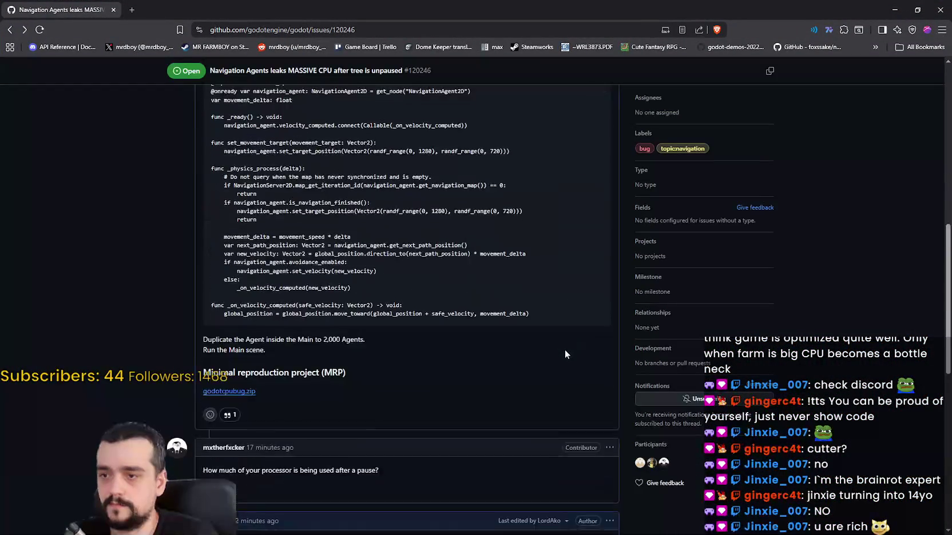
scroll(565, 351, "down", 1)
scroll(563, 351, "down", 2)
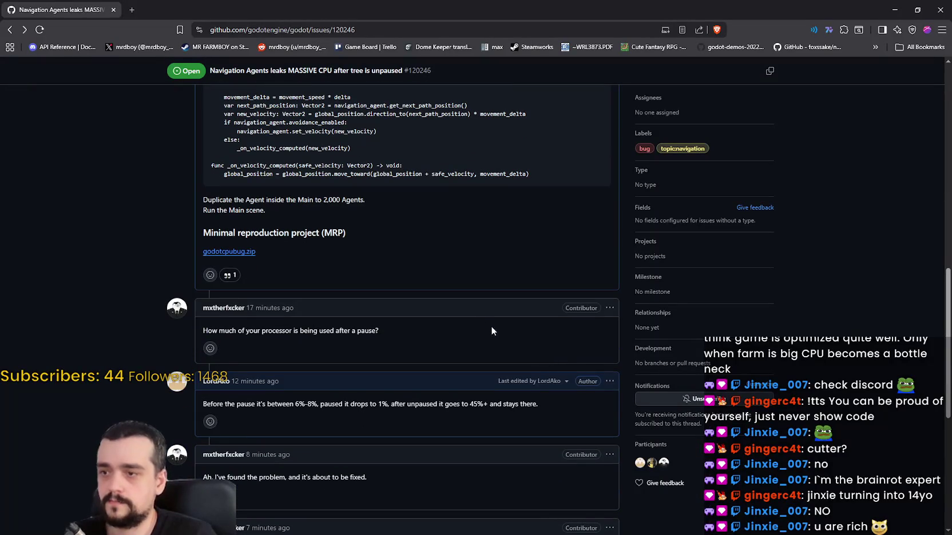
scroll(461, 345, "down", 2)
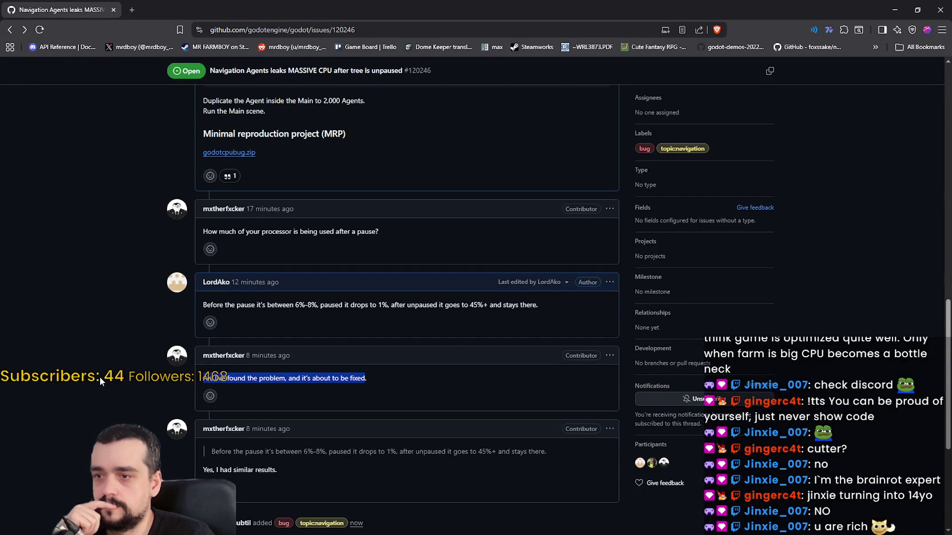
scroll(102, 376, "down", 2)
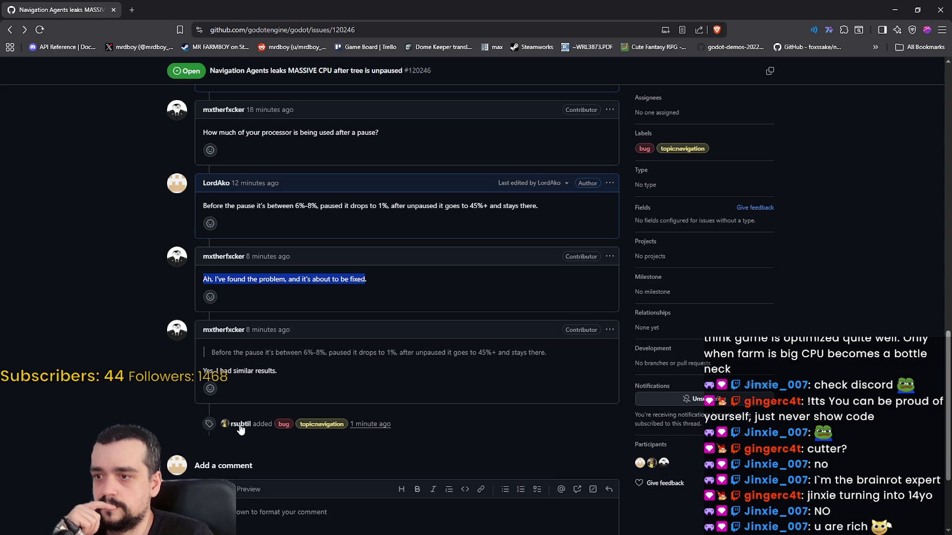
Read through the issue's comment thread, scrolling back and forth over the comments
mouse_move(238, 430)
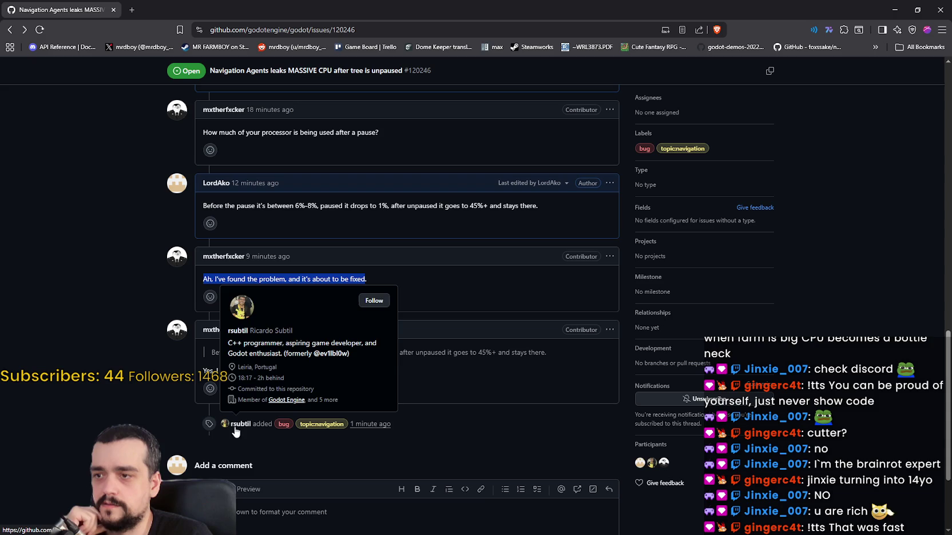
left_click(101, 360)
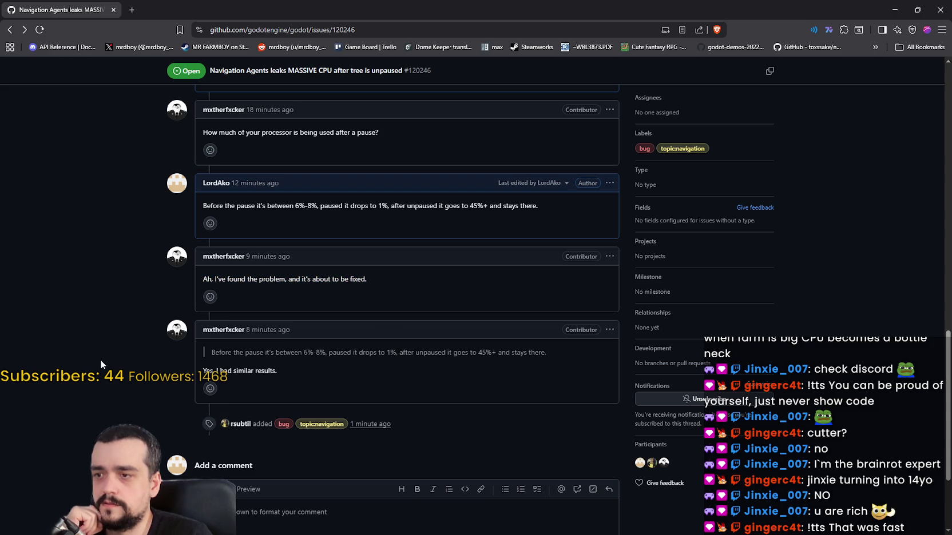
scroll(100, 360, "up", 4)
scroll(113, 372, "down", 6)
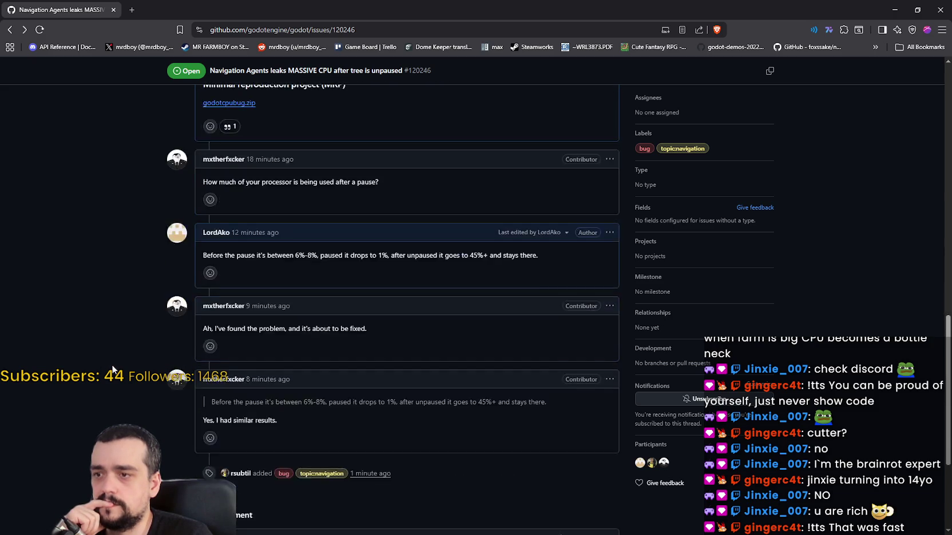
mouse_move(651, 433)
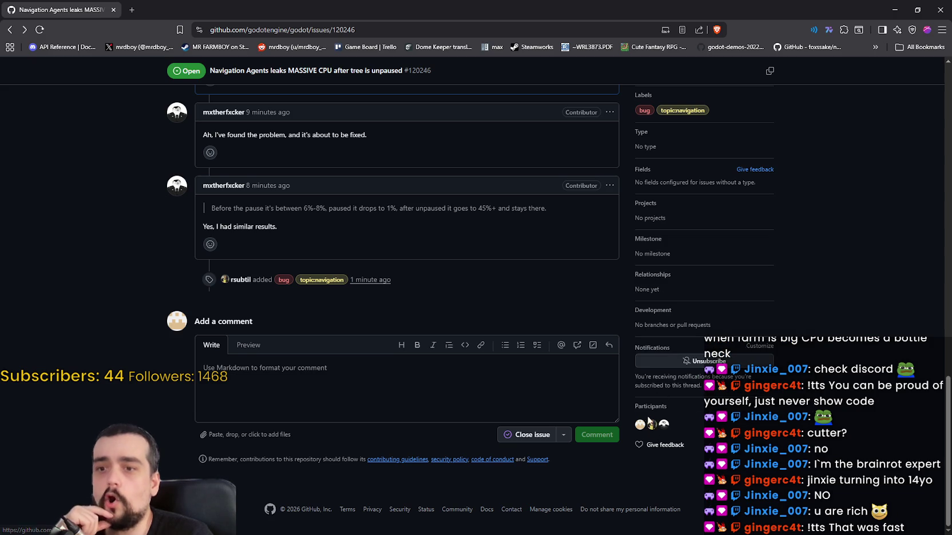
scroll(250, 288, "up", 4)
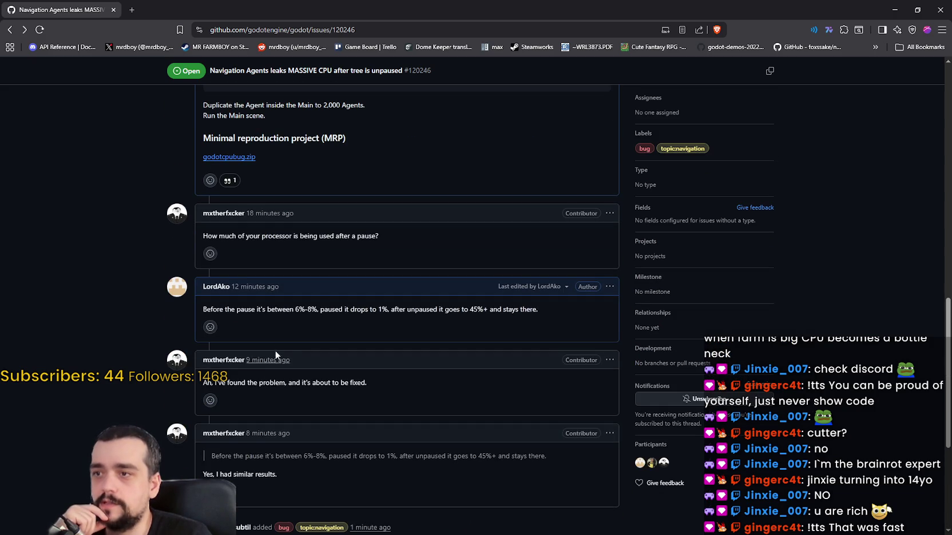
scroll(264, 351, "down", 3)
mouse_move(240, 379)
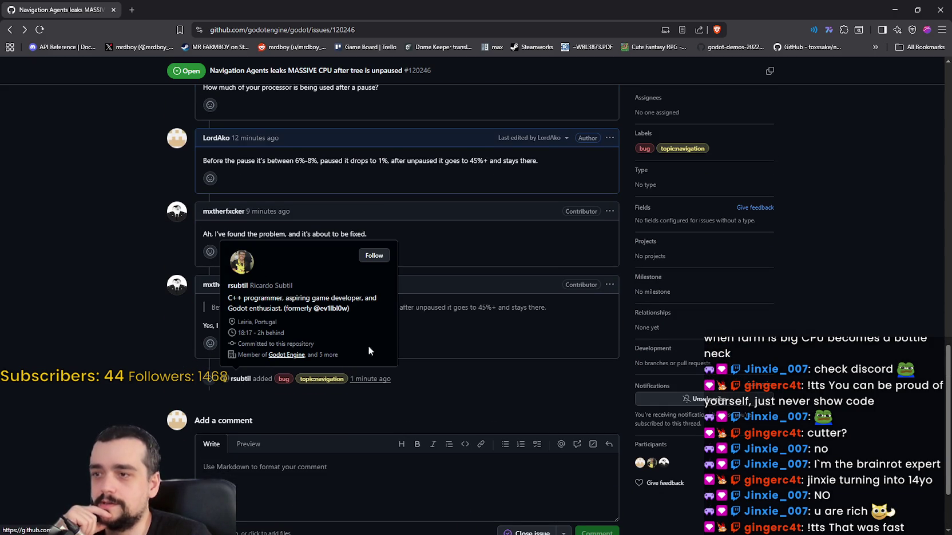
scroll(121, 317, "up", 15)
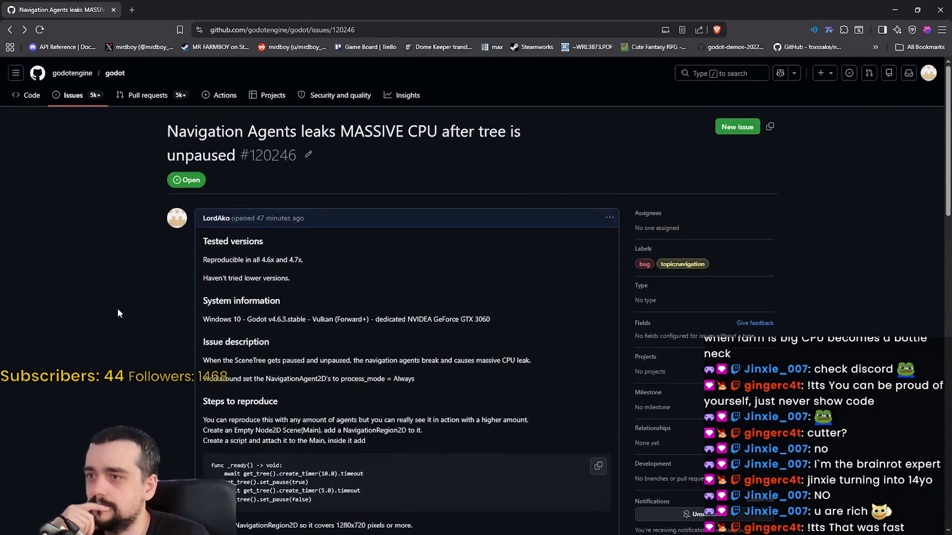
scroll(118, 309, "down", 4)
scroll(117, 309, "down", 1)
scroll(118, 309, "down", 8)
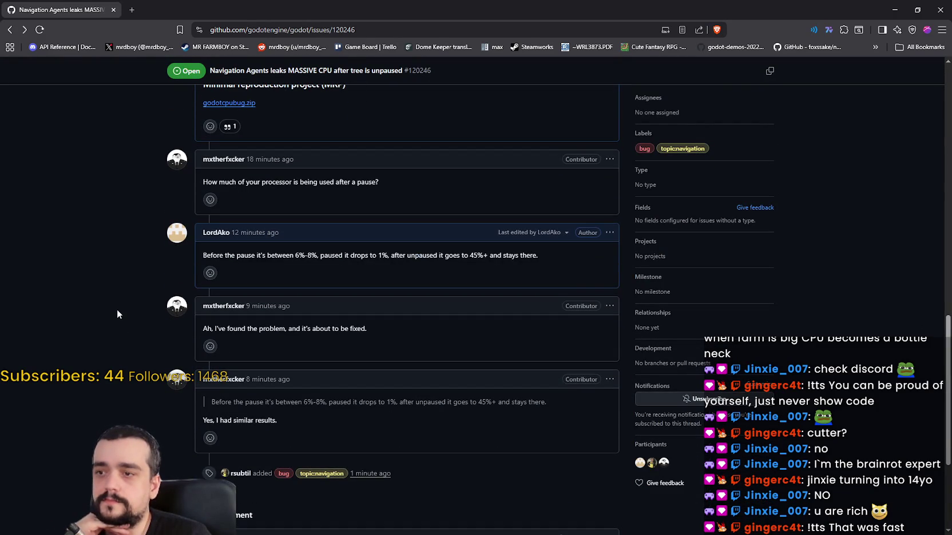
scroll(117, 312, "down", 1)
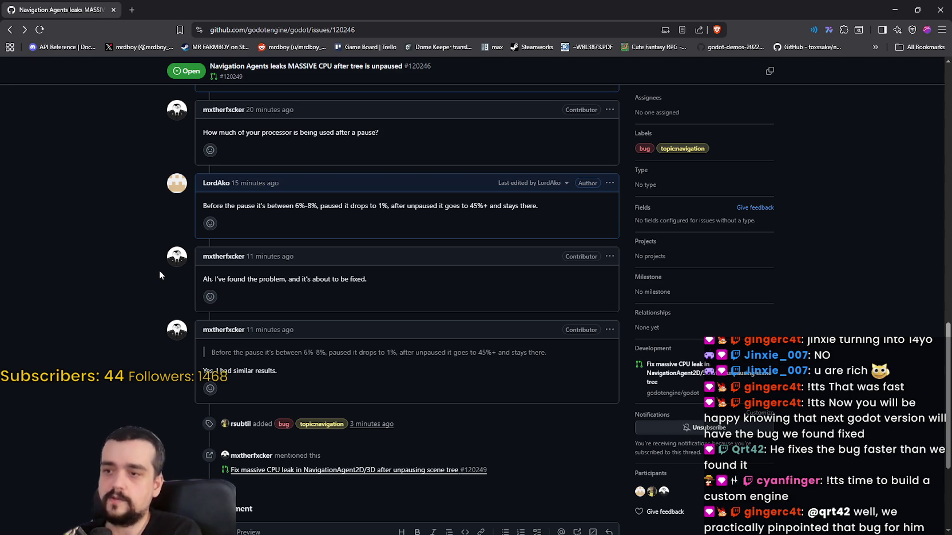
Reload the issue and jump to the event linking pull request #120249 at the bottom
scroll(352, 305, "down", 2)
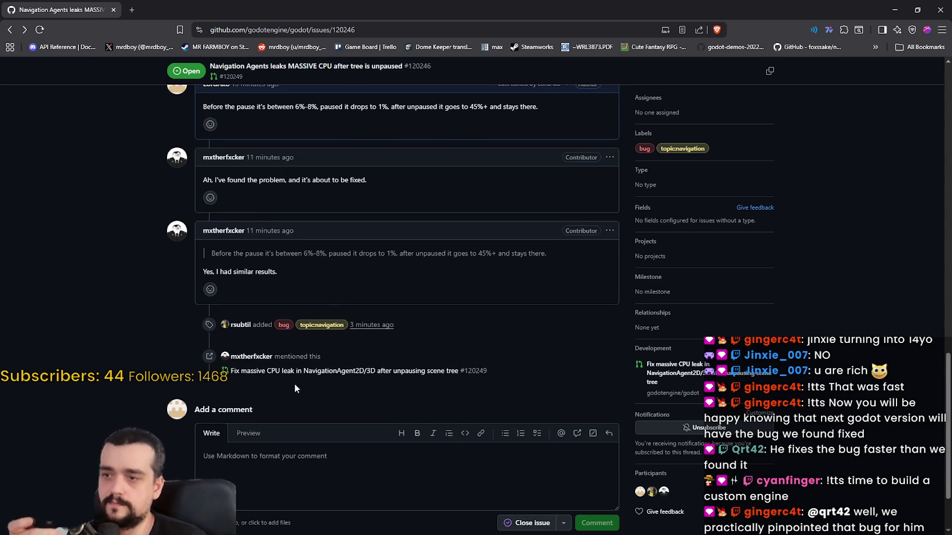
right_click(158, 362)
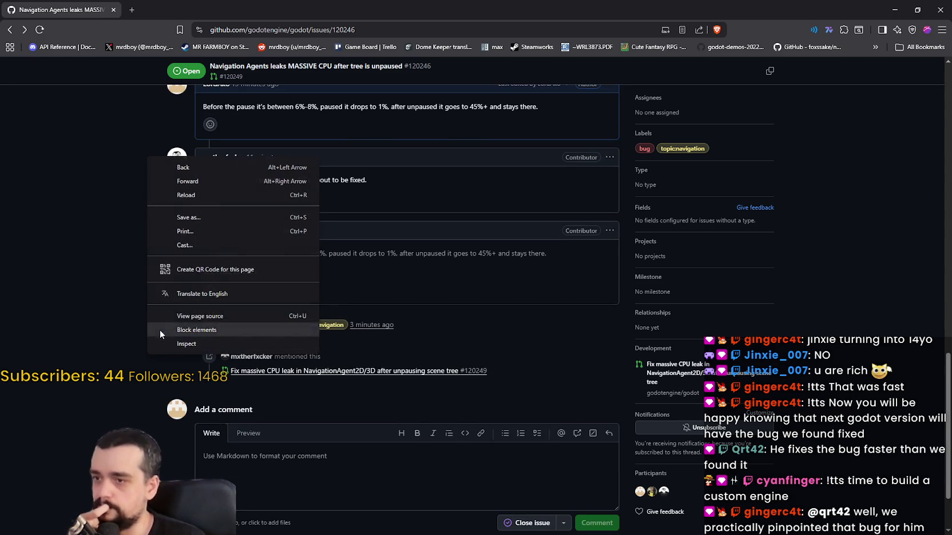
left_click(196, 195)
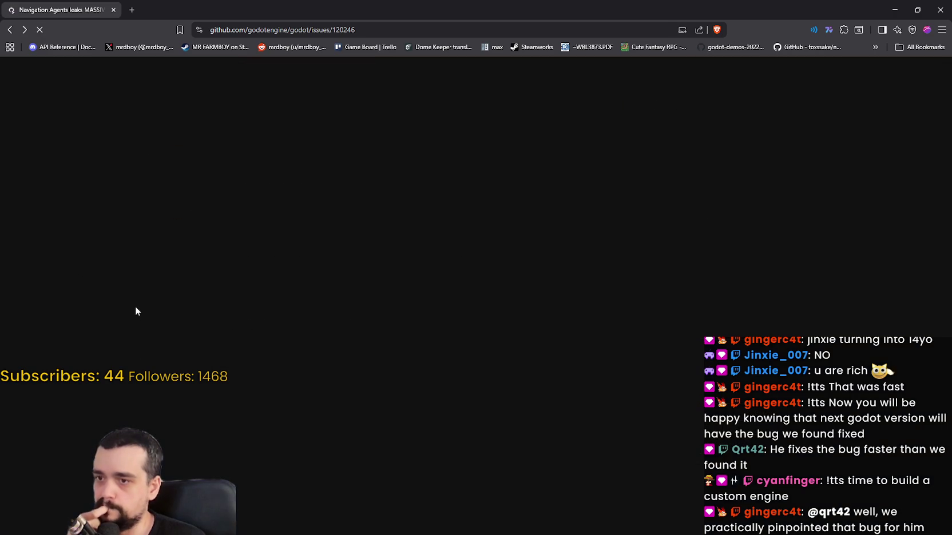
scroll(131, 305, "down", 10)
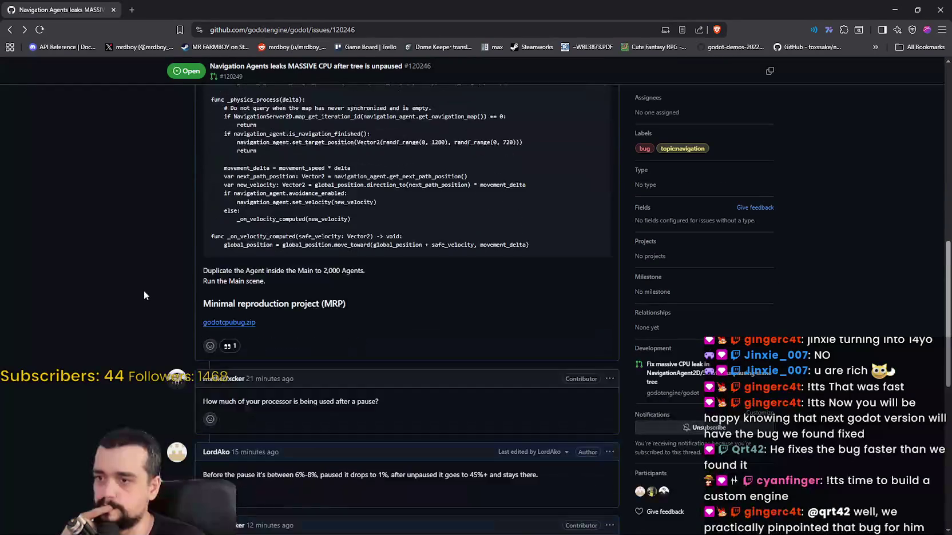
scroll(148, 301, "down", 5)
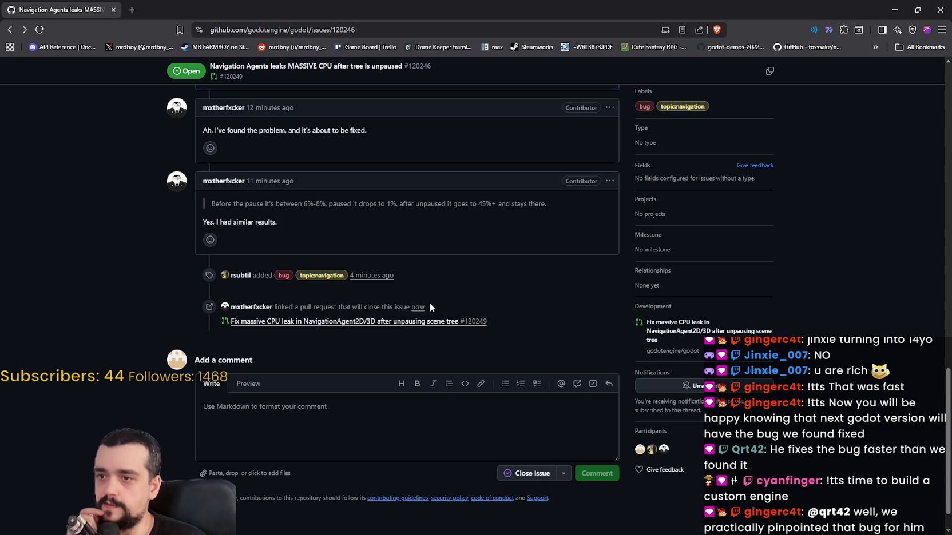
mouse_move(422, 313)
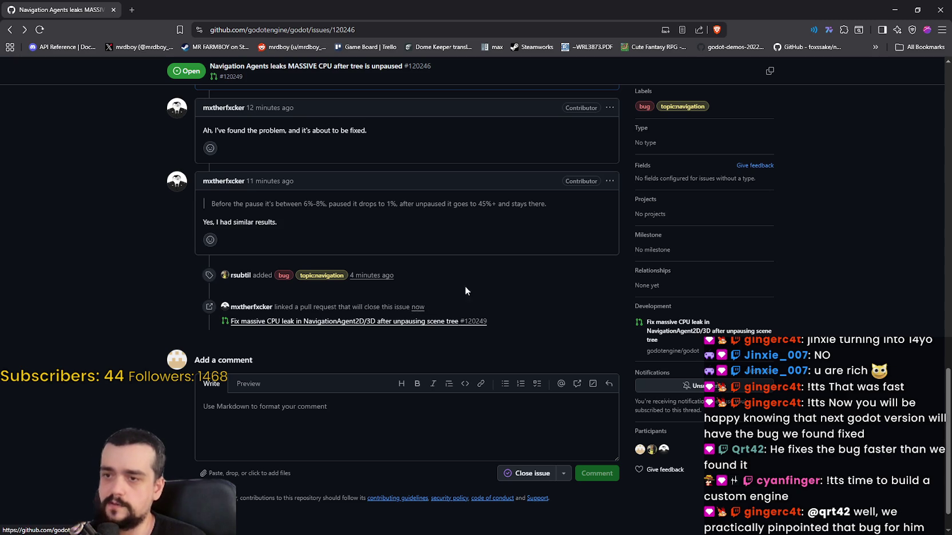
left_click(417, 307)
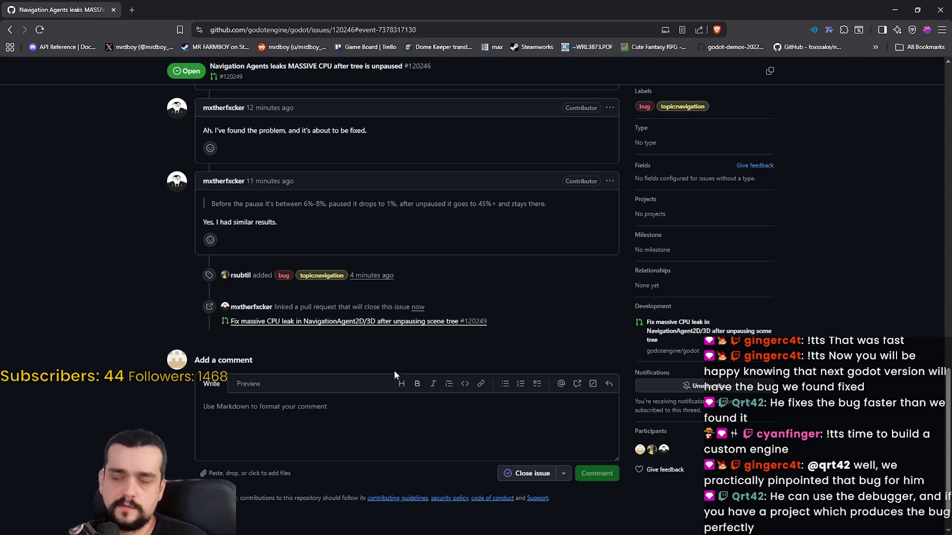
mouse_move(409, 331)
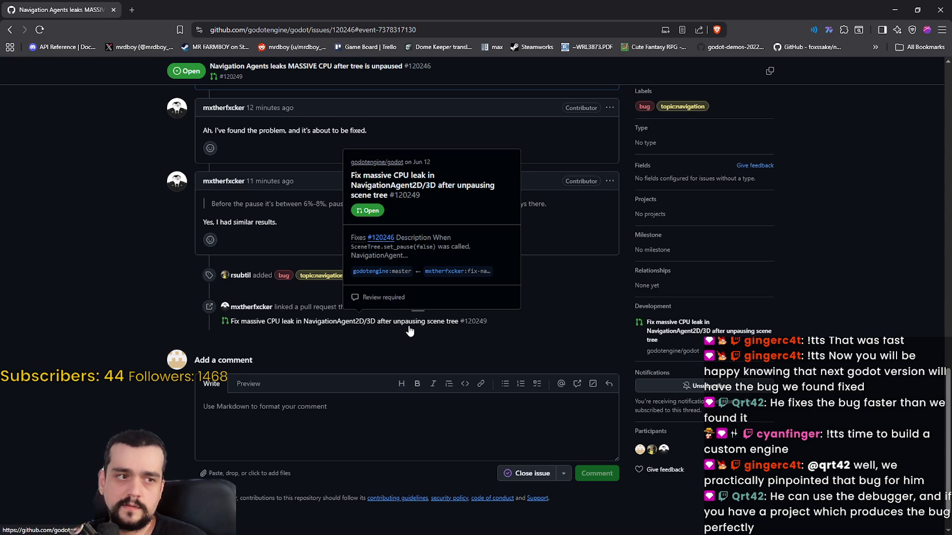
left_click(439, 327)
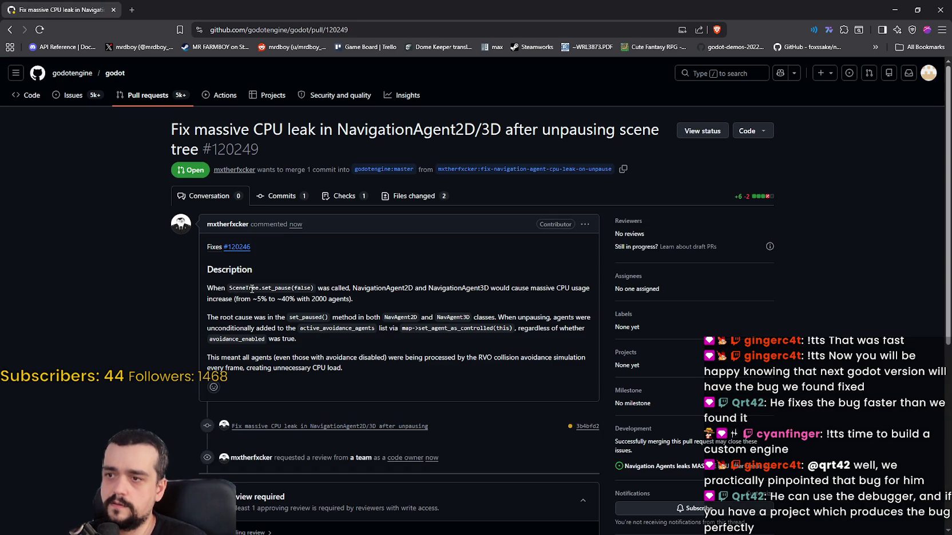
left_click_drag(251, 289, 320, 284)
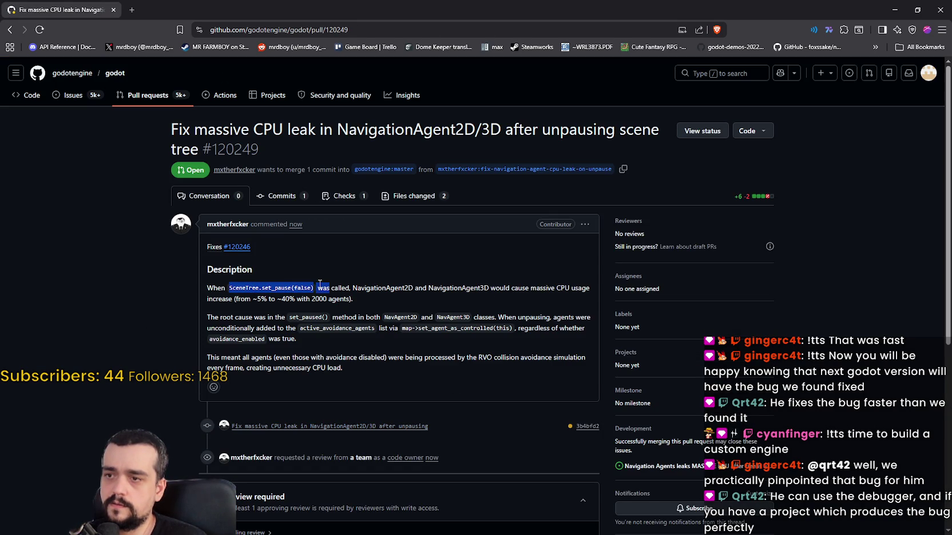
left_click(358, 297)
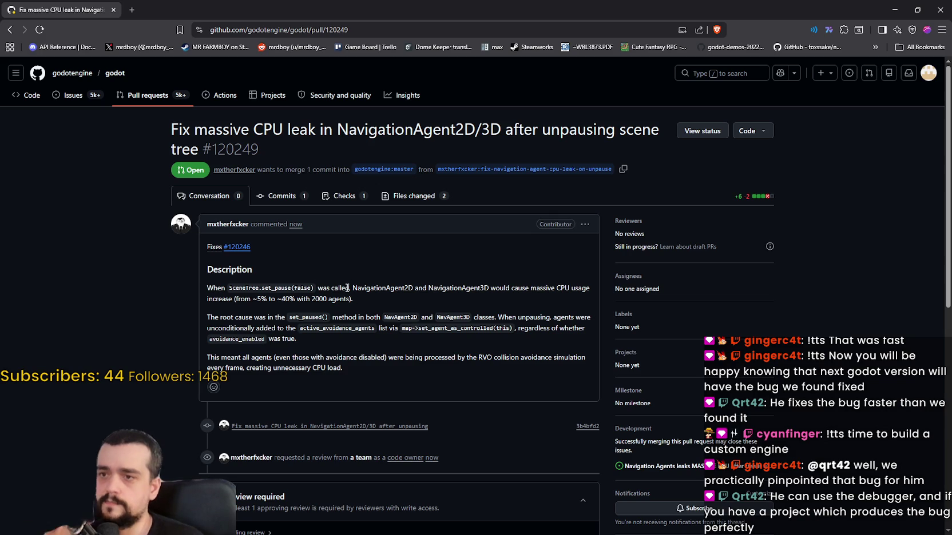
mouse_move(254, 290)
left_mouse_down()
mouse_move(314, 299)
mouse_move(244, 290)
mouse_move(346, 292)
left_mouse_up()
left_click(346, 292)
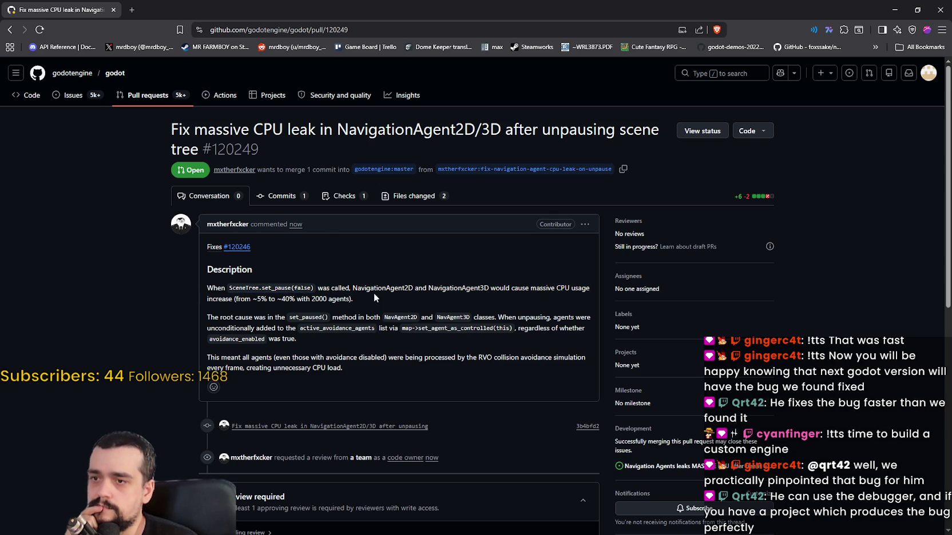
double_click(459, 290)
double_click(520, 288)
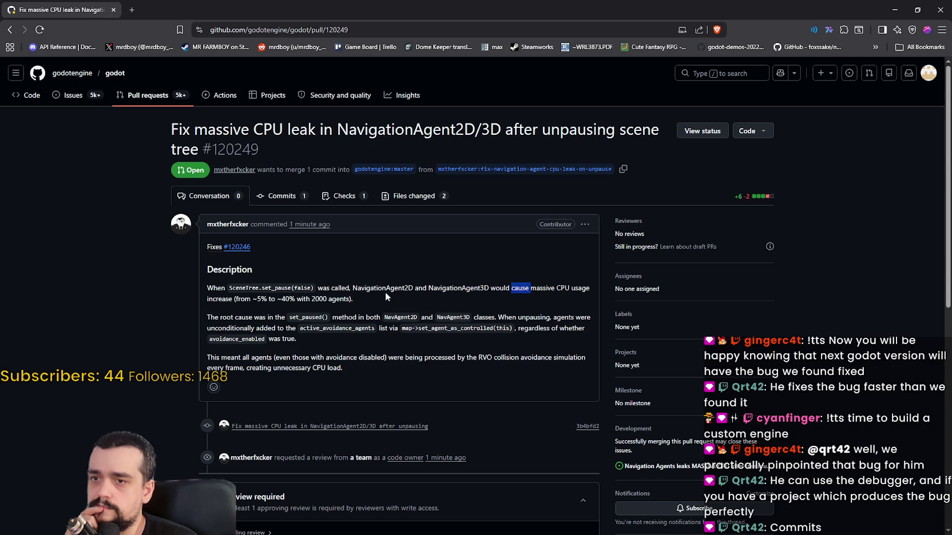
mouse_move(238, 299)
left_mouse_down()
mouse_move(343, 298)
mouse_move(308, 297)
mouse_move(329, 268)
left_mouse_up()
scroll(307, 297, "down", 1)
double_click(386, 268)
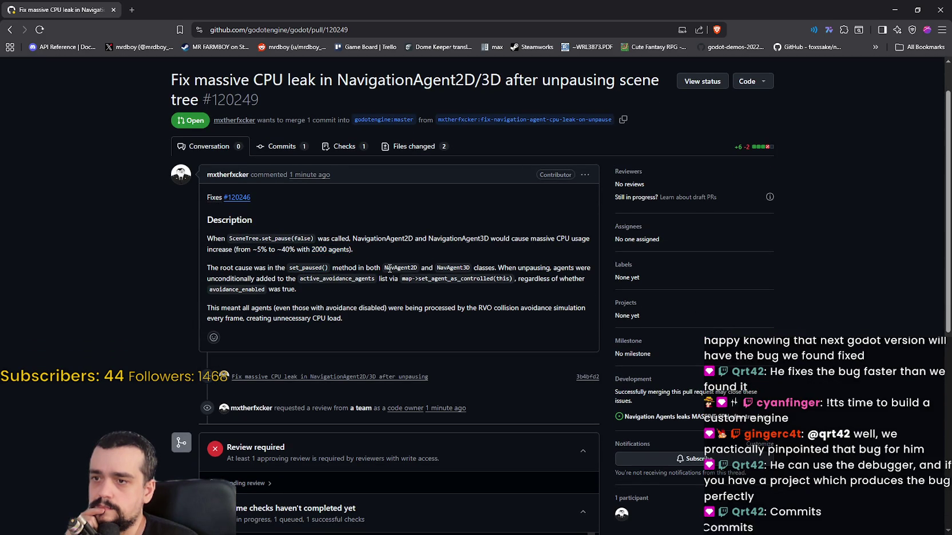
double_click(446, 267)
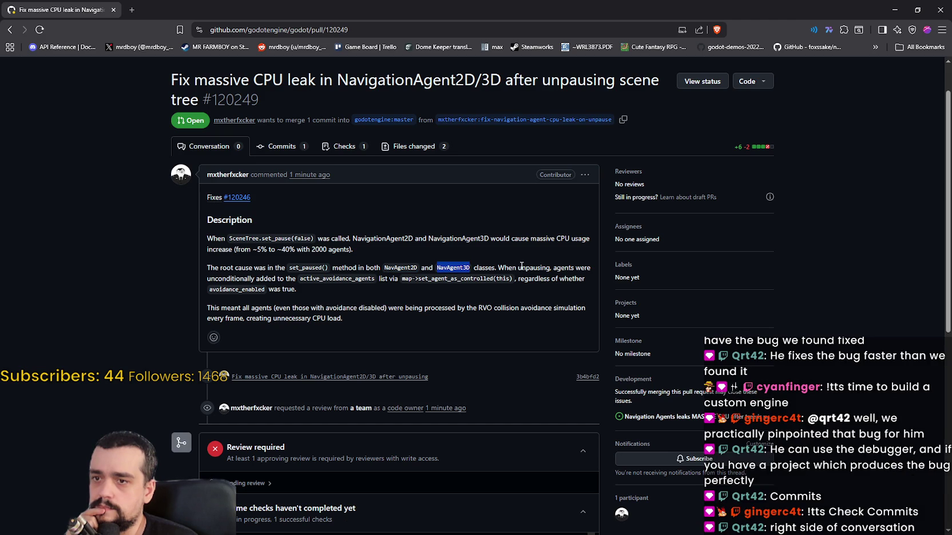
mouse_move(518, 268)
left_mouse_down()
mouse_move(574, 268)
mouse_move(515, 279)
mouse_move(582, 268)
left_mouse_up()
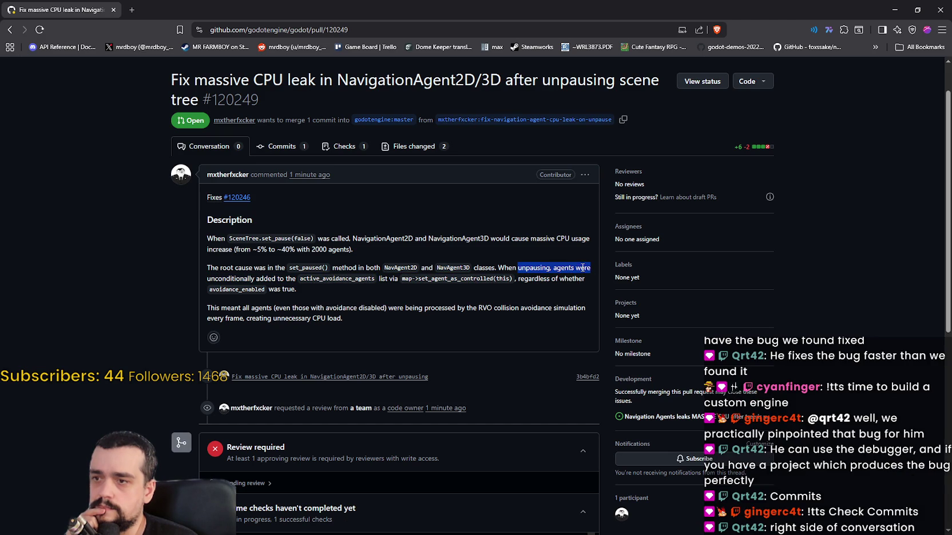
double_click(252, 279)
left_click_drag(252, 279, 279, 278)
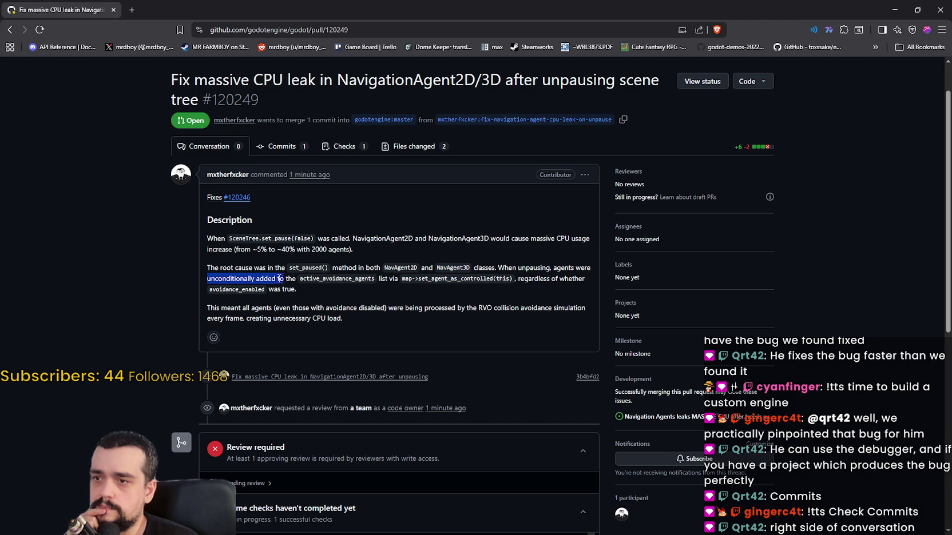
left_click(319, 281)
double_click(325, 278)
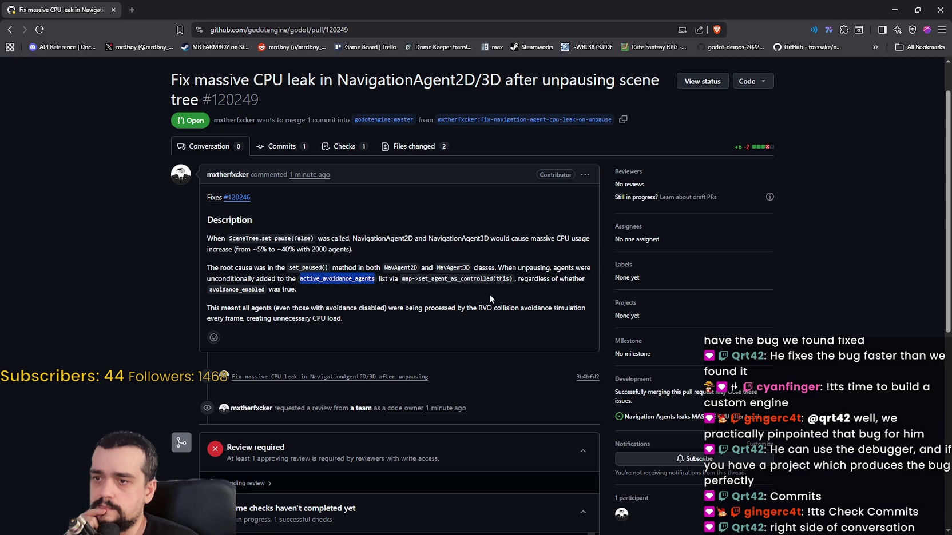
double_click(327, 280)
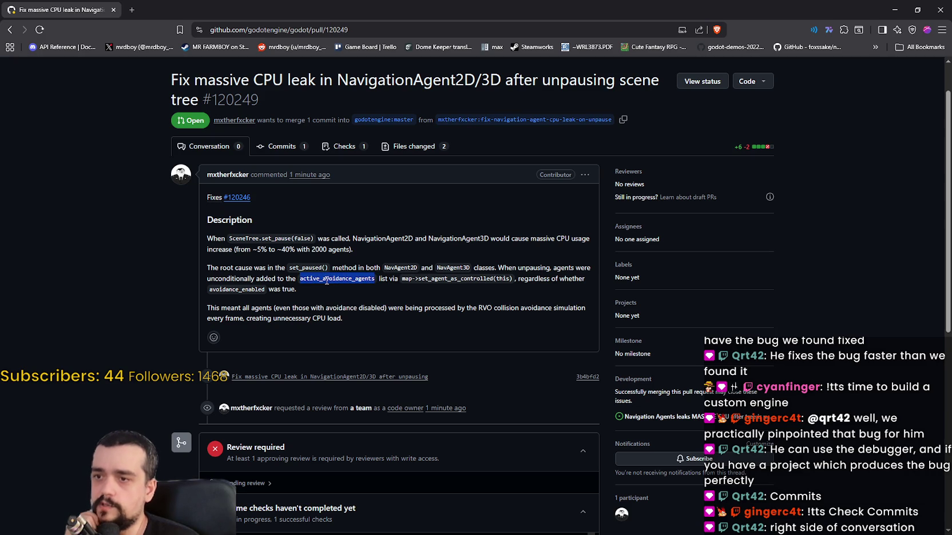
left_click(410, 282)
double_click(437, 280)
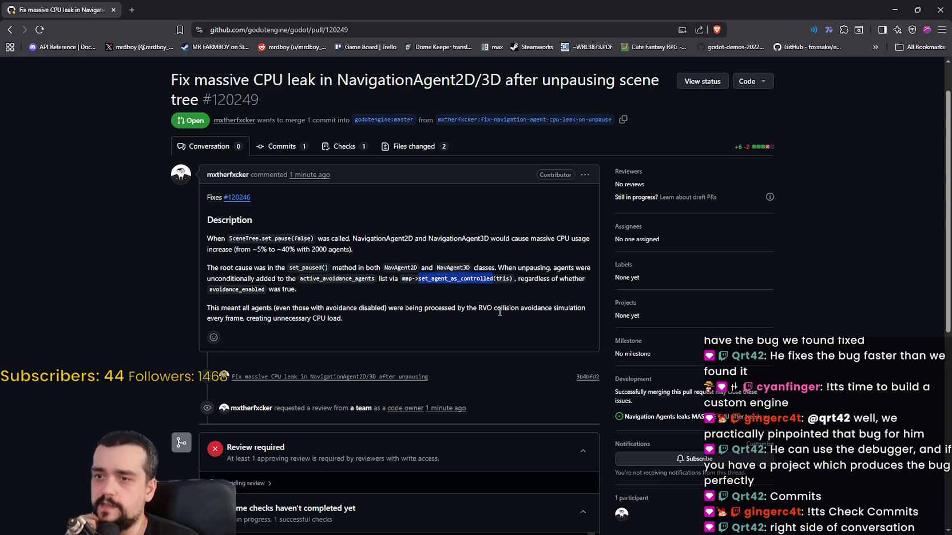
left_click(508, 281)
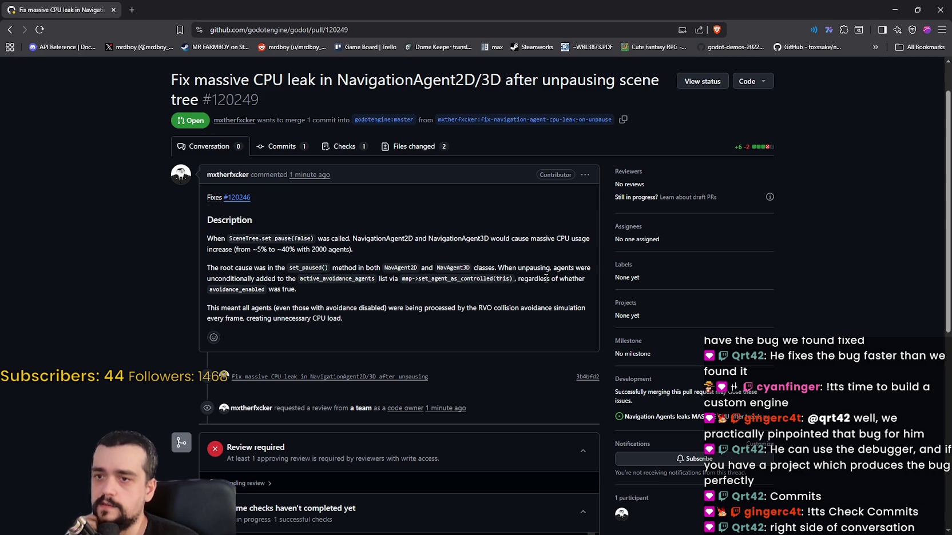
left_click_drag(518, 279, 585, 279)
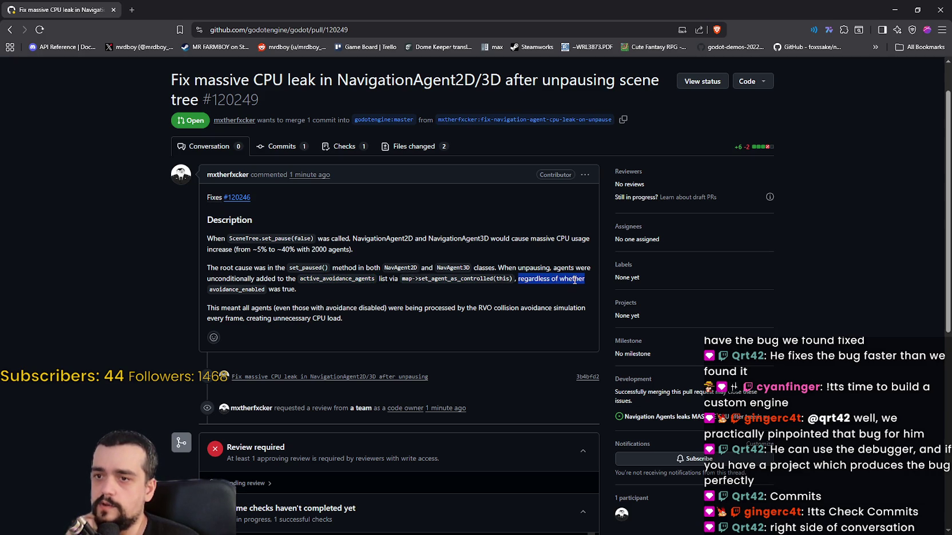
left_click(257, 288)
double_click(240, 288)
left_click_drag(301, 294, 273, 292)
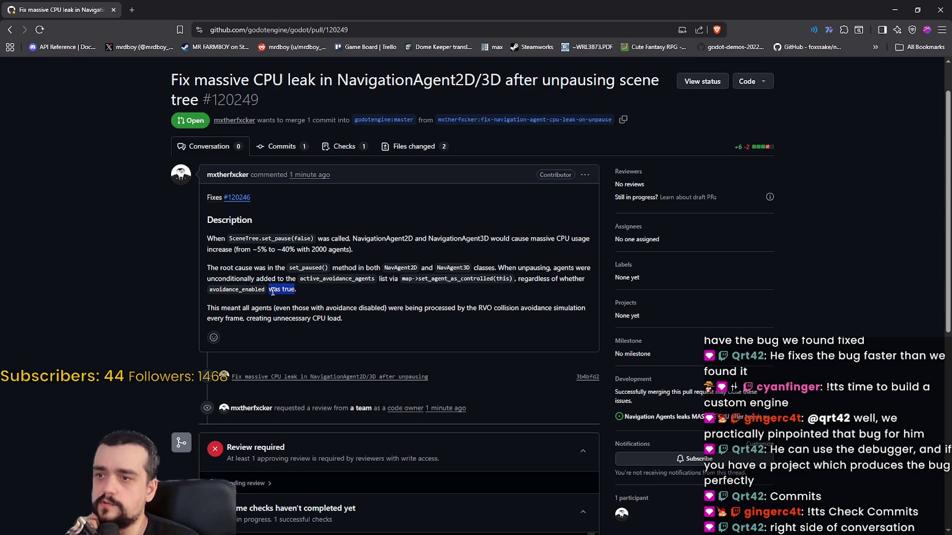
scroll(237, 306, "down", 2)
mouse_move(207, 209)
left_mouse_down()
mouse_move(378, 213)
mouse_move(400, 205)
left_mouse_up()
double_click(432, 206)
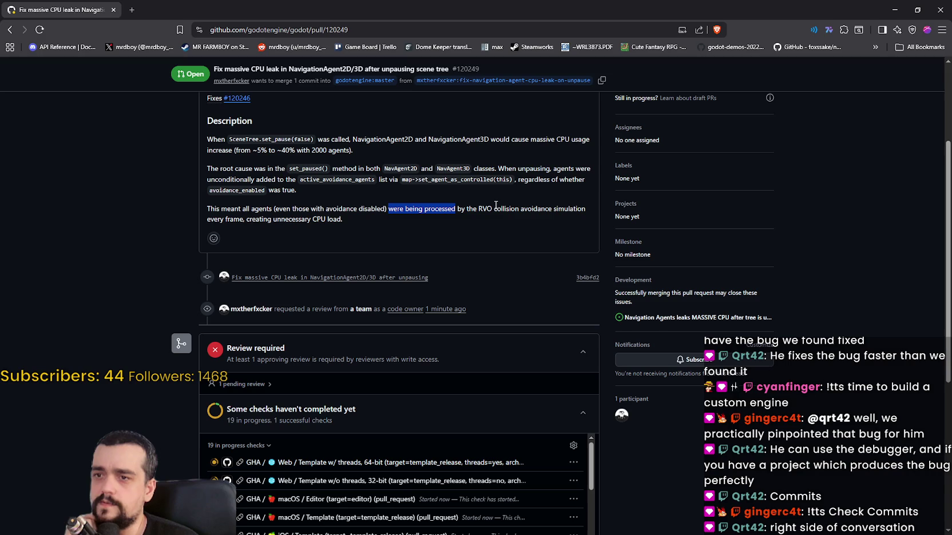
double_click(577, 209)
mouse_move(209, 221)
left_mouse_down()
mouse_move(341, 219)
mouse_move(215, 209)
left_mouse_up()
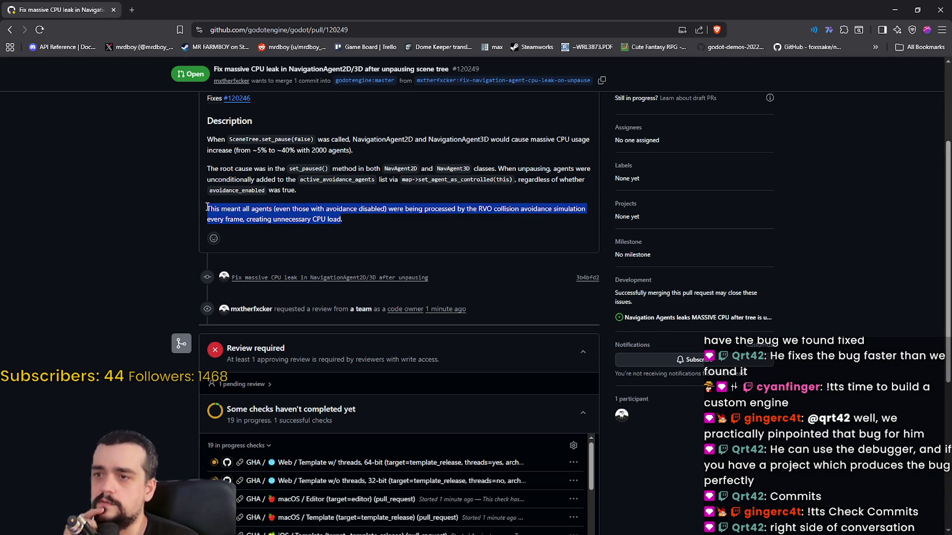
scroll(137, 295, "down", 3)
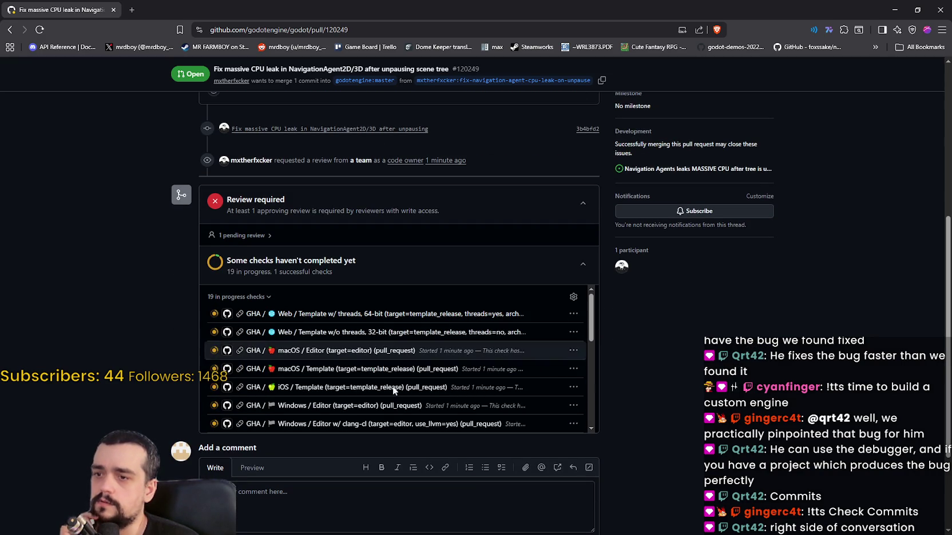
mouse_move(594, 314)
left_mouse_down()
mouse_move(616, 409)
mouse_move(645, 413)
left_mouse_up()
scroll(645, 413, "up", 2)
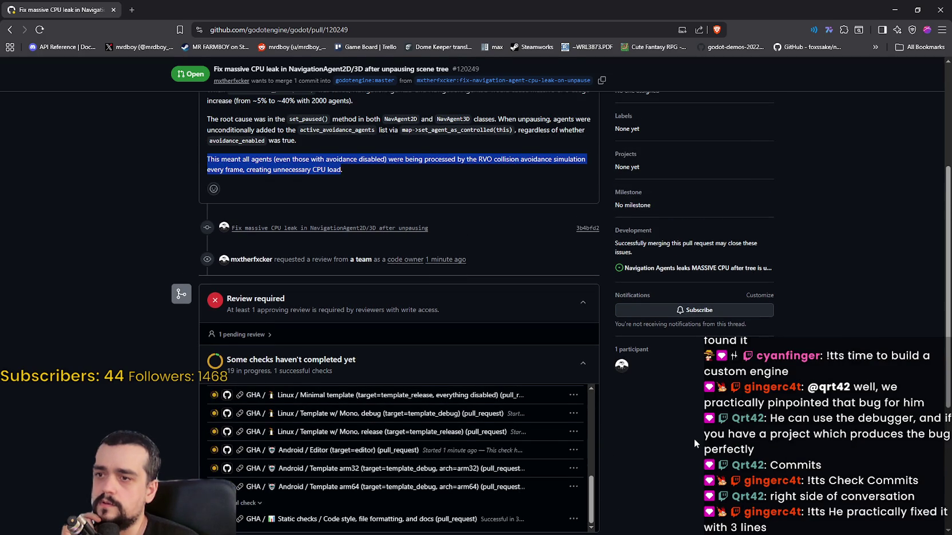
scroll(442, 364, "up", 2)
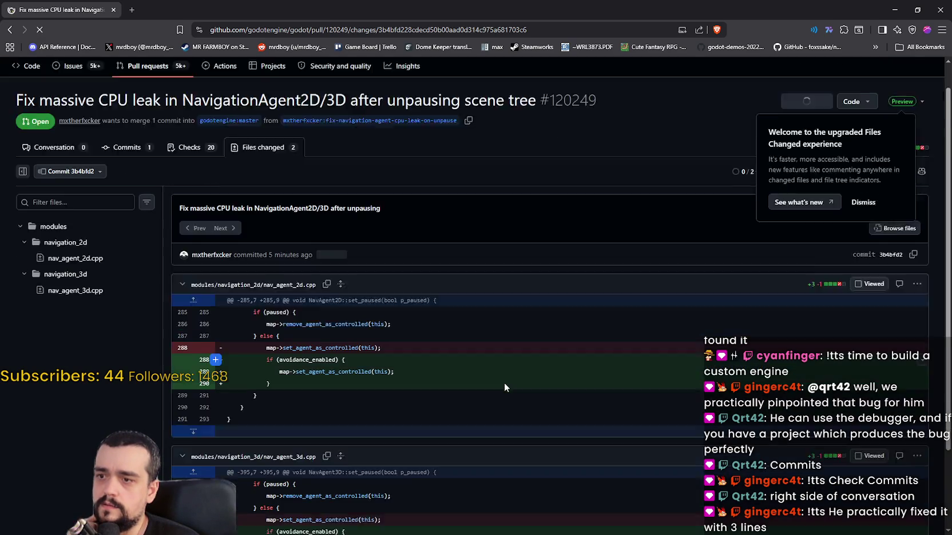
Highlight the removed set_agent_as_controlled call on line 288 and the added avoidance_enabled condition
scroll(265, 298, "down", 1)
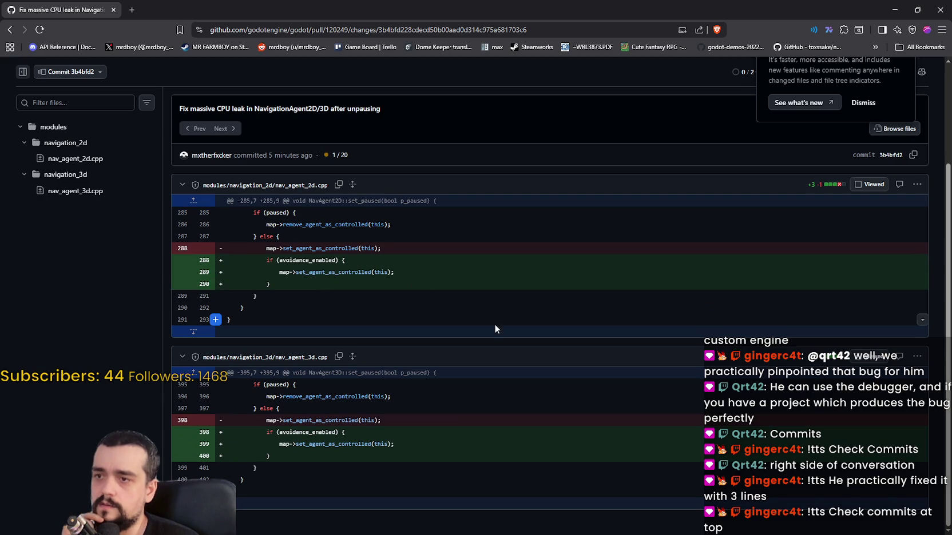
scroll(401, 259, "up", 3)
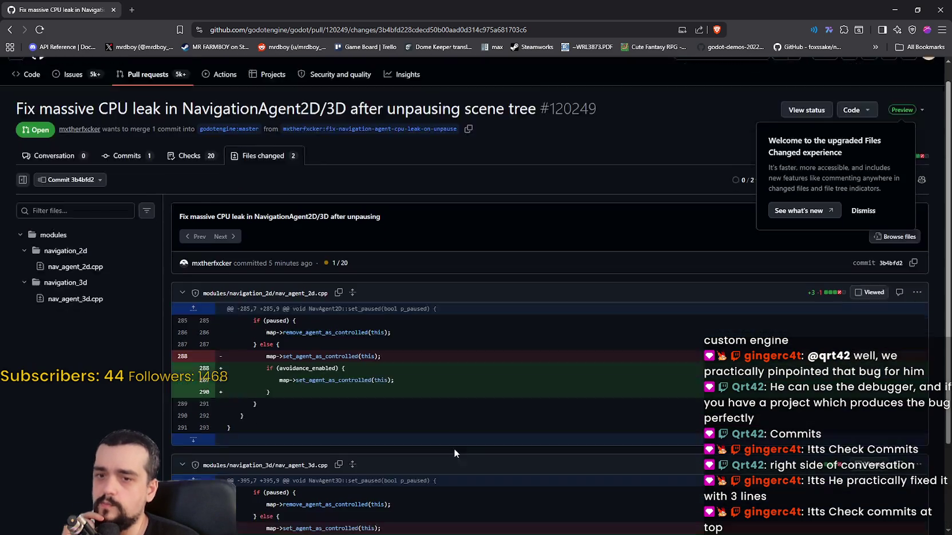
scroll(403, 271, "down", 2)
left_click(431, 281)
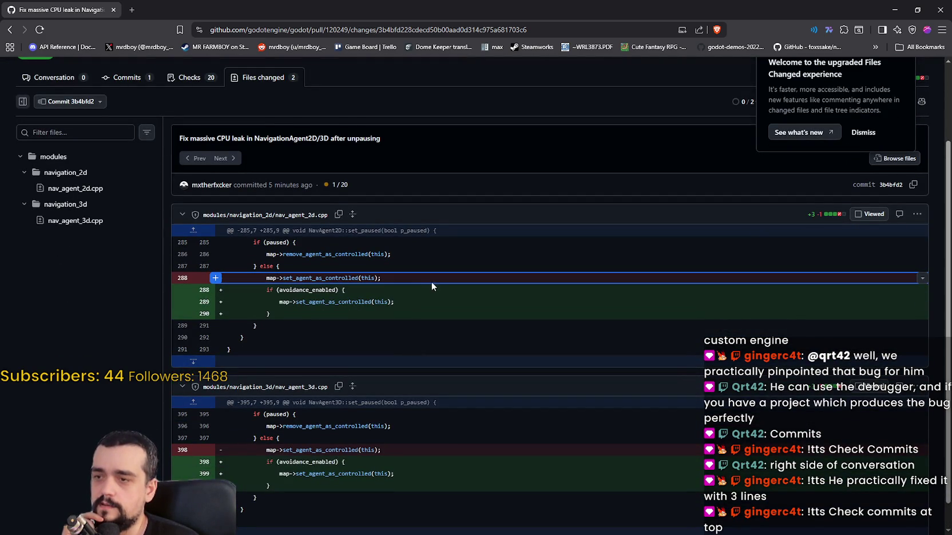
left_click_drag(400, 279, 208, 284)
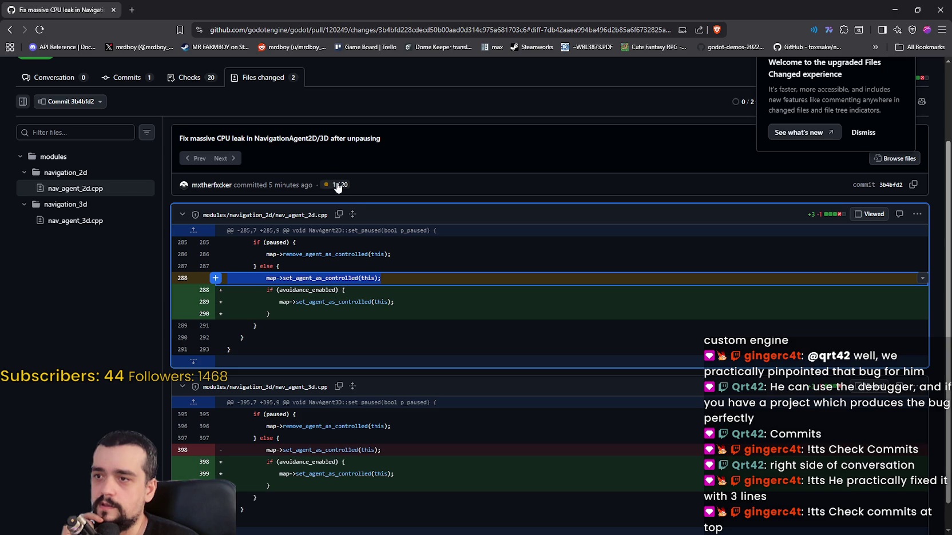
scroll(442, 442, "up", 2)
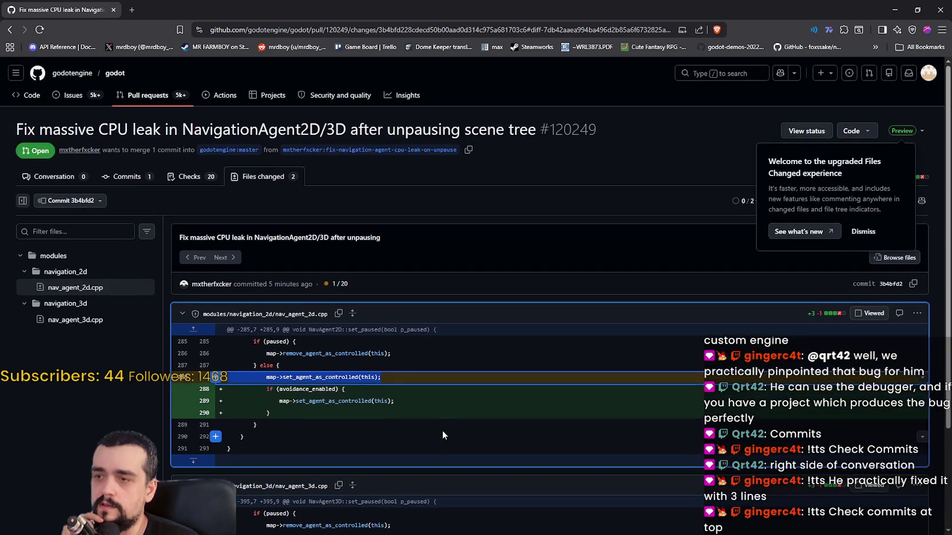
scroll(441, 420, "down", 2)
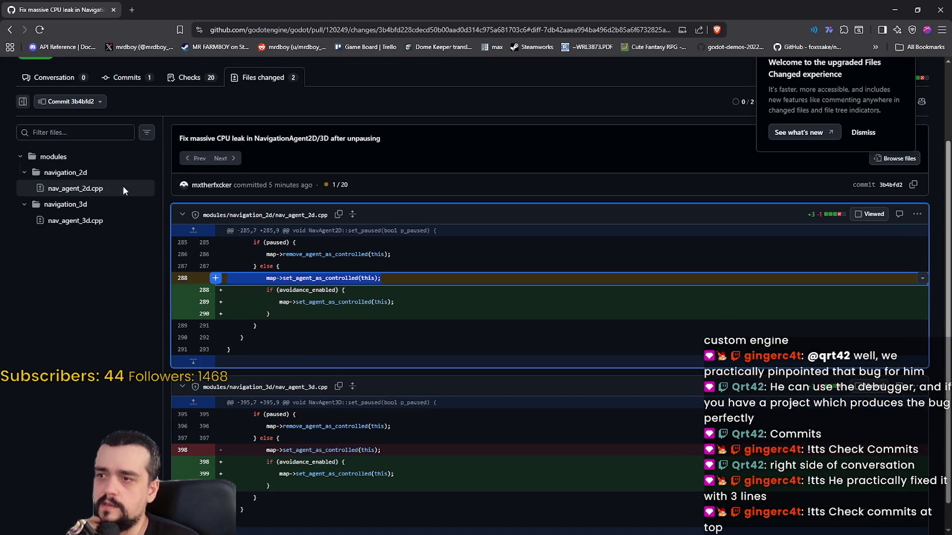
left_click(414, 279)
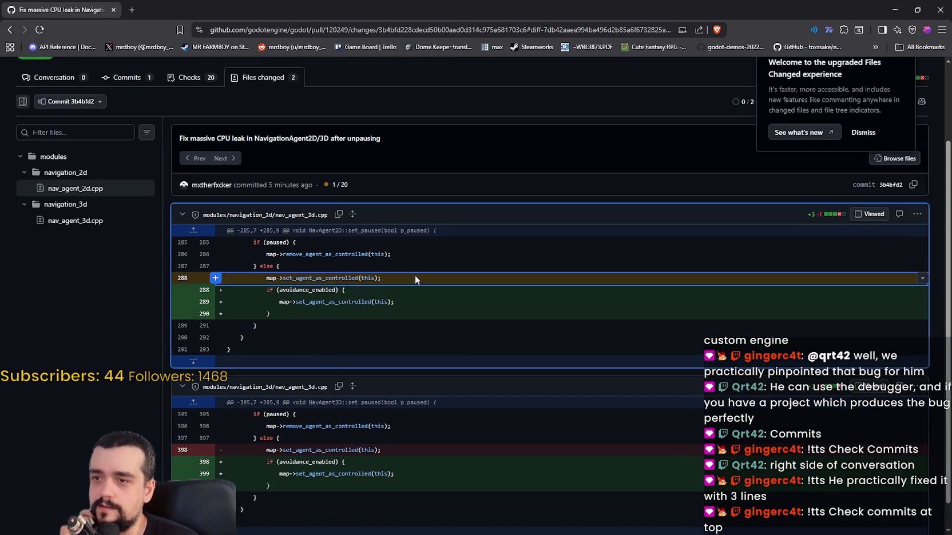
double_click(312, 290)
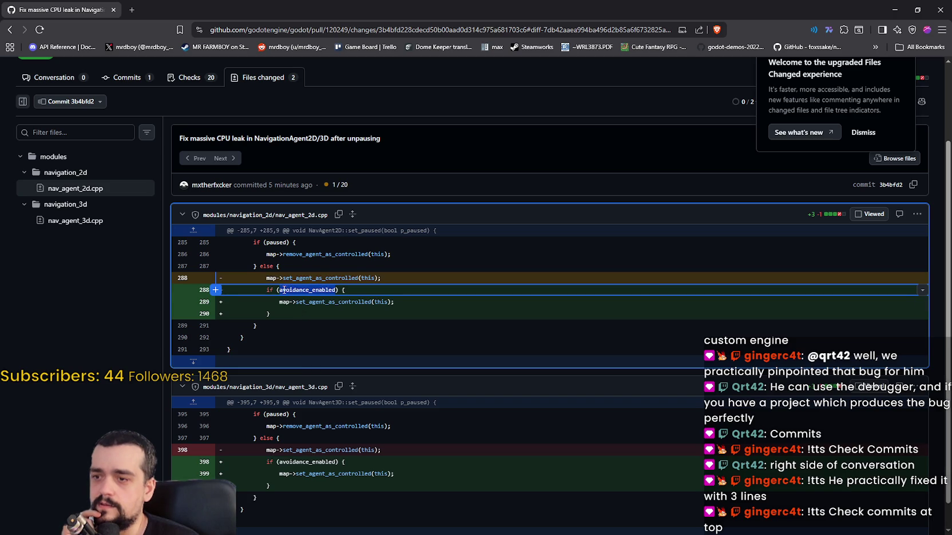
Re-check avoidance_enabled on added line 288 and collapse then expand the navigation_2d folder
scroll(366, 405, "down", 1)
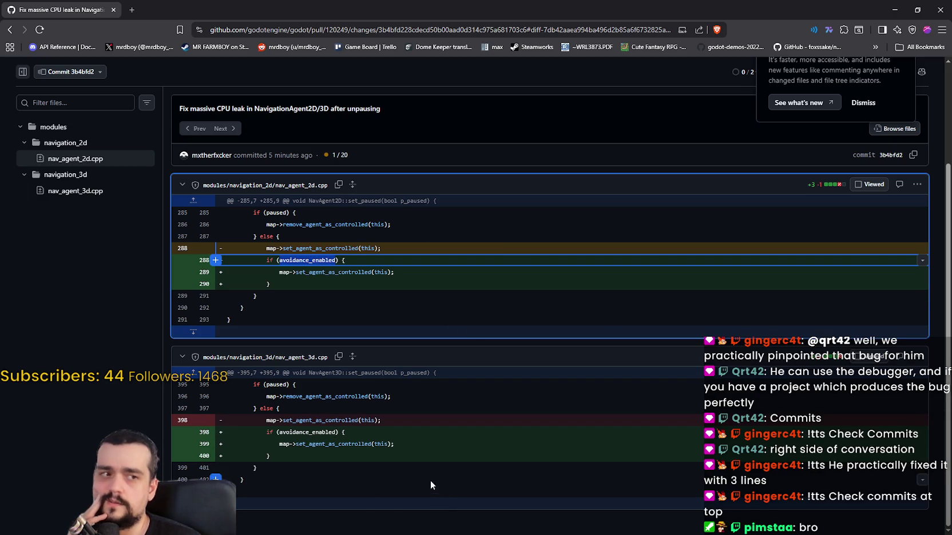
scroll(428, 468, "up", 2)
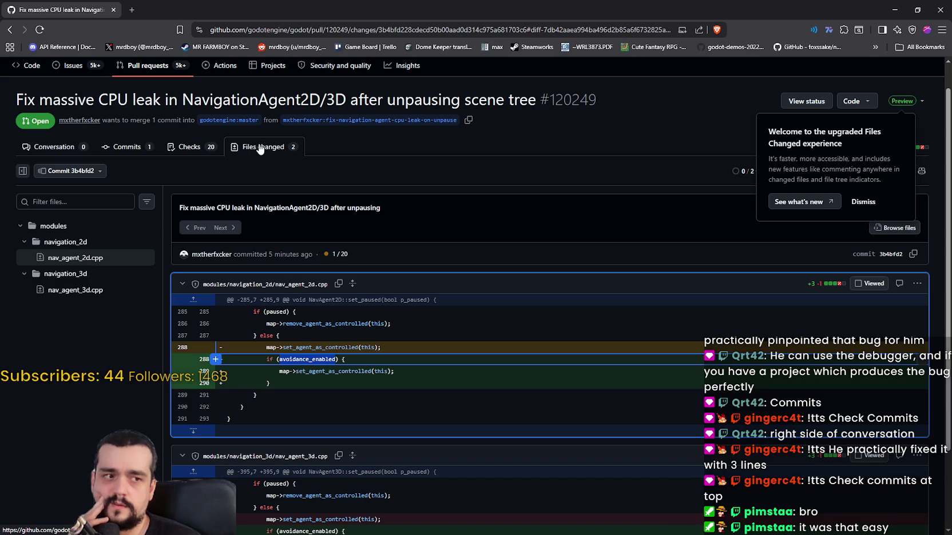
scroll(323, 260, "down", 2)
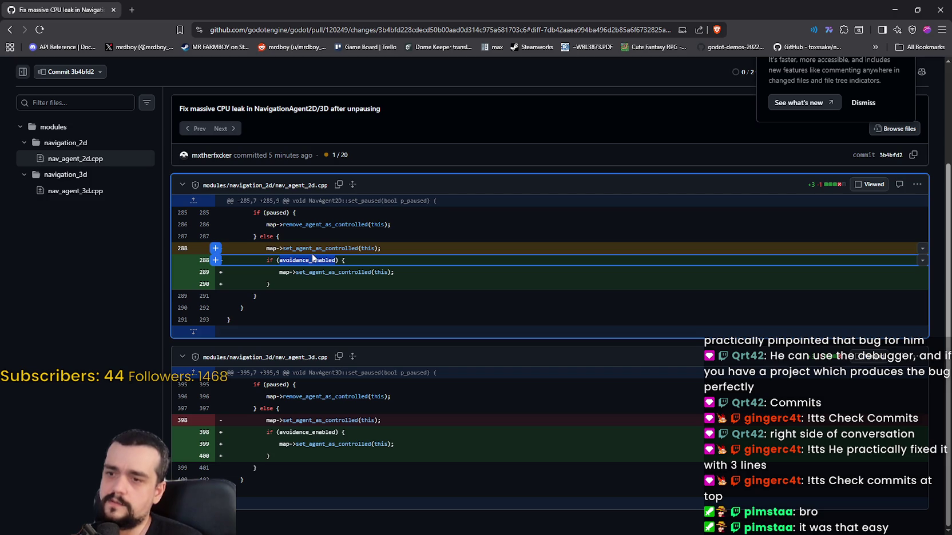
left_click(316, 249)
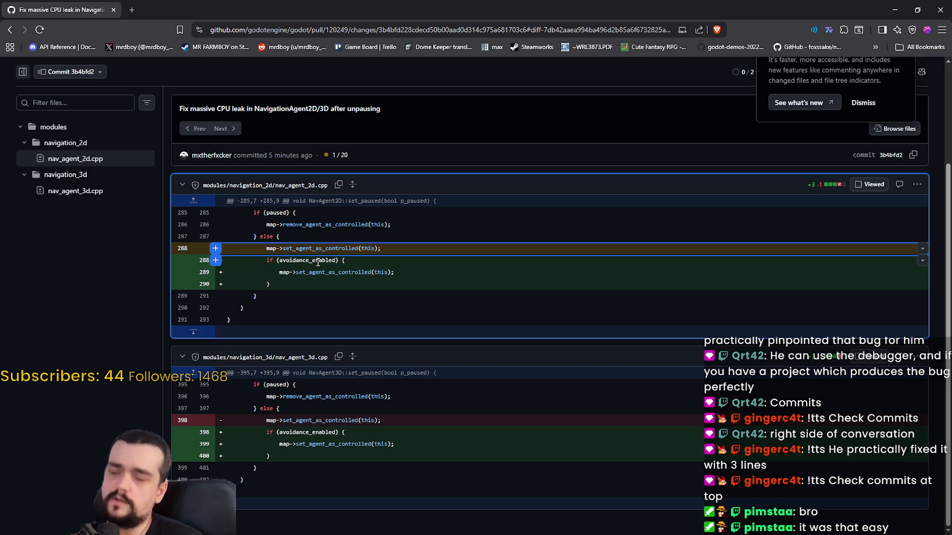
double_click(316, 261)
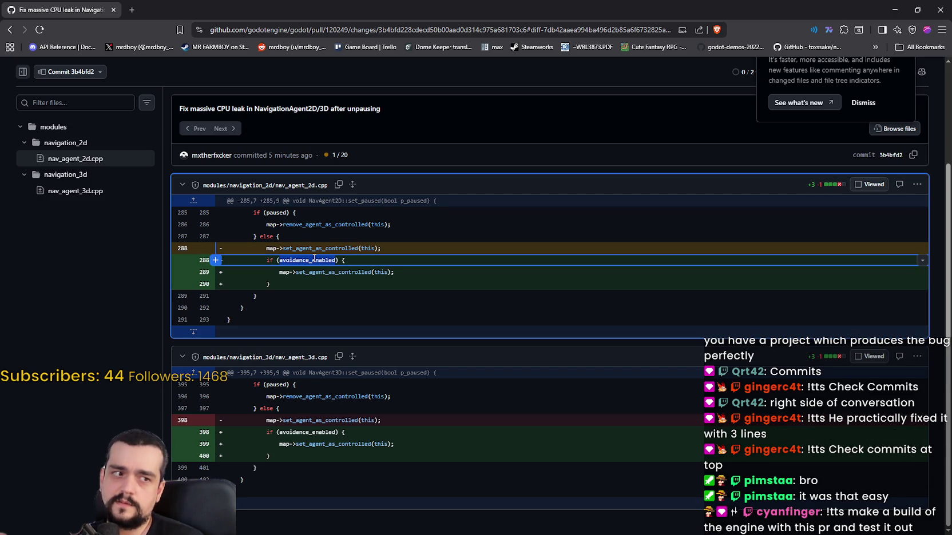
left_click(315, 260)
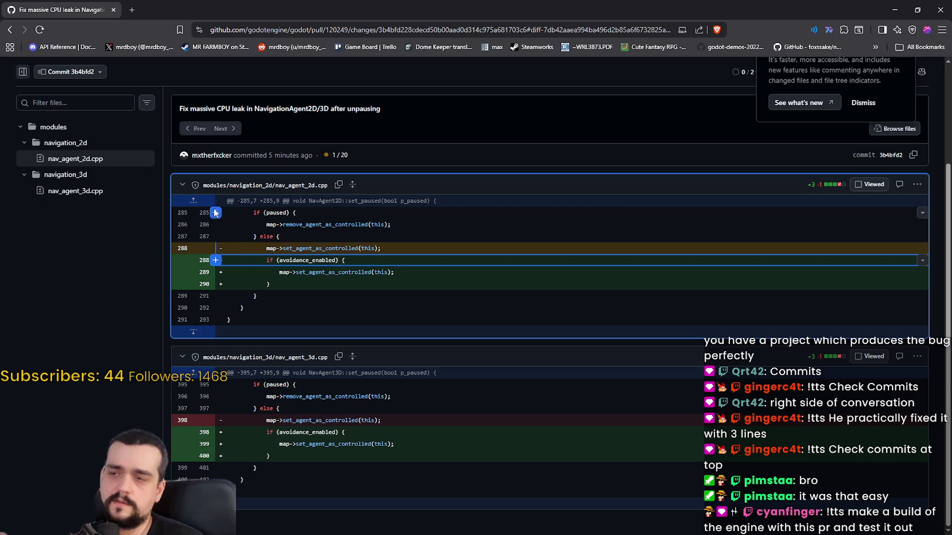
left_click(80, 143)
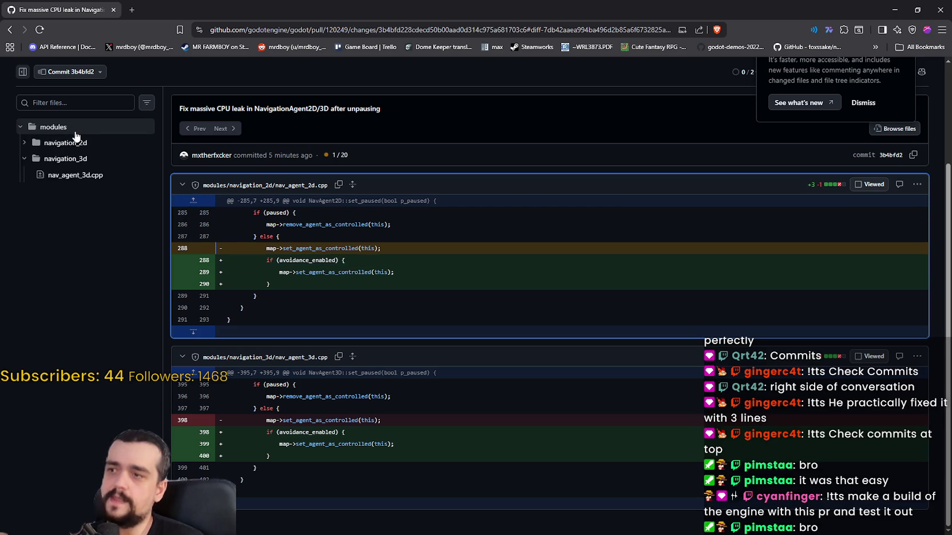
left_click(76, 143)
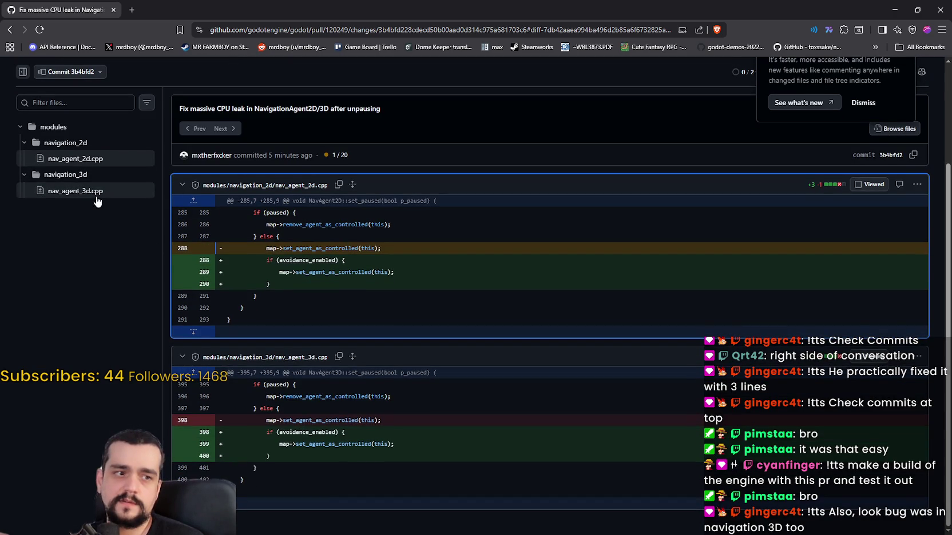
scroll(343, 171, "up", 3)
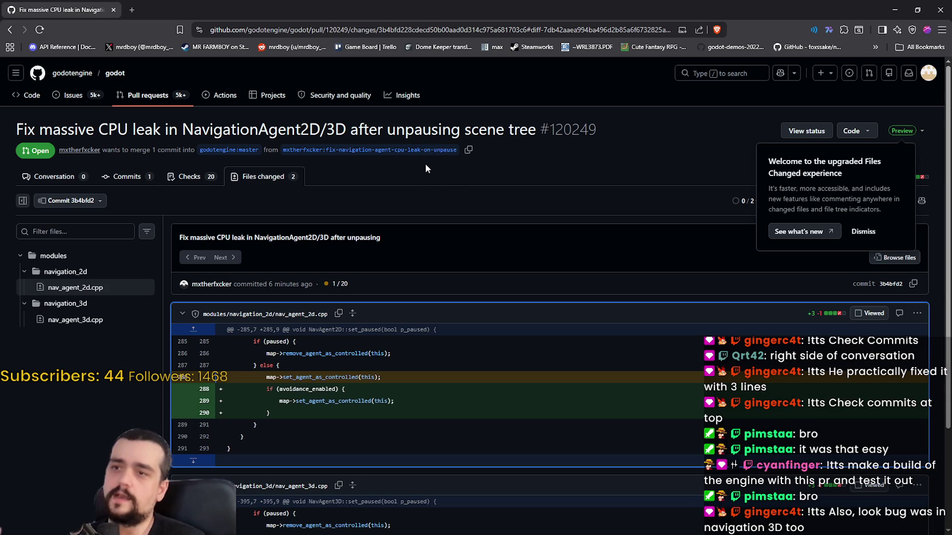
Switch between the PR's all-commits Files changed view and its Commits list
left_click(263, 182)
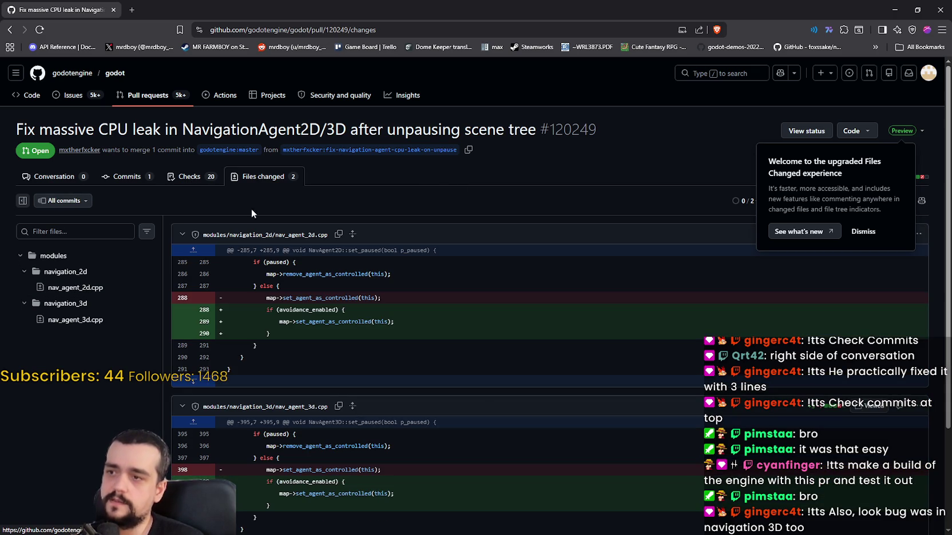
scroll(463, 383, "down", 2)
scroll(255, 319, "up", 2)
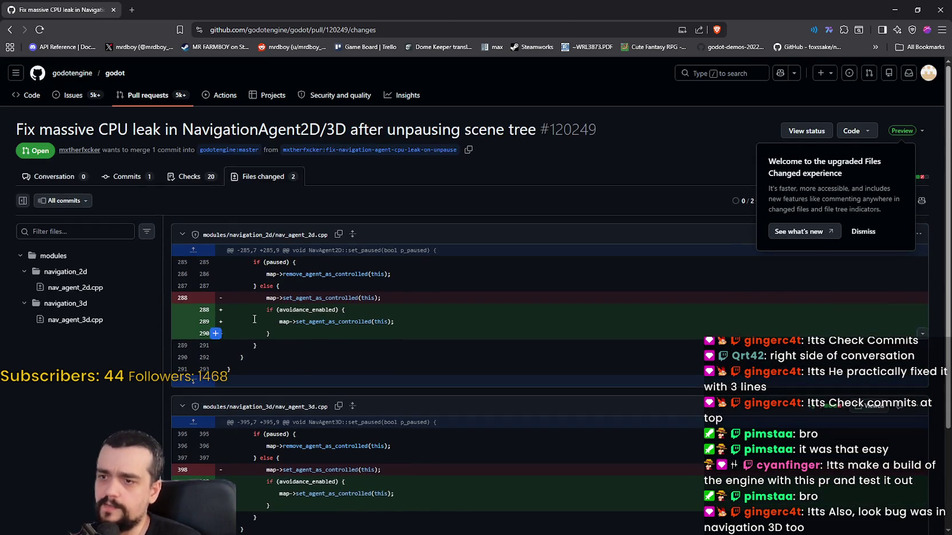
left_click(193, 181)
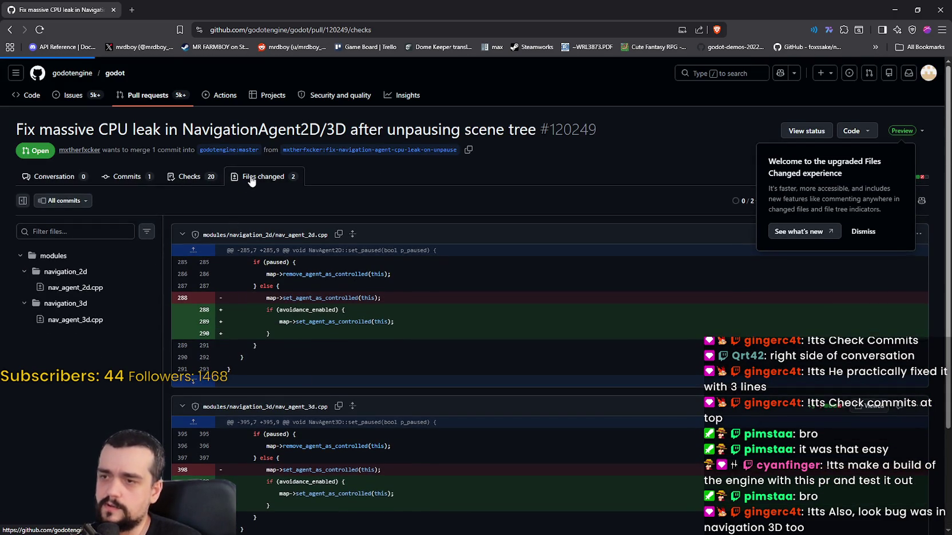
left_click(251, 181)
left_click(130, 178)
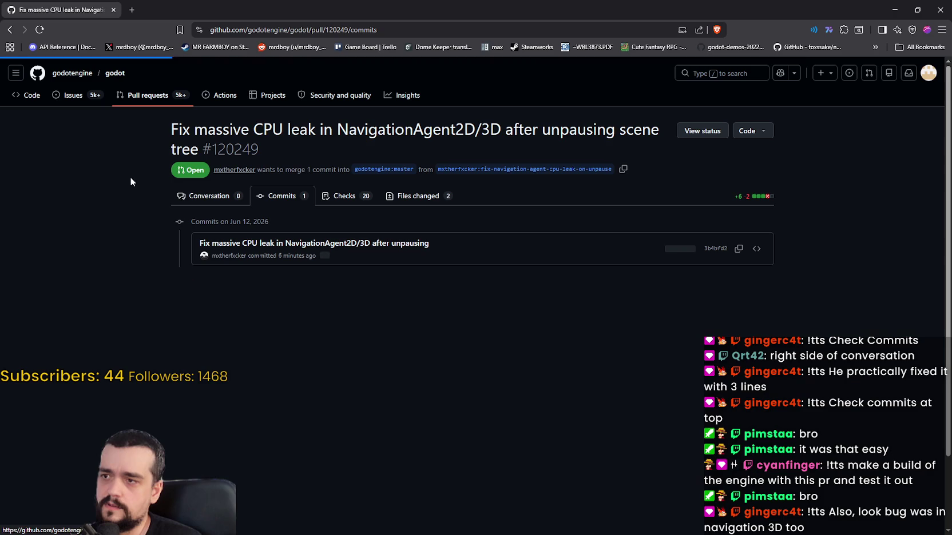
Select avoidance_enabled in the Files changed diff, then go to the fork's fix branch
left_click(403, 196)
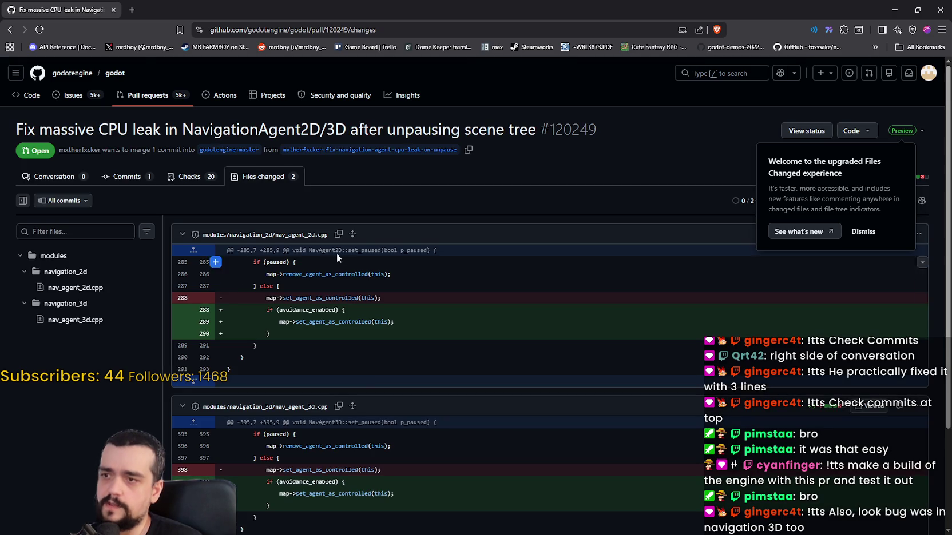
scroll(378, 372, "down", 2)
scroll(420, 376, "up", 2)
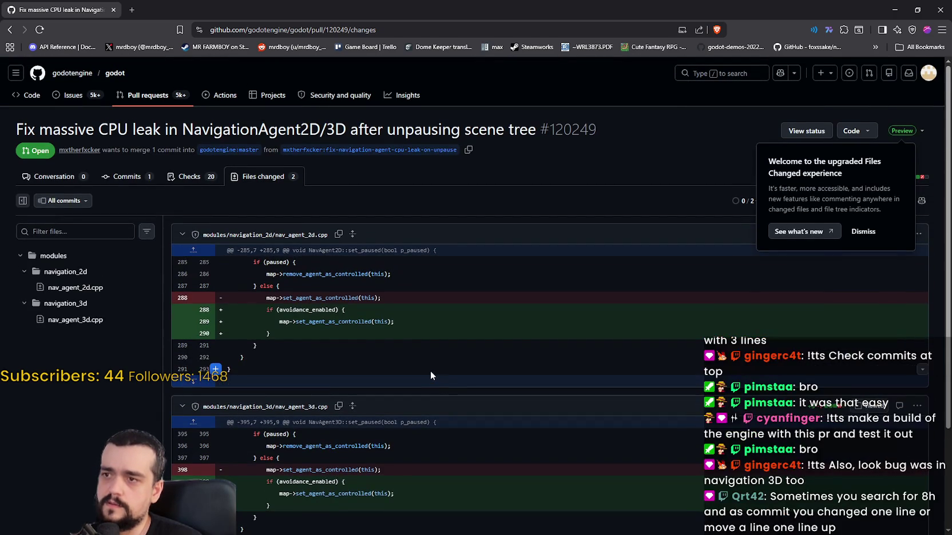
double_click(324, 311)
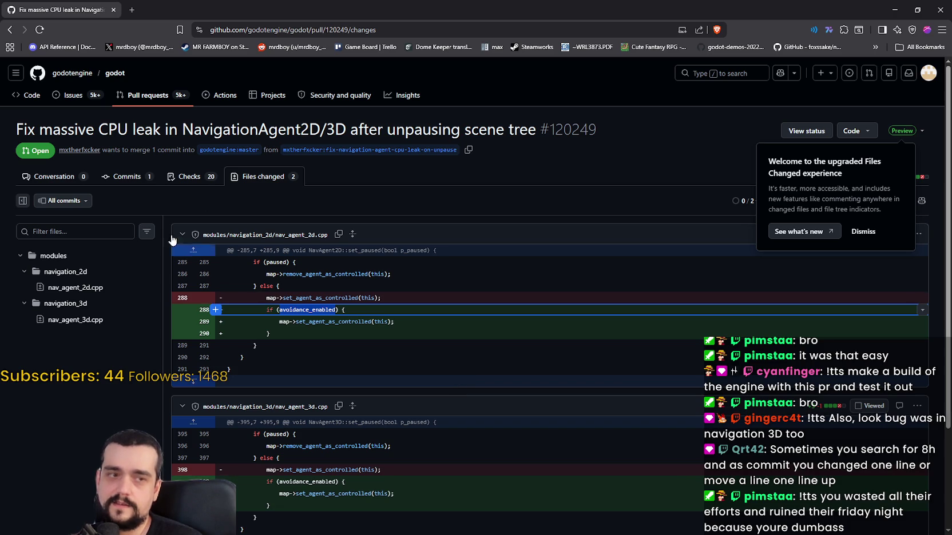
left_click(377, 151)
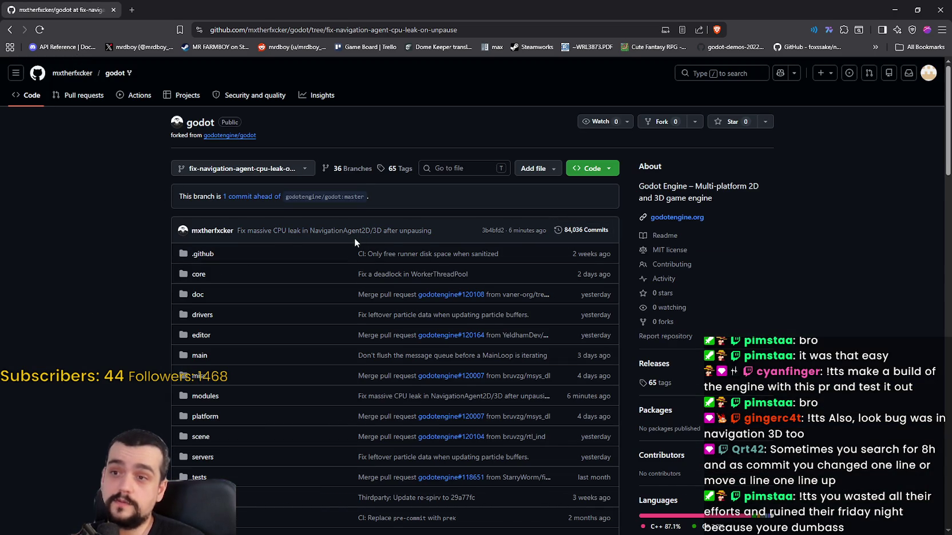
Open commit 3b4bfd2's diff, then step back through the PR pages to issue #120246
left_click(254, 231)
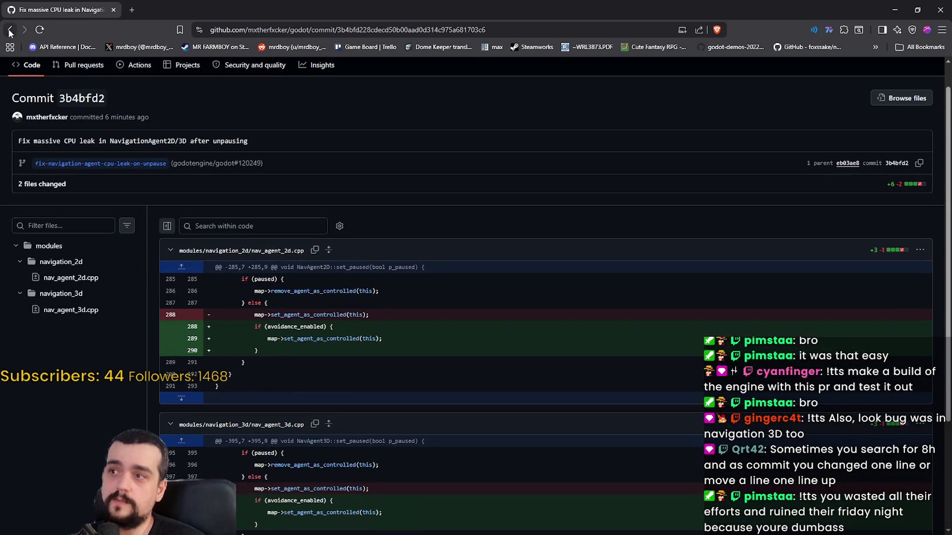
left_click(10, 32)
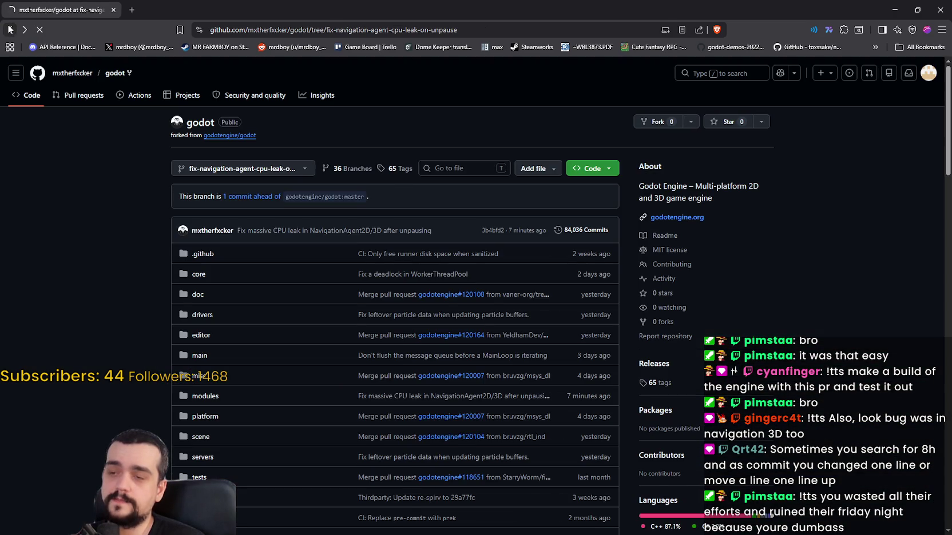
left_click(8, 28)
left_click(8, 28)
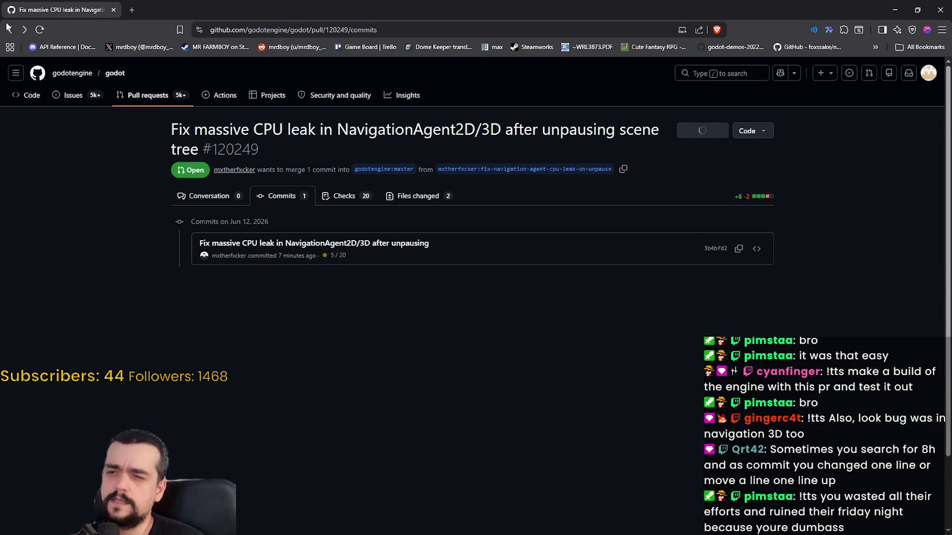
left_click(8, 28)
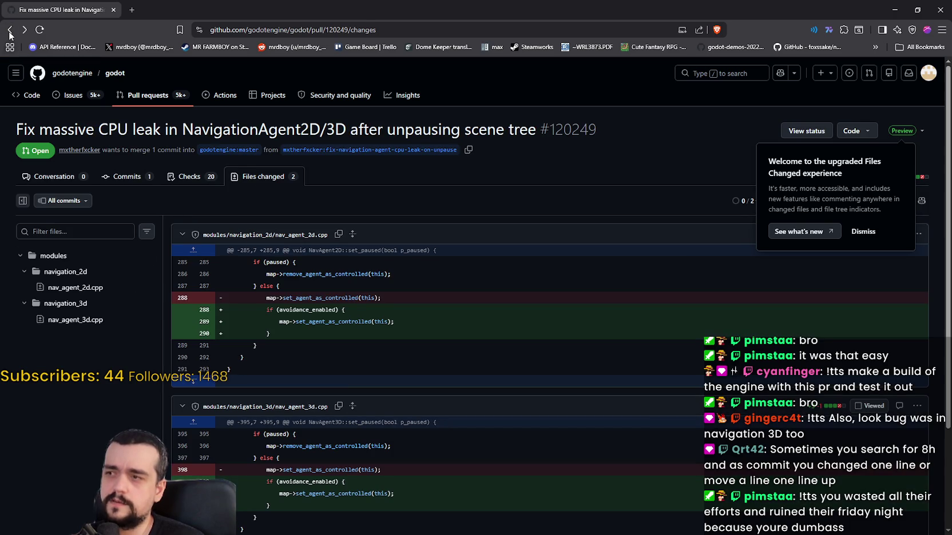
left_click(9, 32)
left_click(9, 33)
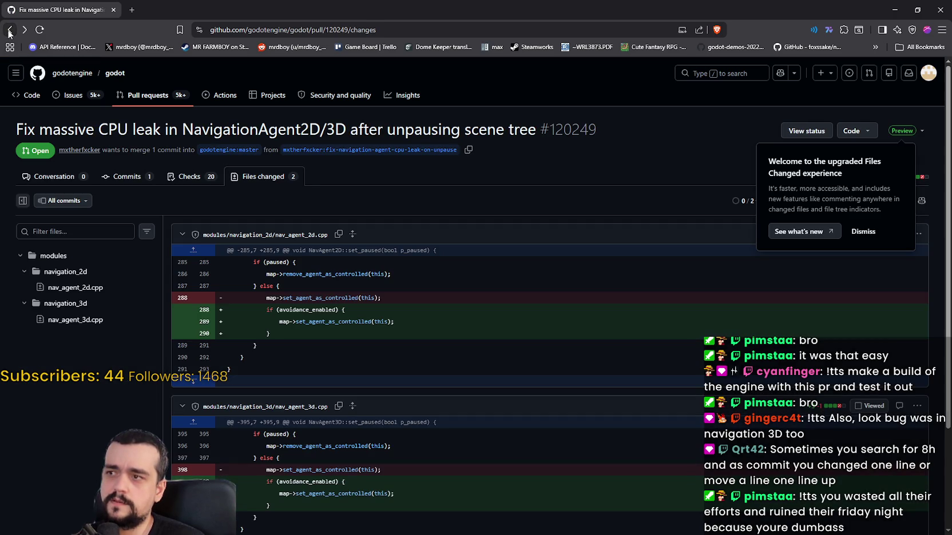
left_click(8, 32)
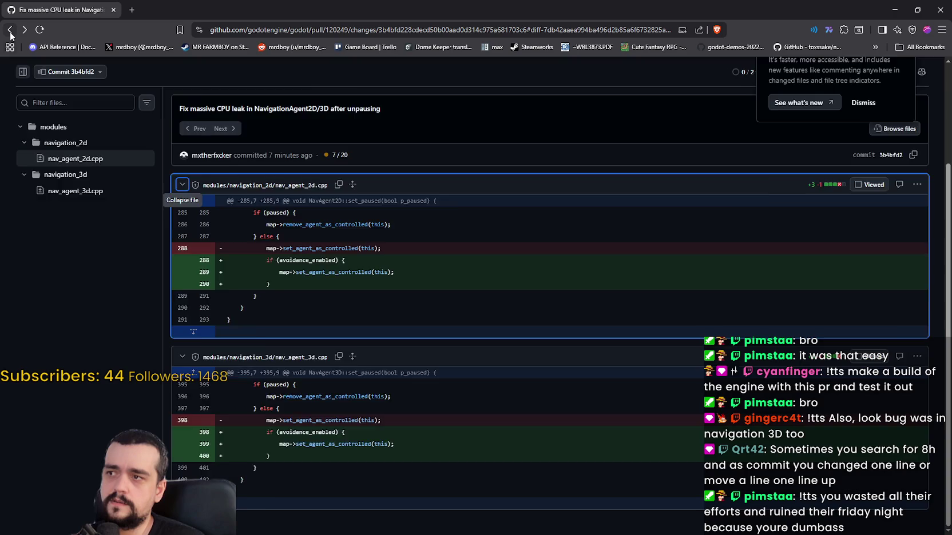
left_click(11, 33)
left_click(10, 34)
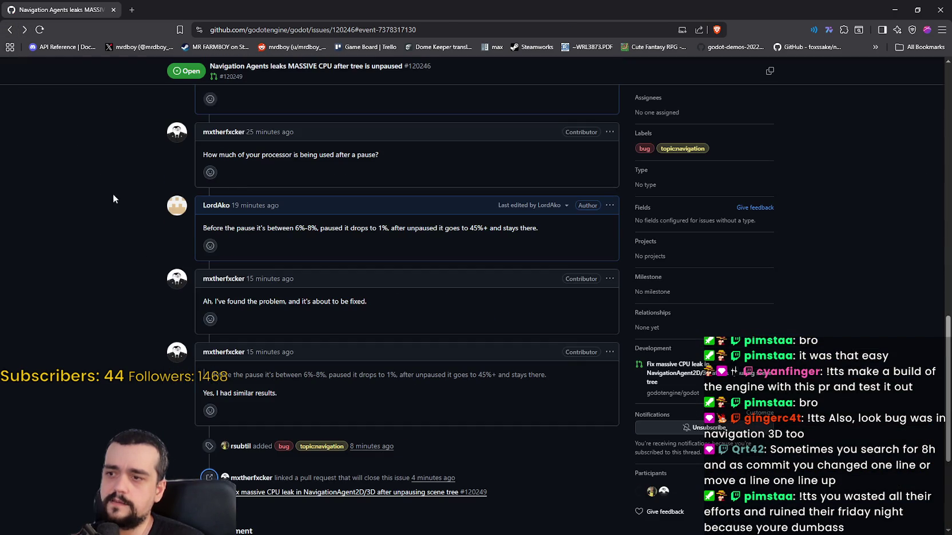
left_click(25, 30)
scroll(140, 343, "down", 10)
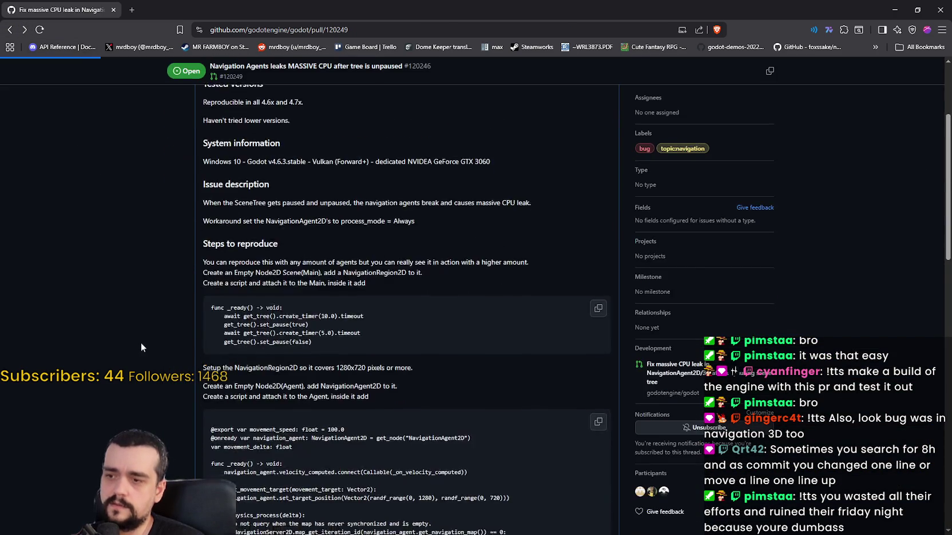
scroll(160, 362, "down", 4)
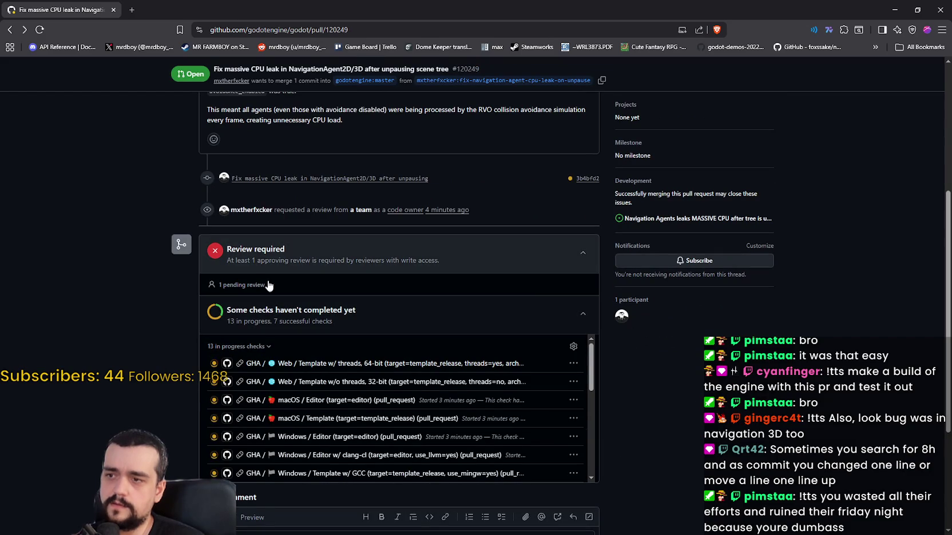
scroll(282, 422, "down", 5)
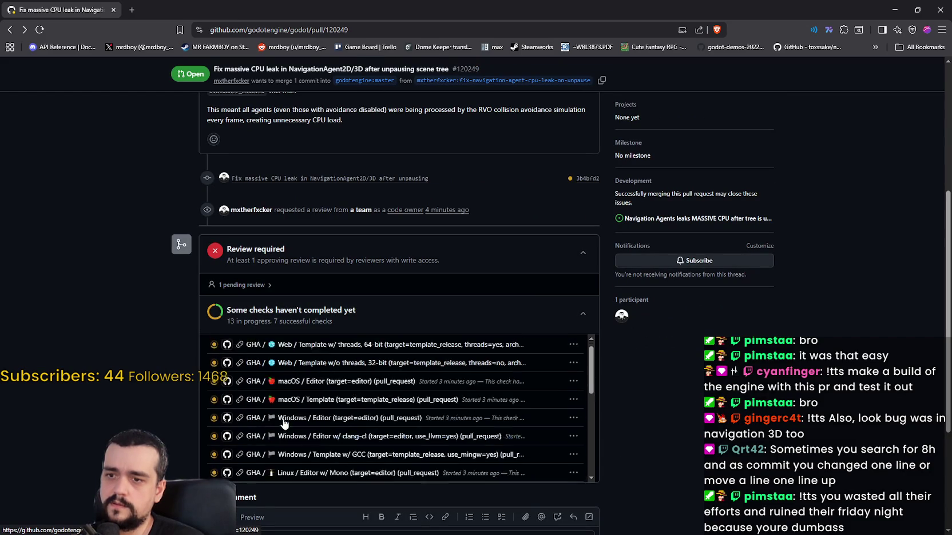
left_click(8, 33)
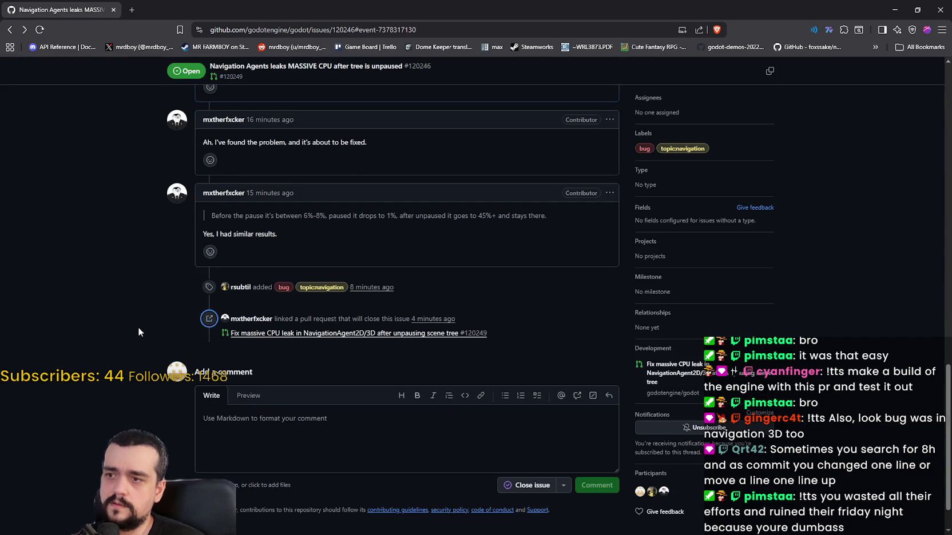
scroll(138, 332, "up", 2)
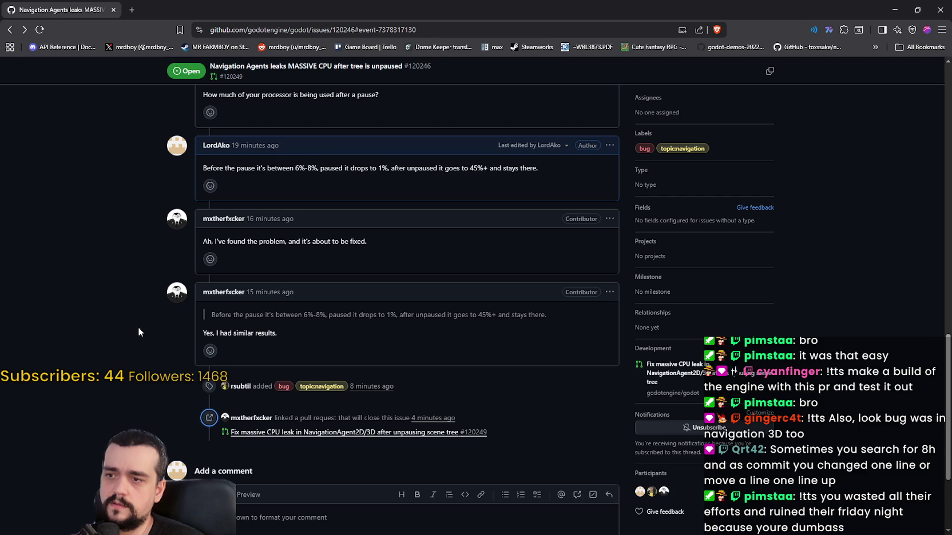
scroll(138, 328, "up", 2)
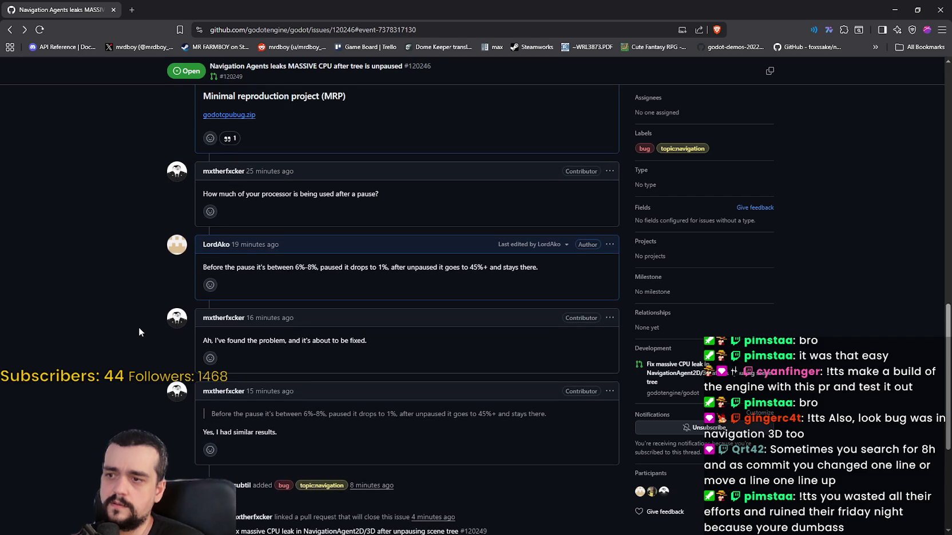
scroll(138, 327, "down", 2)
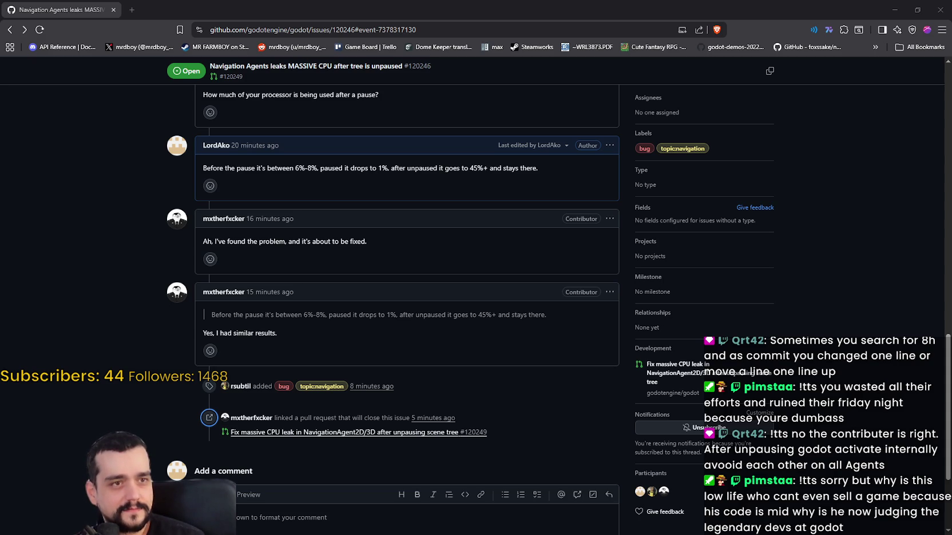
Play the street-wok cooking clip posted in Discord's stream-chat full screen, then exit full screen
key("alt+Tab")
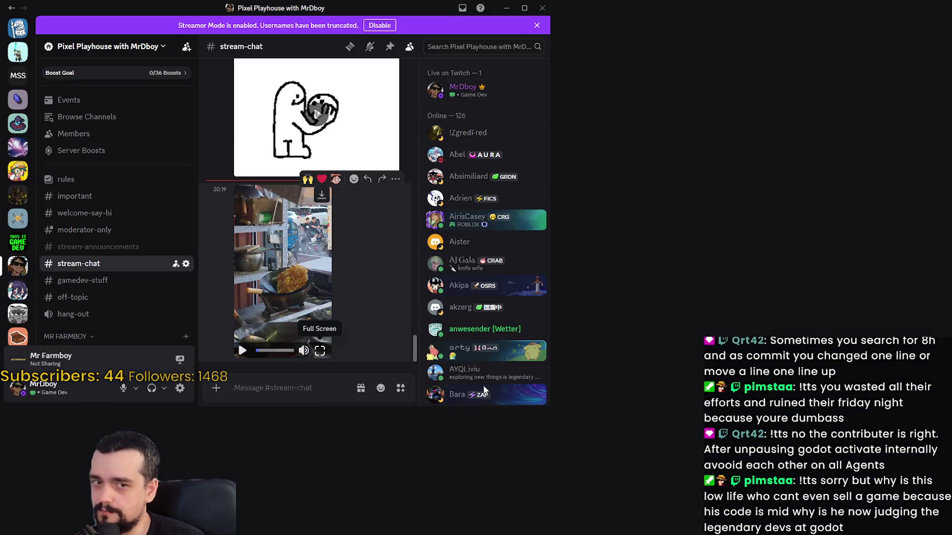
left_click(488, 389)
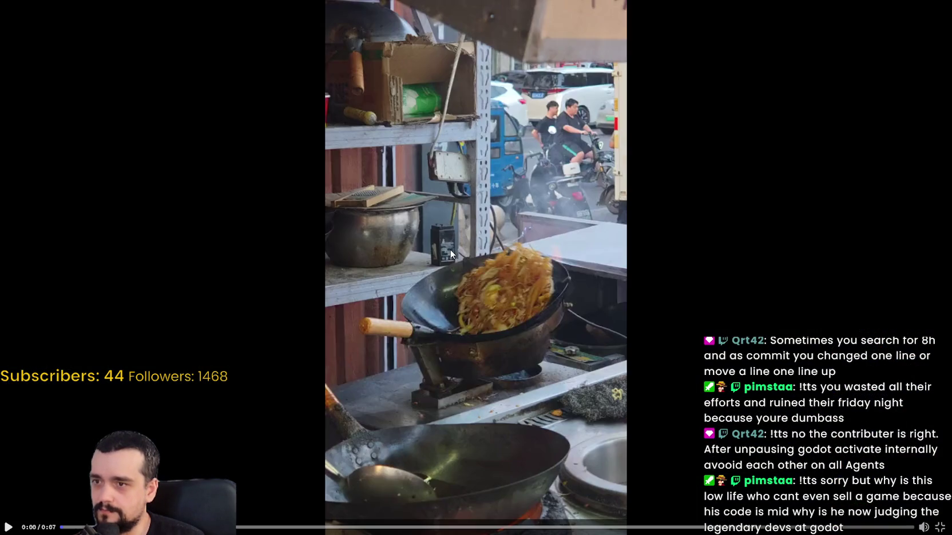
left_click(523, 250)
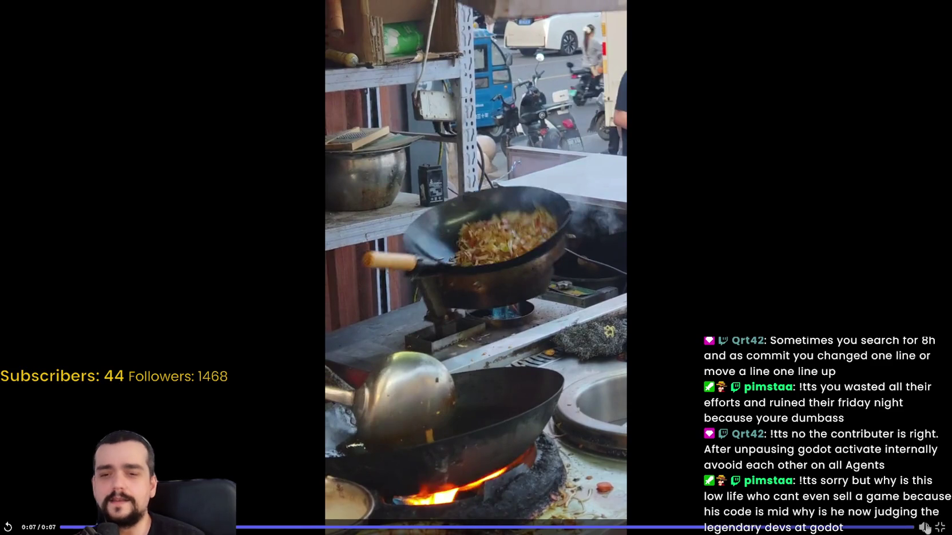
left_click(941, 526)
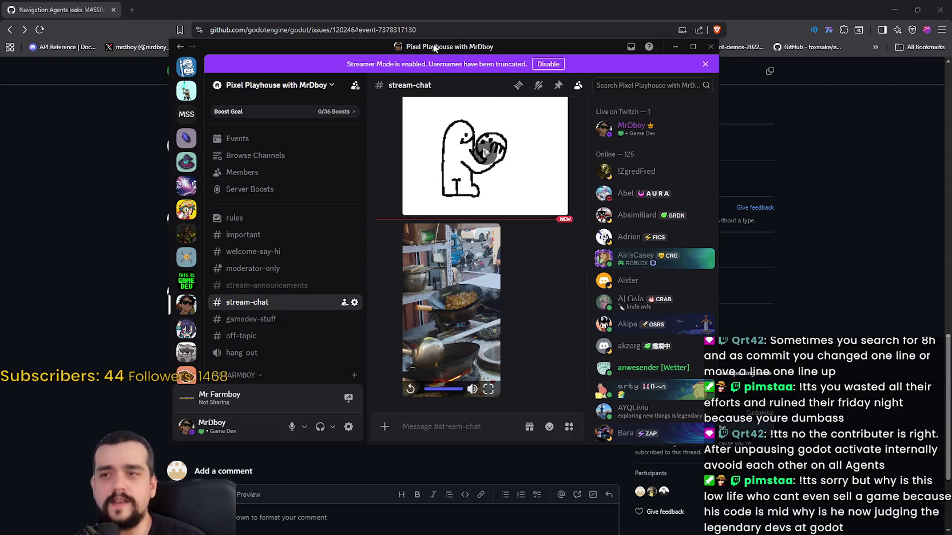
Switch back to CPU leak issue #120246 and scroll up to its original description
key("alt+Tab")
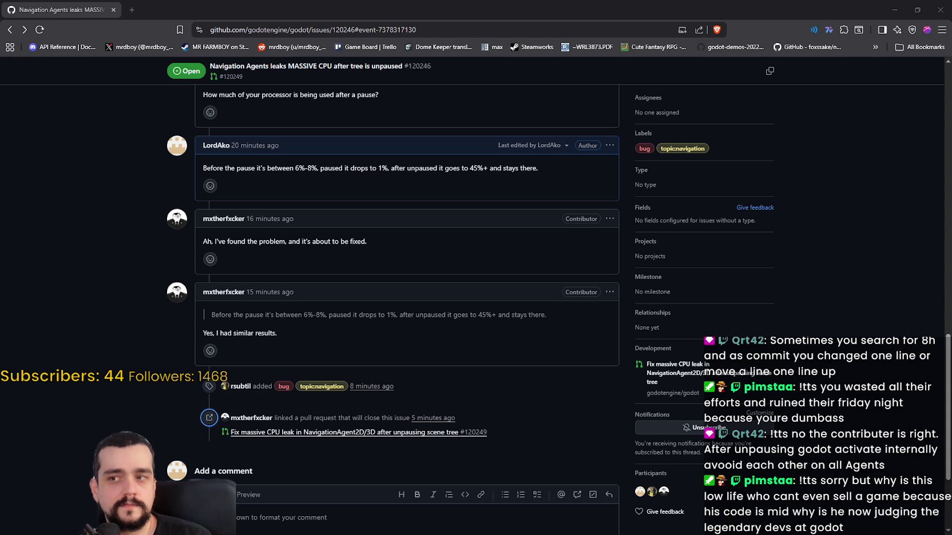
scroll(433, 314, "up", 10)
scroll(439, 312, "up", 4)
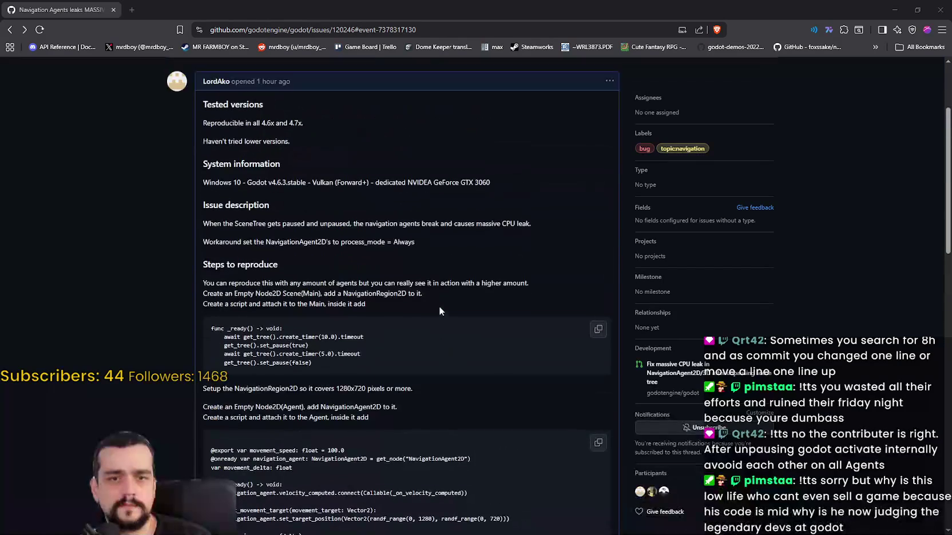